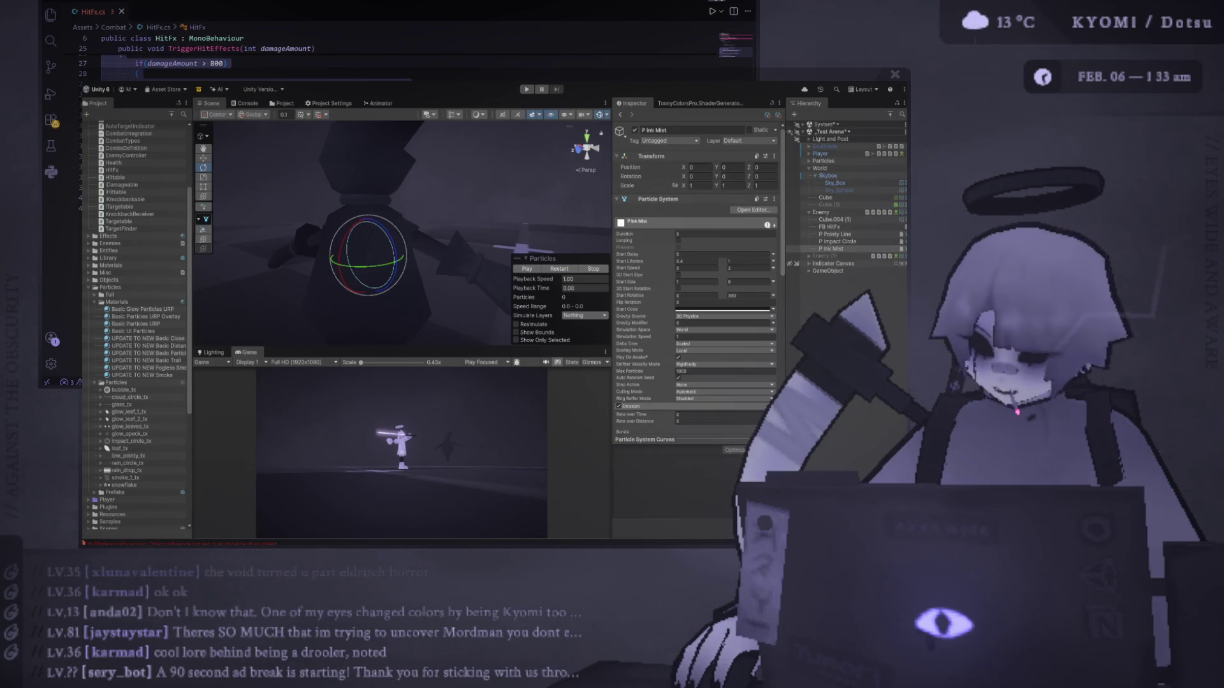
Select P Ink Mist, frame it in the Scene view, and restart its particle preview.
click(374, 289)
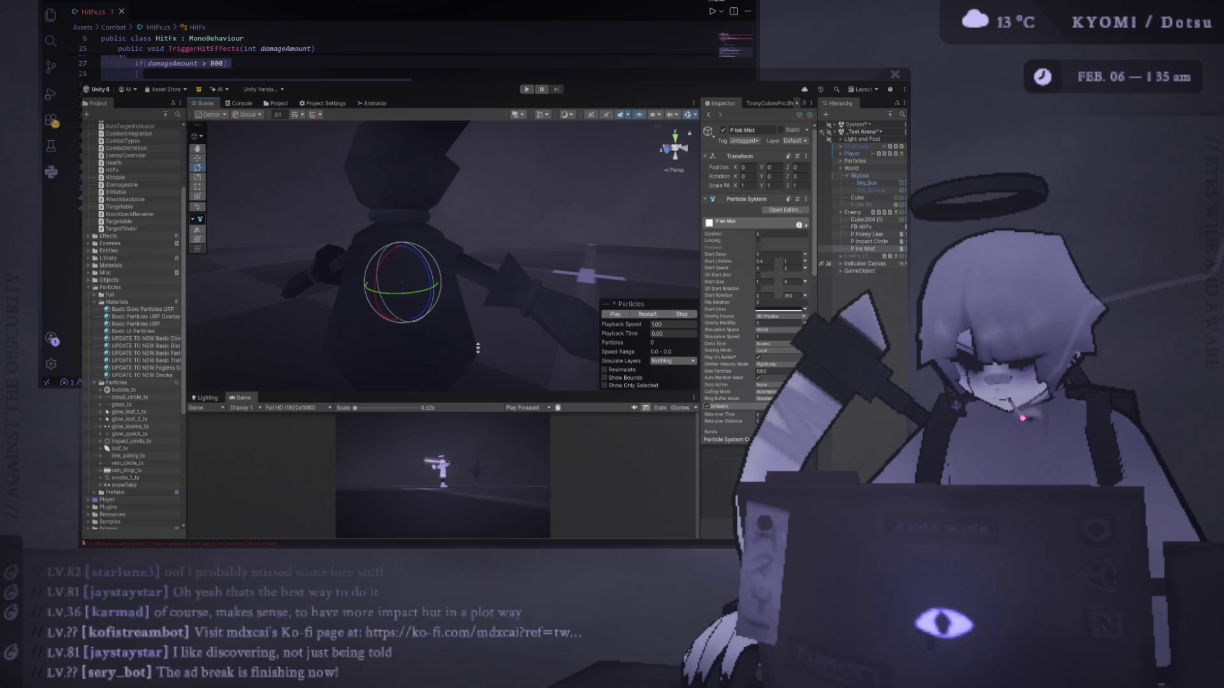
key(f)
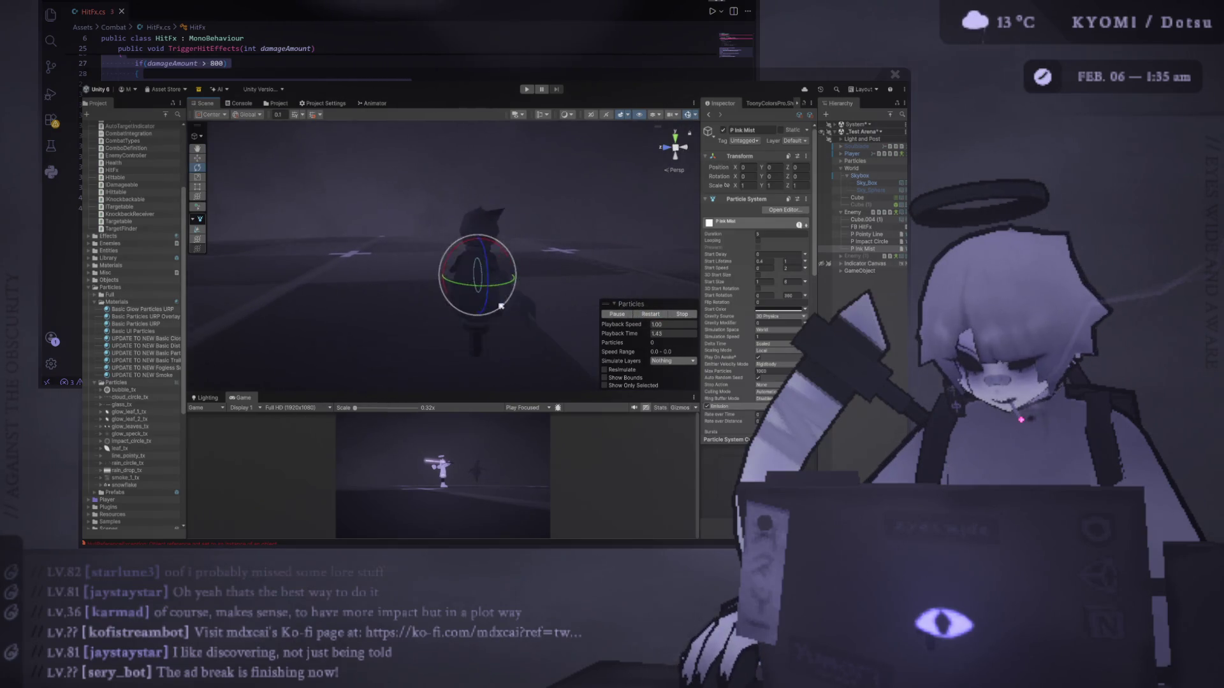
click(642, 313)
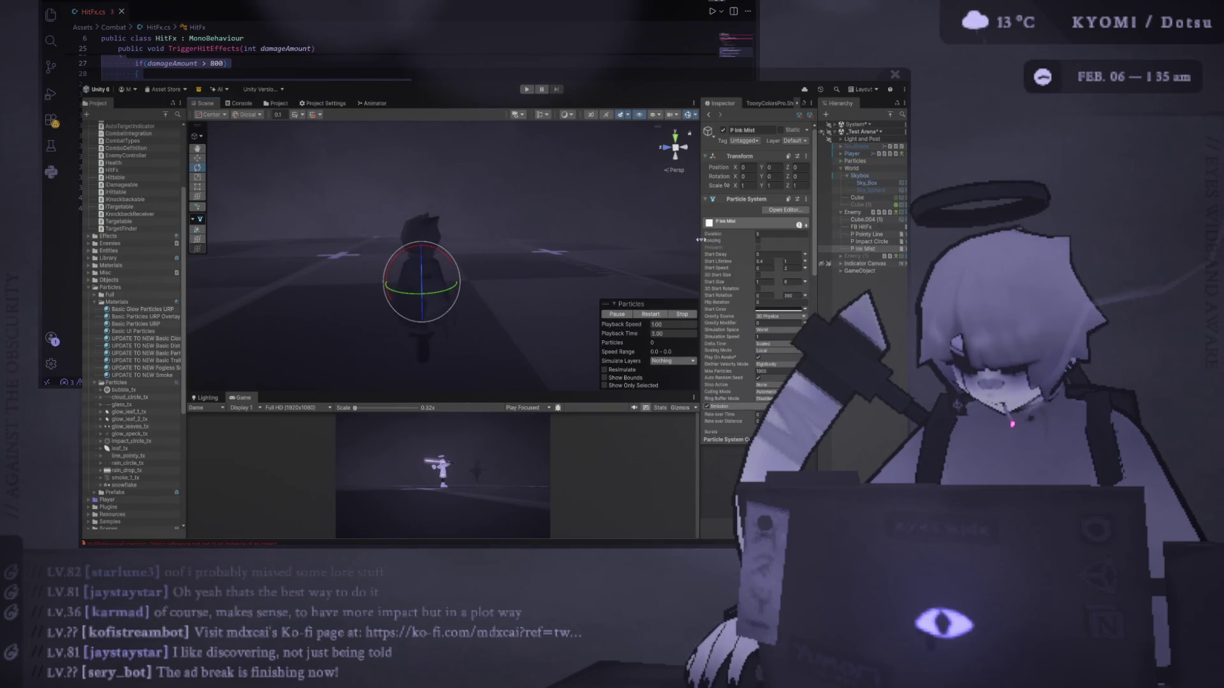
Set the Emission Rate over Distance to 10.
scroll(696, 250, down, 3)
click(691, 272)
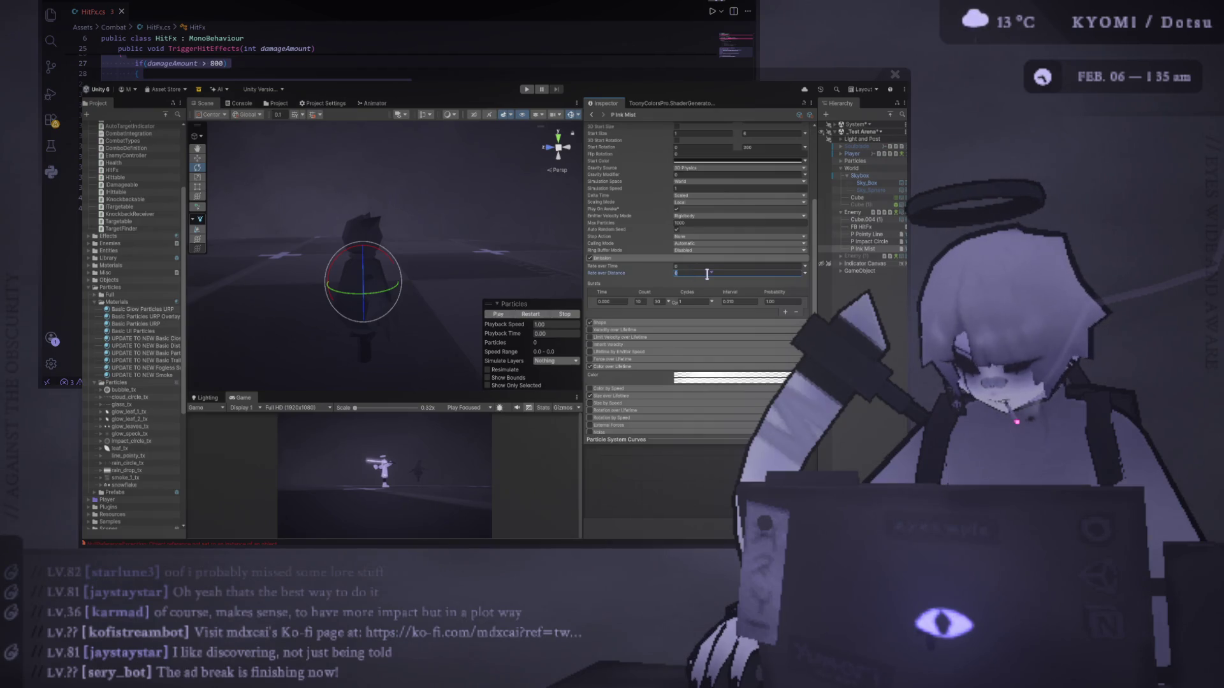
text(10)
key(Return)
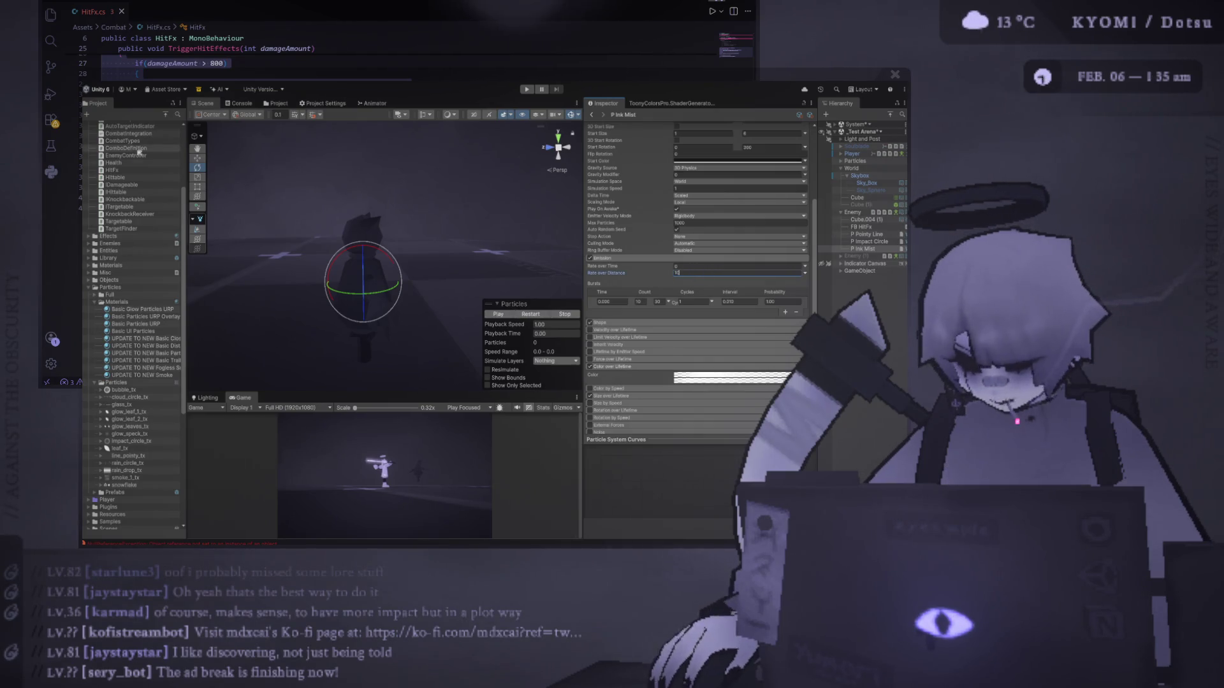
Play the preview and drag the emitter sideways to see the dark mist trail.
key(w)
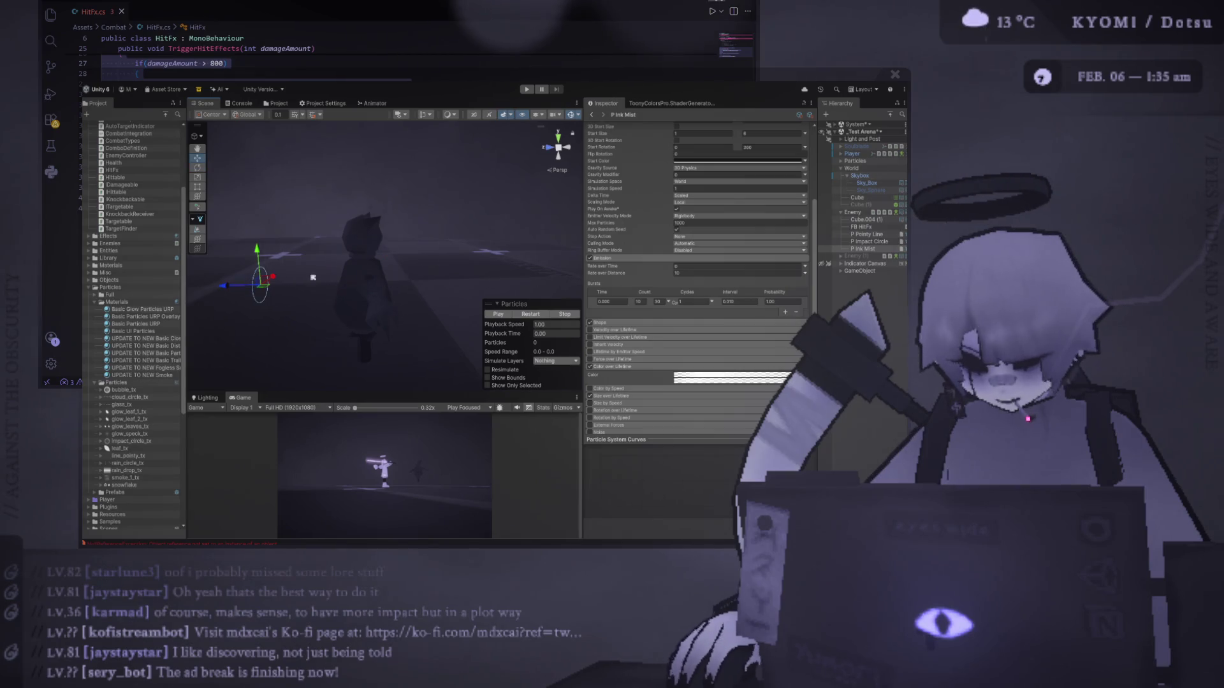
click(498, 314)
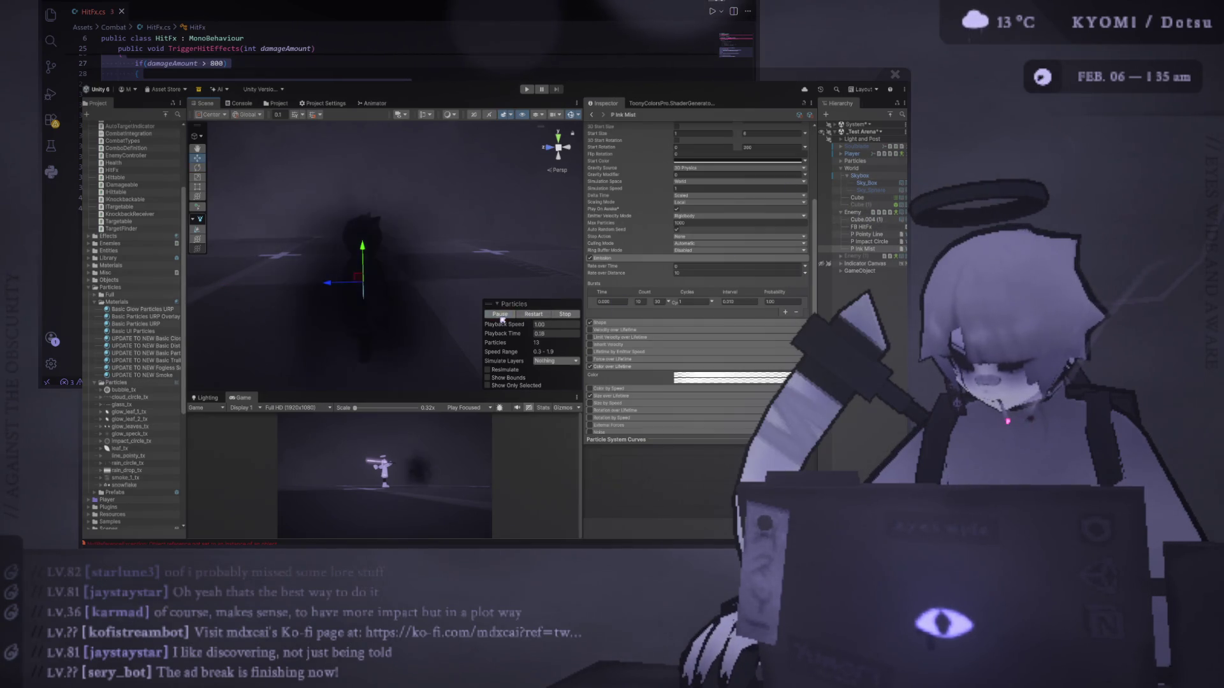
mouse_move(329, 283)
mouse_down()
mouse_move(462, 277)
mouse_move(366, 267)
mouse_move(555, 262)
mouse_move(357, 262)
mouse_move(425, 262)
mouse_up()
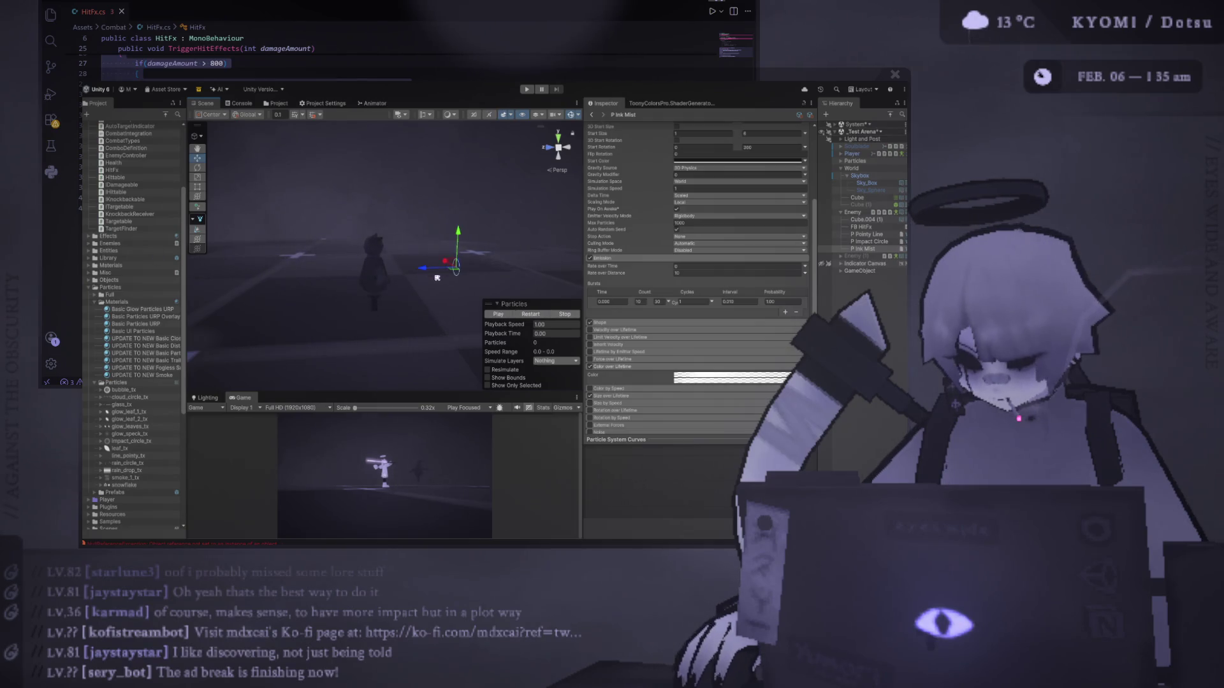
click(449, 295)
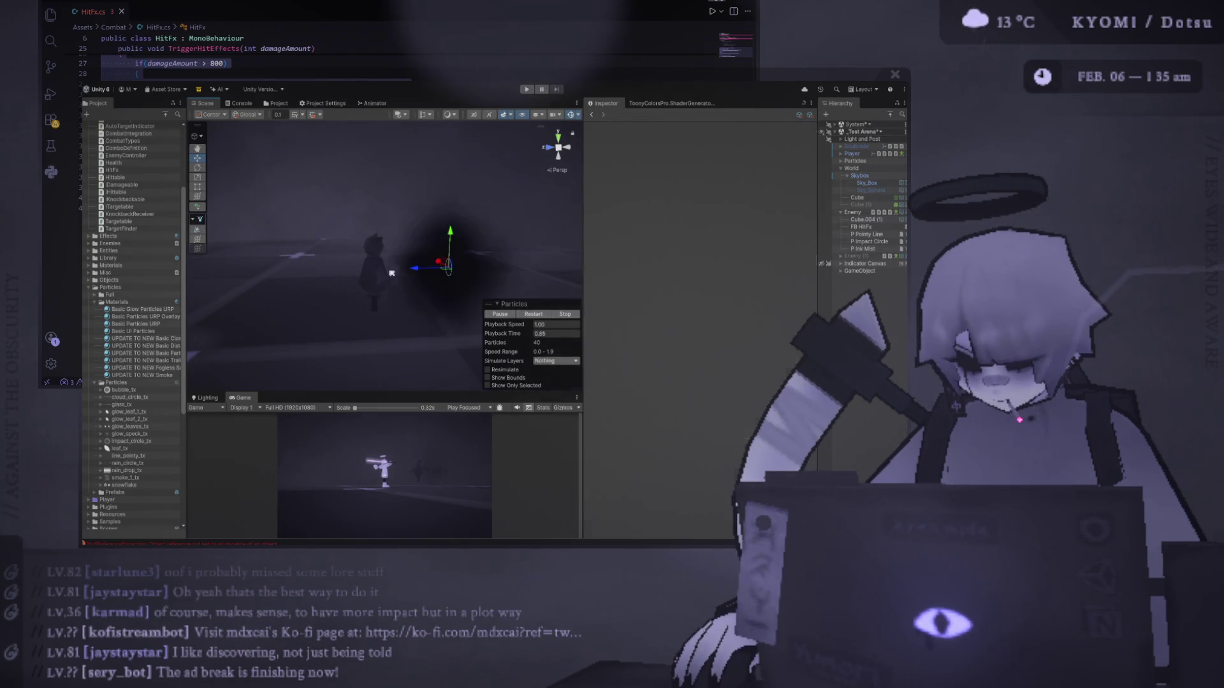
Set the burst Duration to 2, test-moving the emitter and undoing each move.
click(397, 282)
drag(382, 271, 242, 271)
key(ctrl+z)
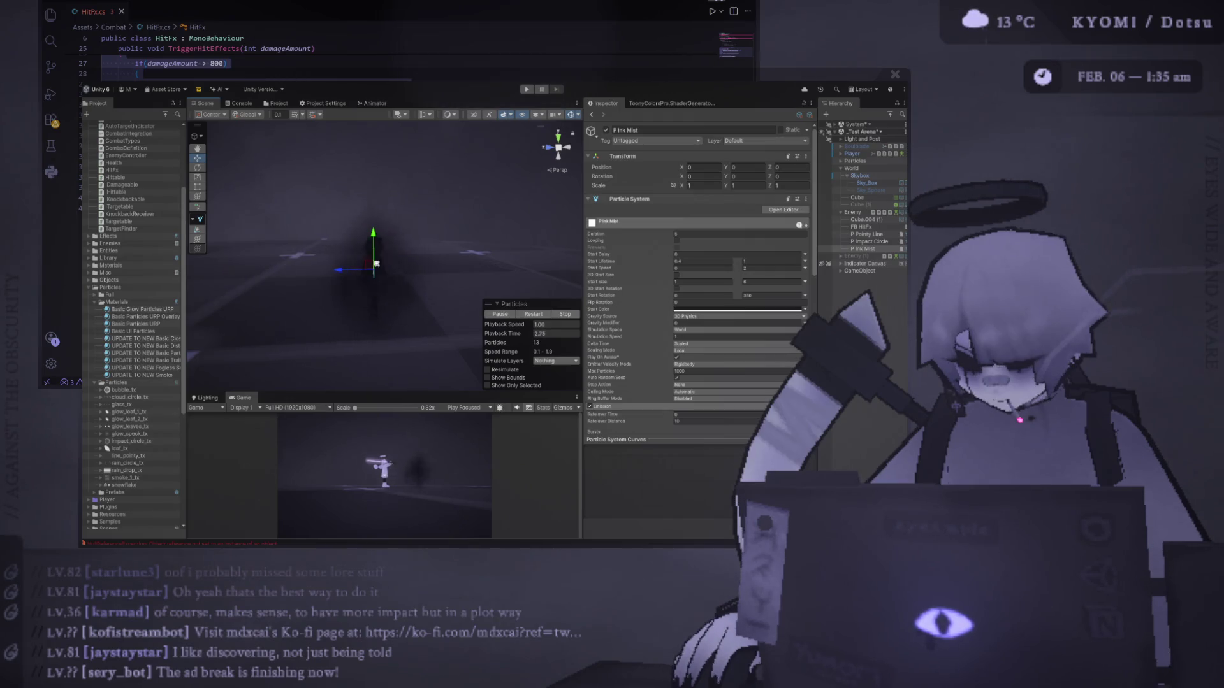
click(696, 234)
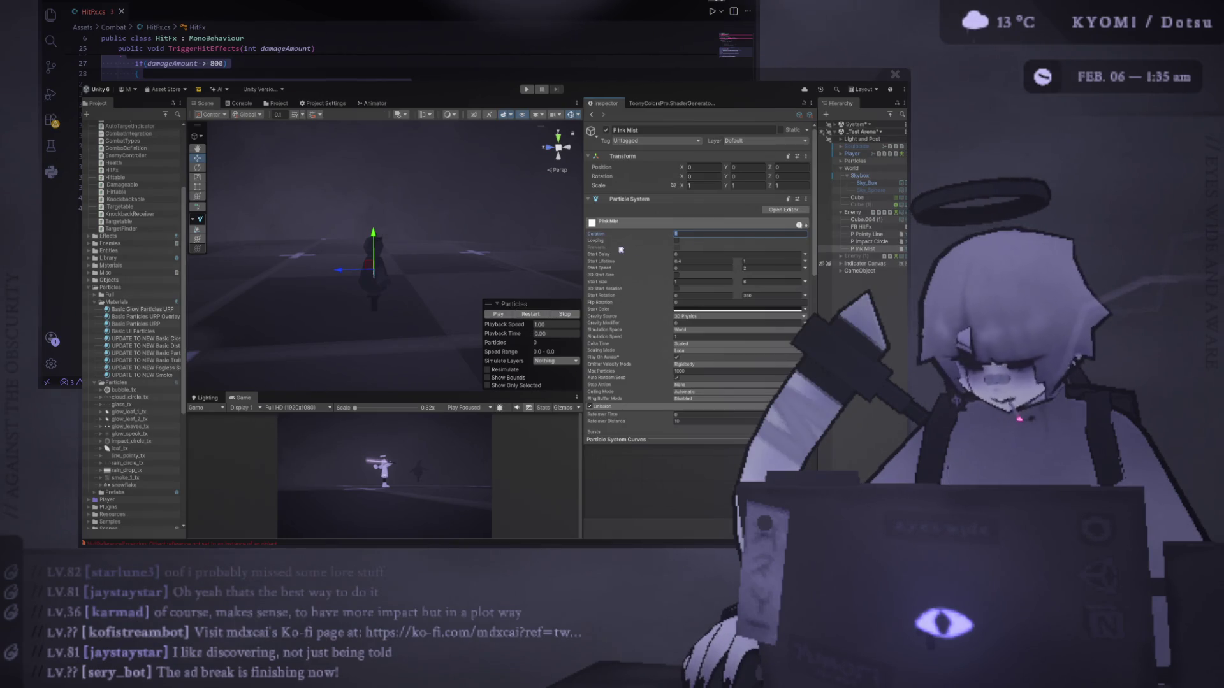
text(2)
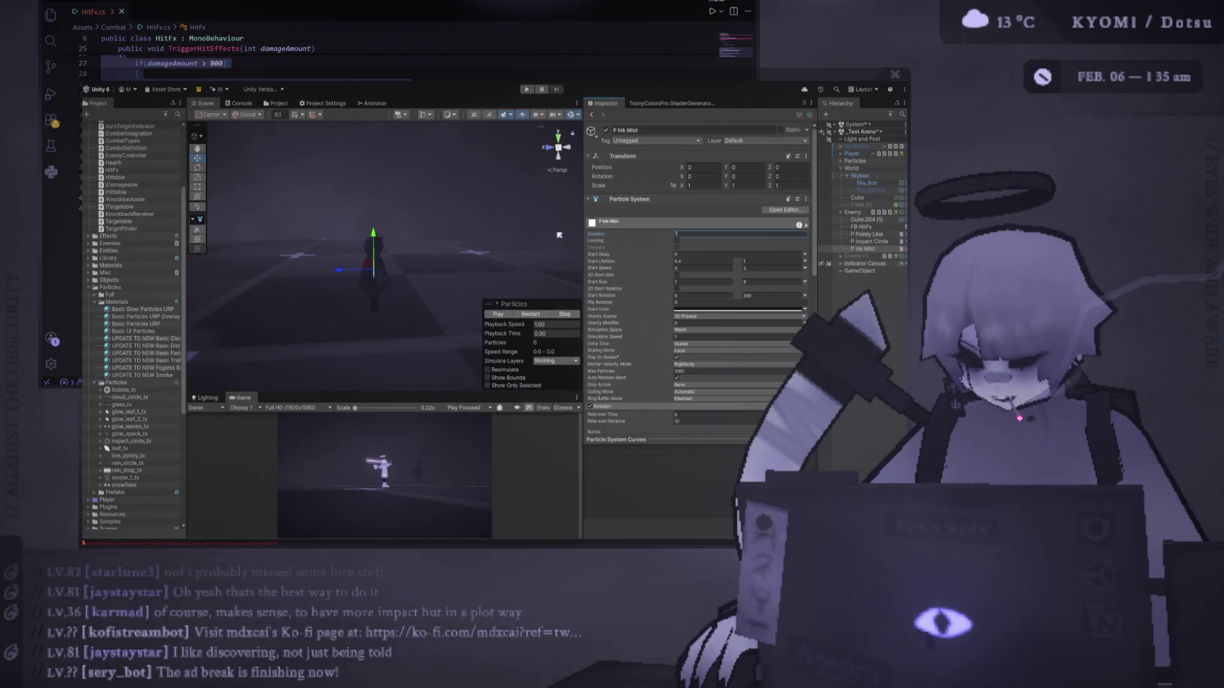
key(Return)
mouse_move(353, 273)
mouse_down()
mouse_move(424, 268)
mouse_move(560, 301)
mouse_up()
key(ctrl+z)
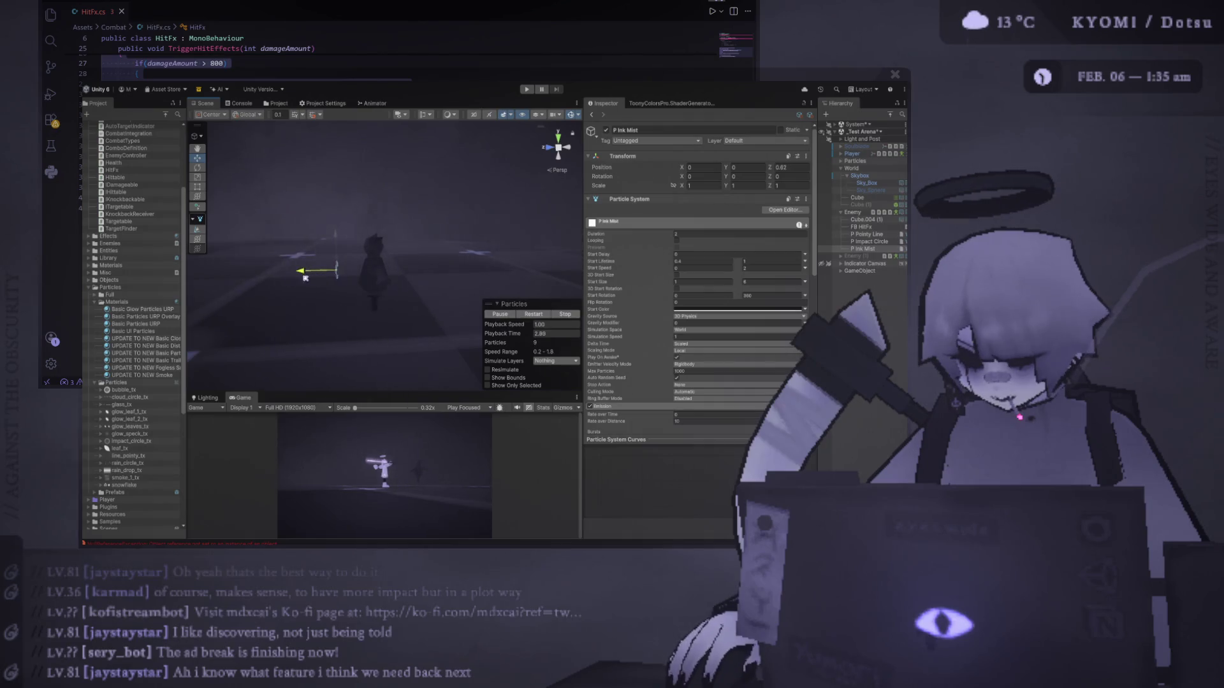
Shorten the Duration to 0.5 and replay the mist burst.
click(698, 234)
text(0.5)
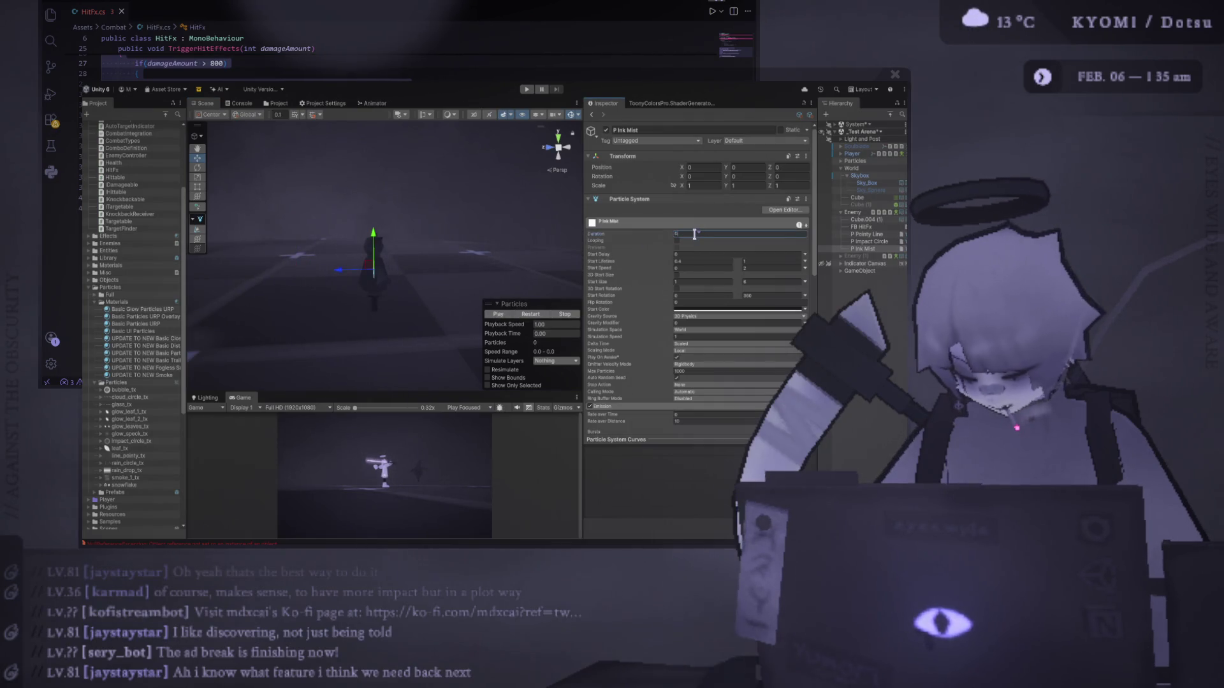
click(497, 315)
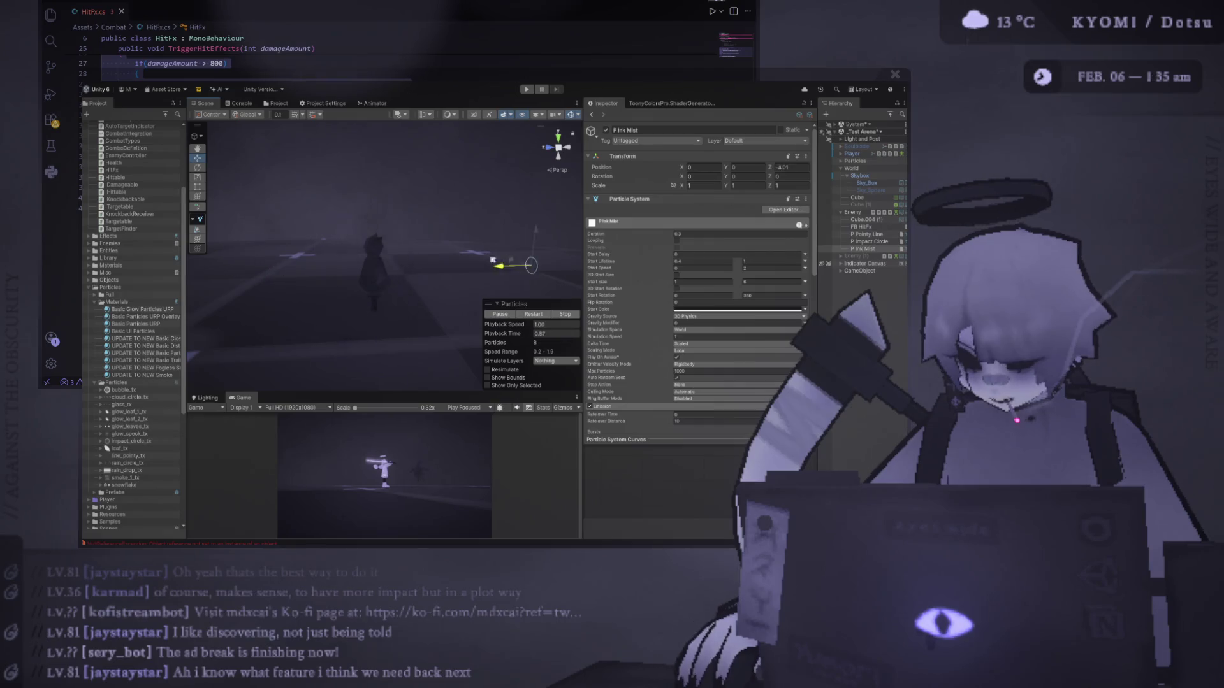
click(534, 315)
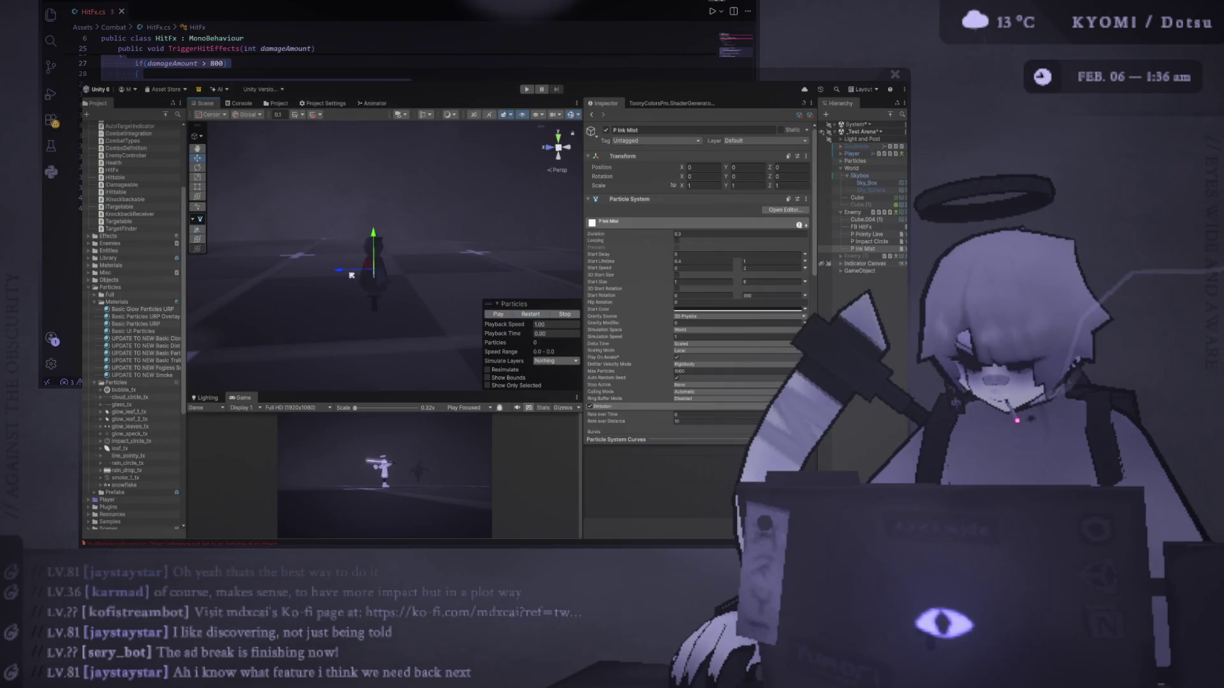
Reselect P Ink Mist, slide it back to Z 0, and run the game.
click(459, 270)
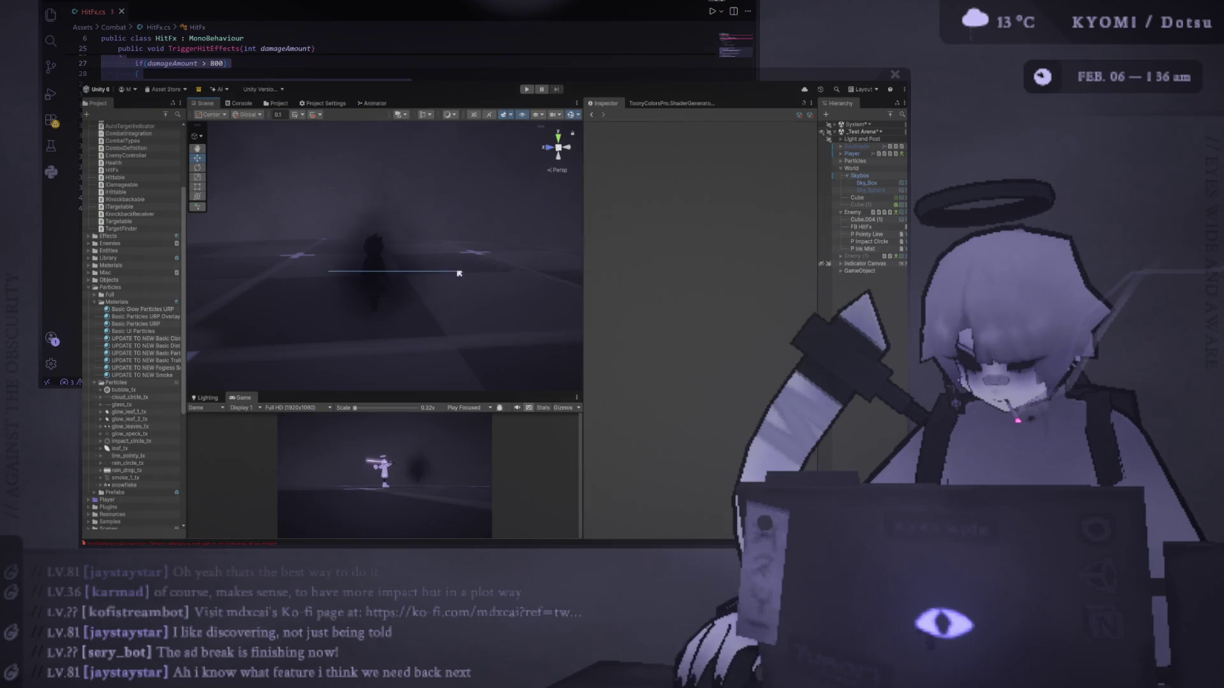
click(360, 268)
click(532, 313)
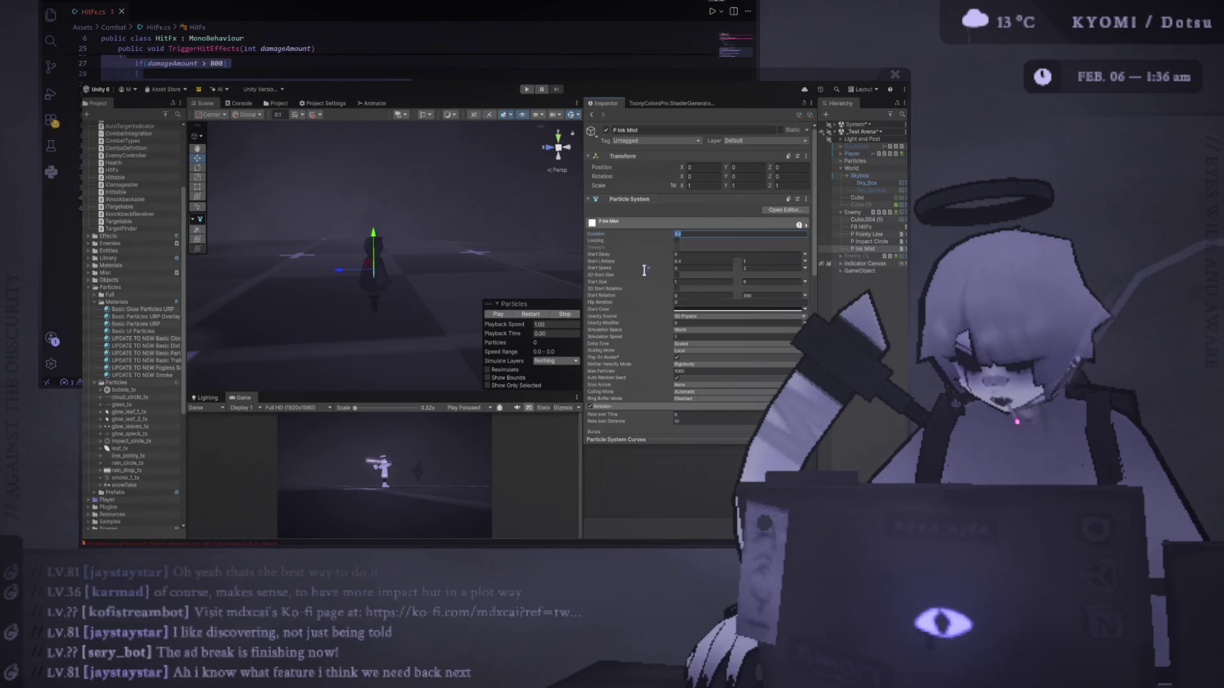
click(314, 266)
click(357, 264)
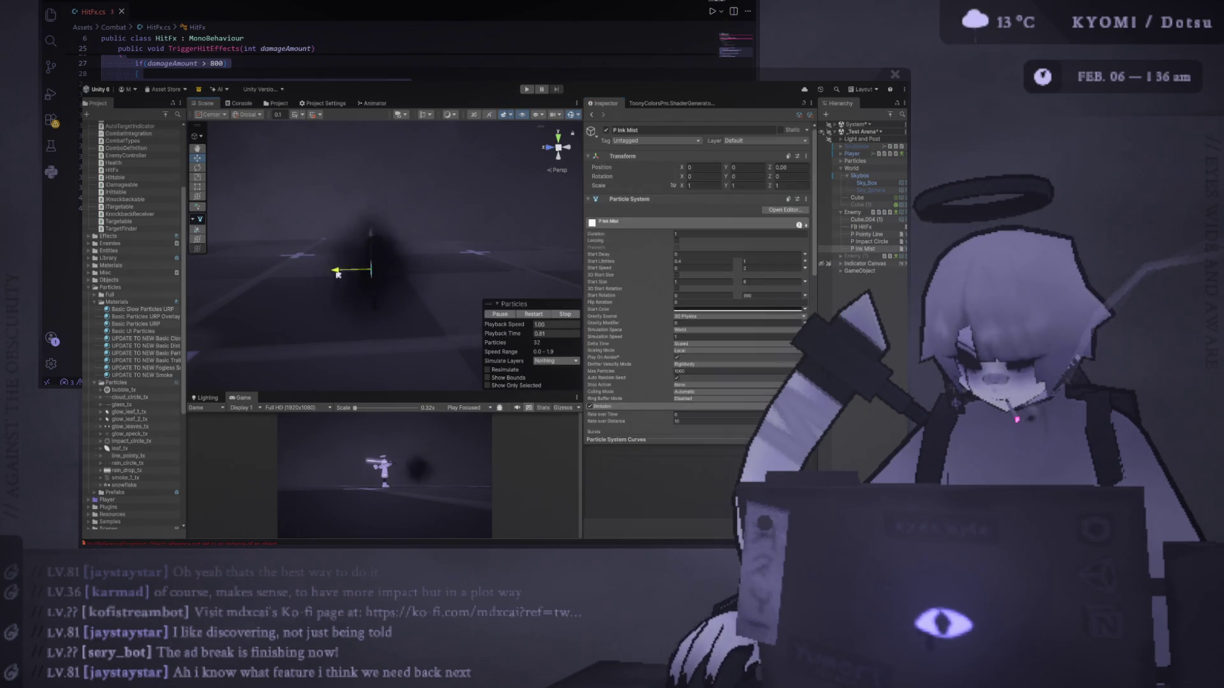
drag(374, 254, 338, 254)
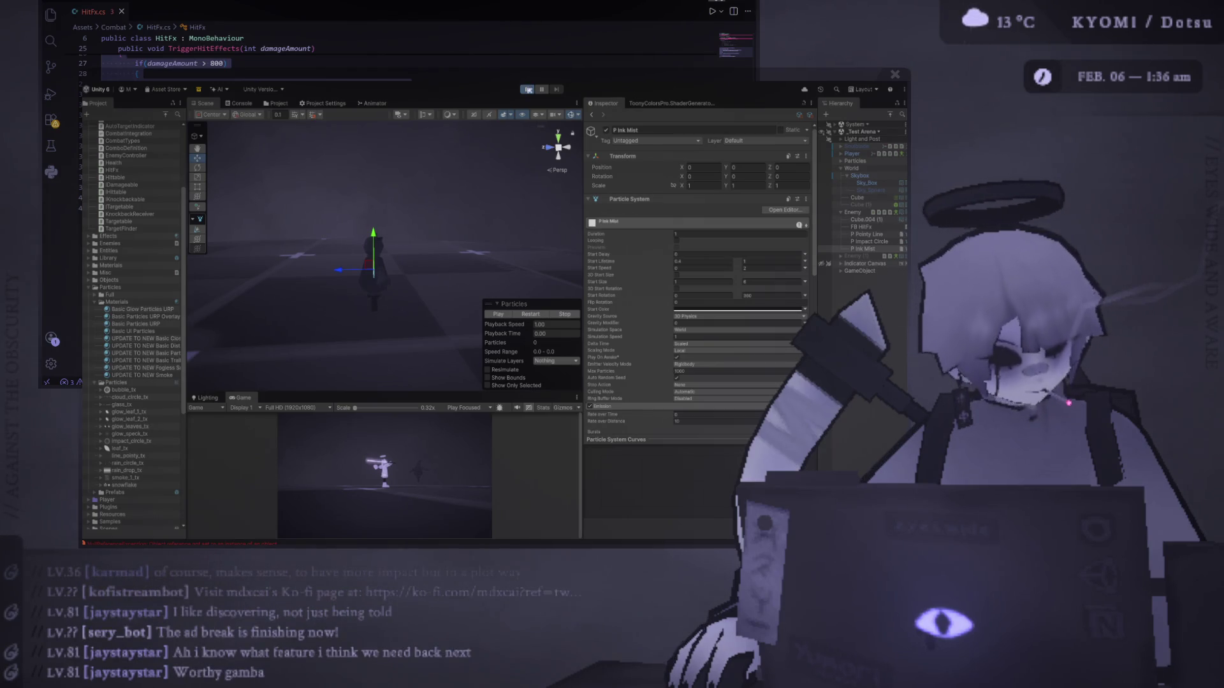
click(527, 90)
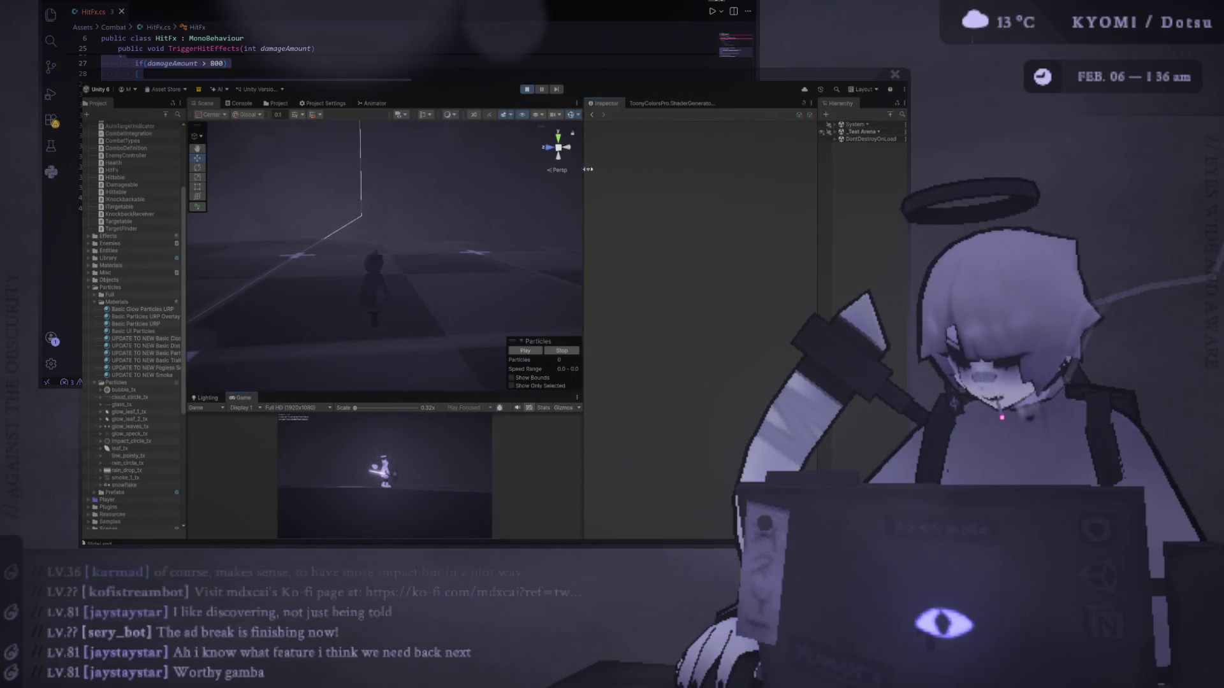
Enlarge the Game view, expand _Test Arena and Enemy, and select P Ink Mist.
drag(584, 168, 741, 168)
drag(446, 393, 446, 190)
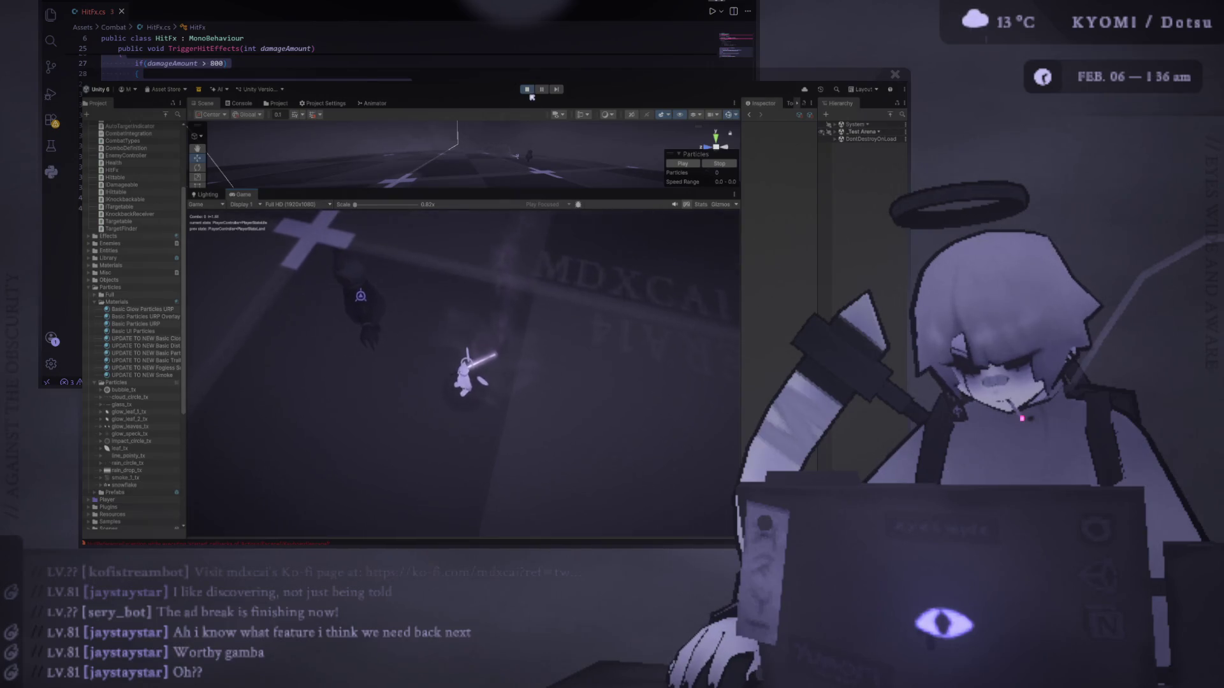
click(833, 139)
click(835, 132)
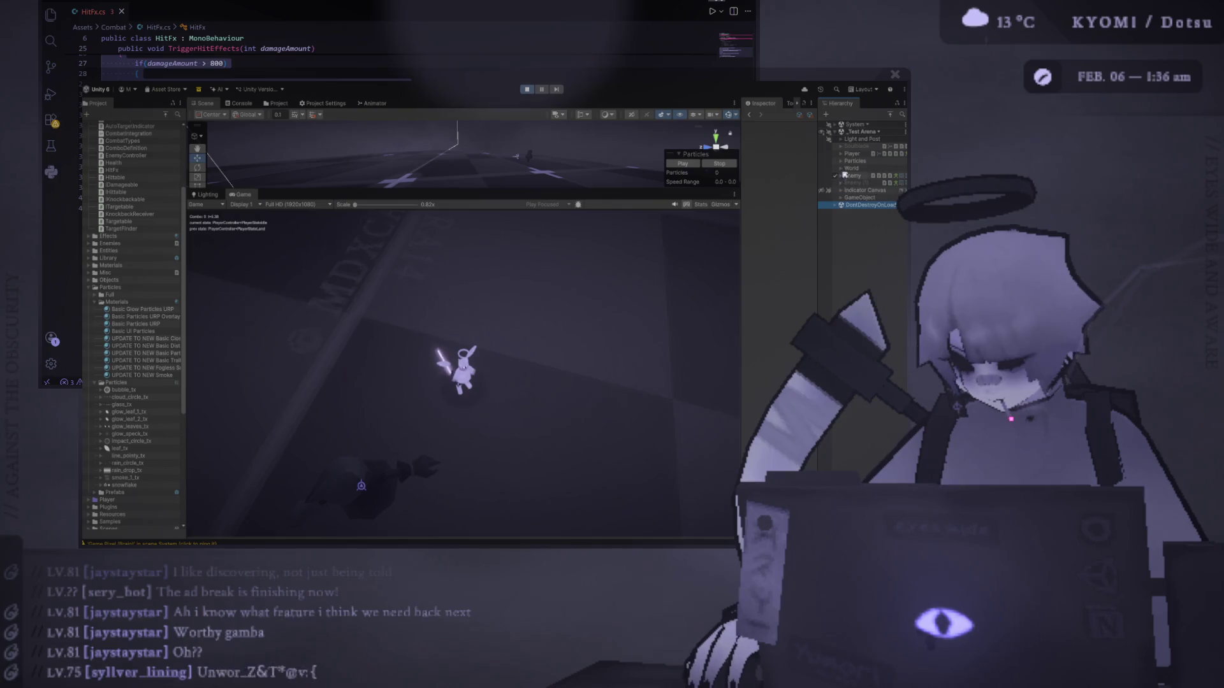
click(841, 176)
click(874, 212)
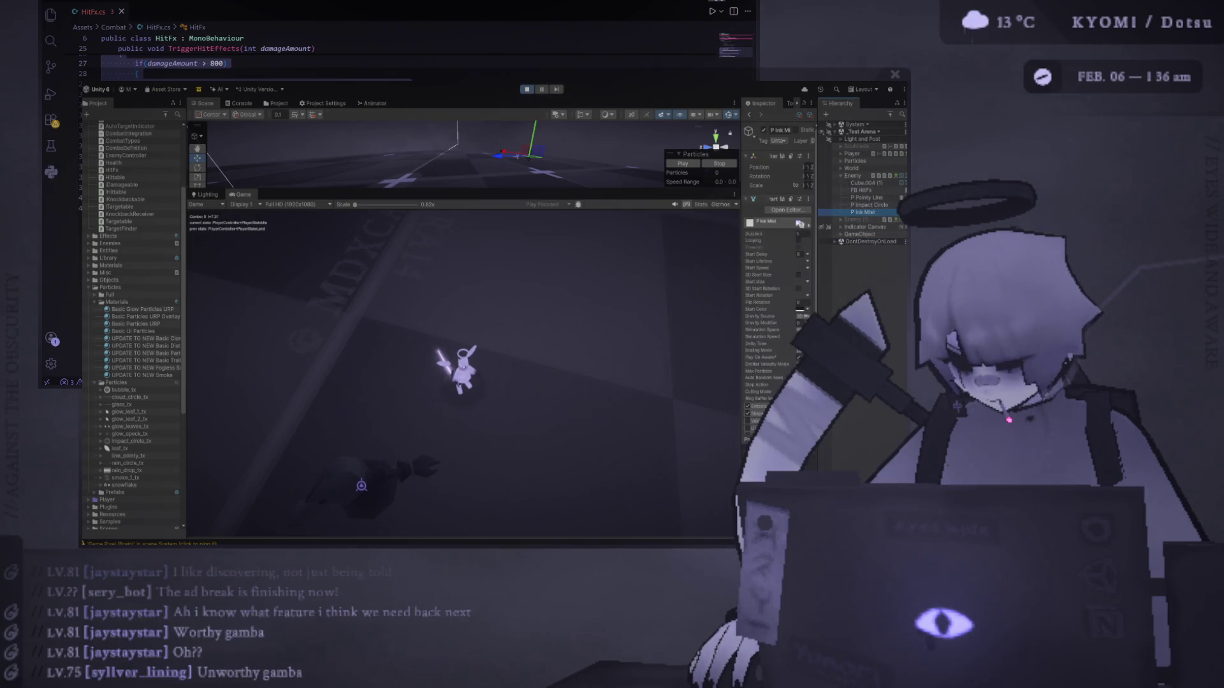
Widen the Inspector and expand P Ink Mist's Emission and Shape modules.
drag(743, 236, 478, 236)
scroll(636, 244, down, 1)
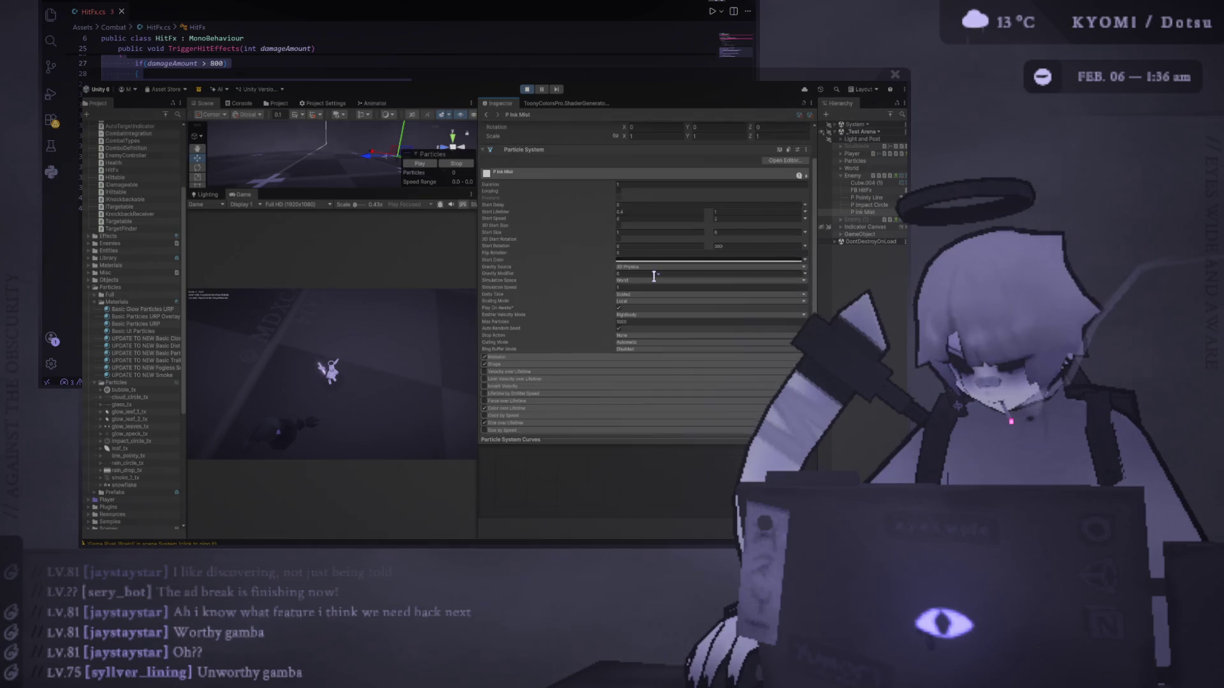
scroll(635, 244, down, 5)
click(508, 210)
click(510, 210)
click(517, 217)
click(519, 210)
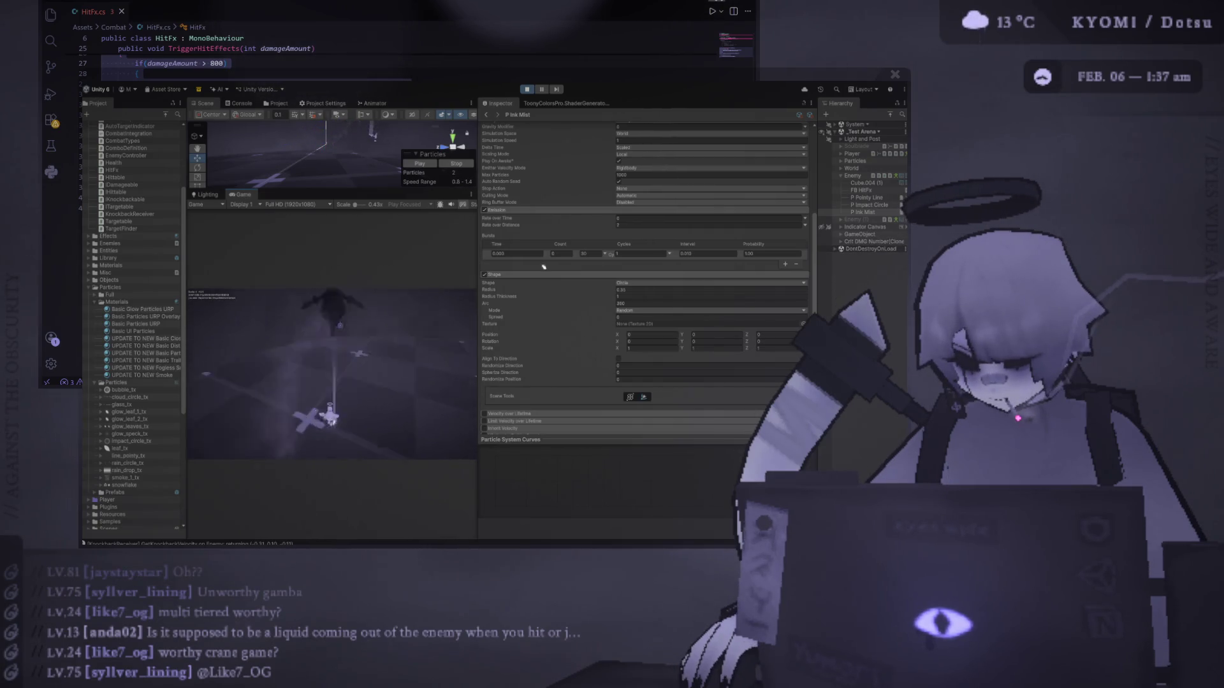
scroll(651, 215, up, 5)
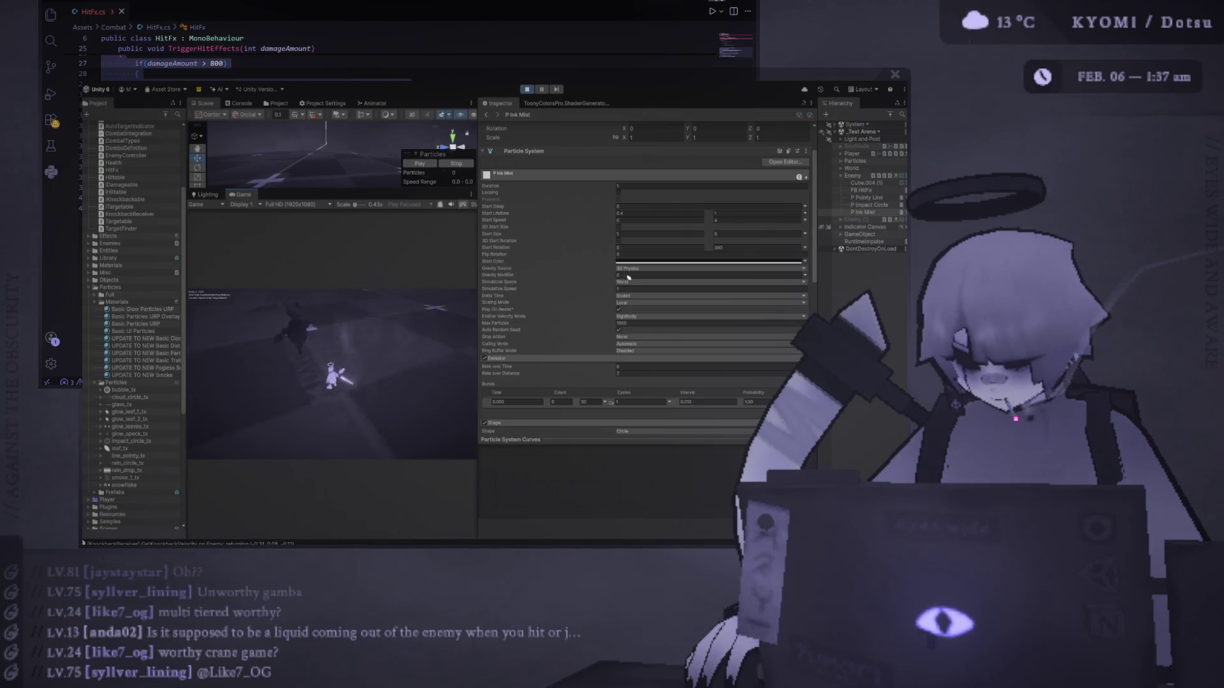
scroll(629, 277, down, 4)
Set Rate over Distance to 5 and steer the player to test it.
click(644, 299)
text(5)
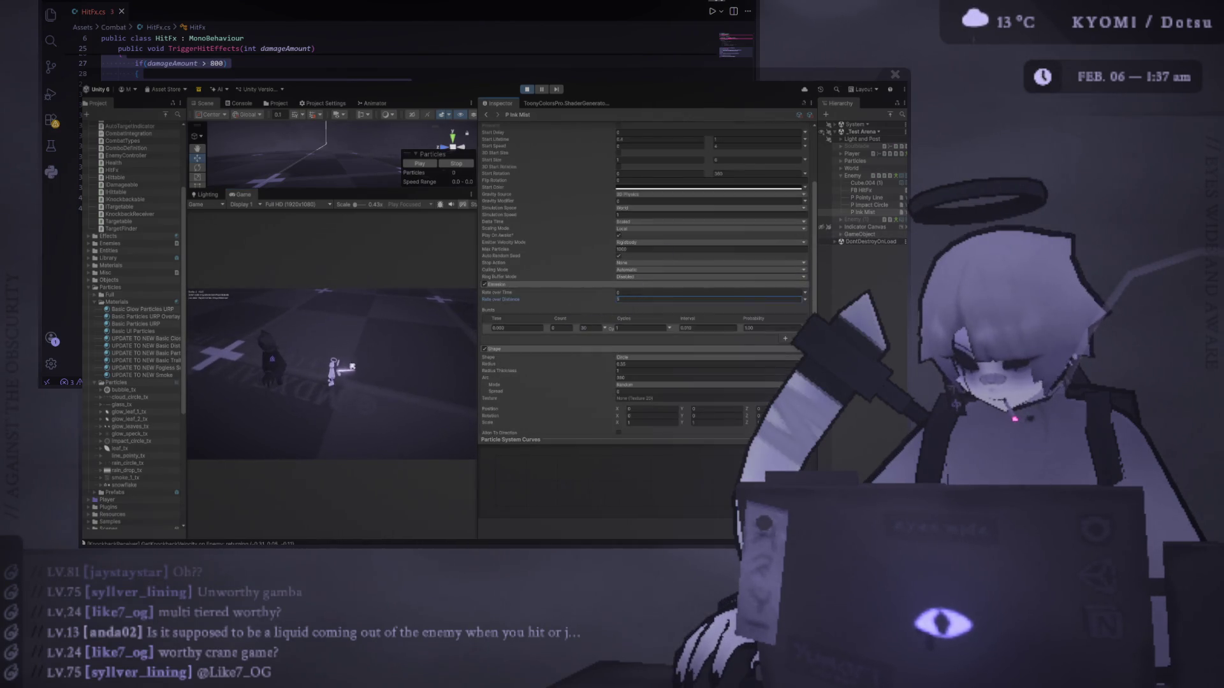
click(353, 367)
key(w)
key(w)
key(w)
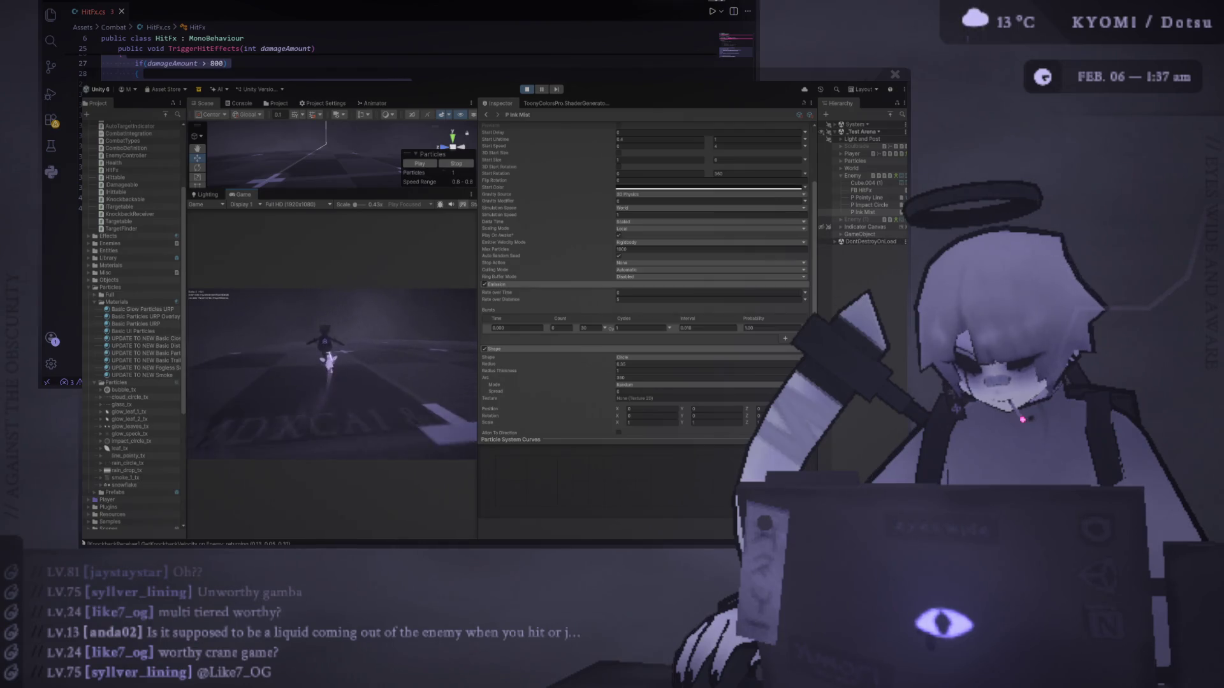
key(w)
key(w)
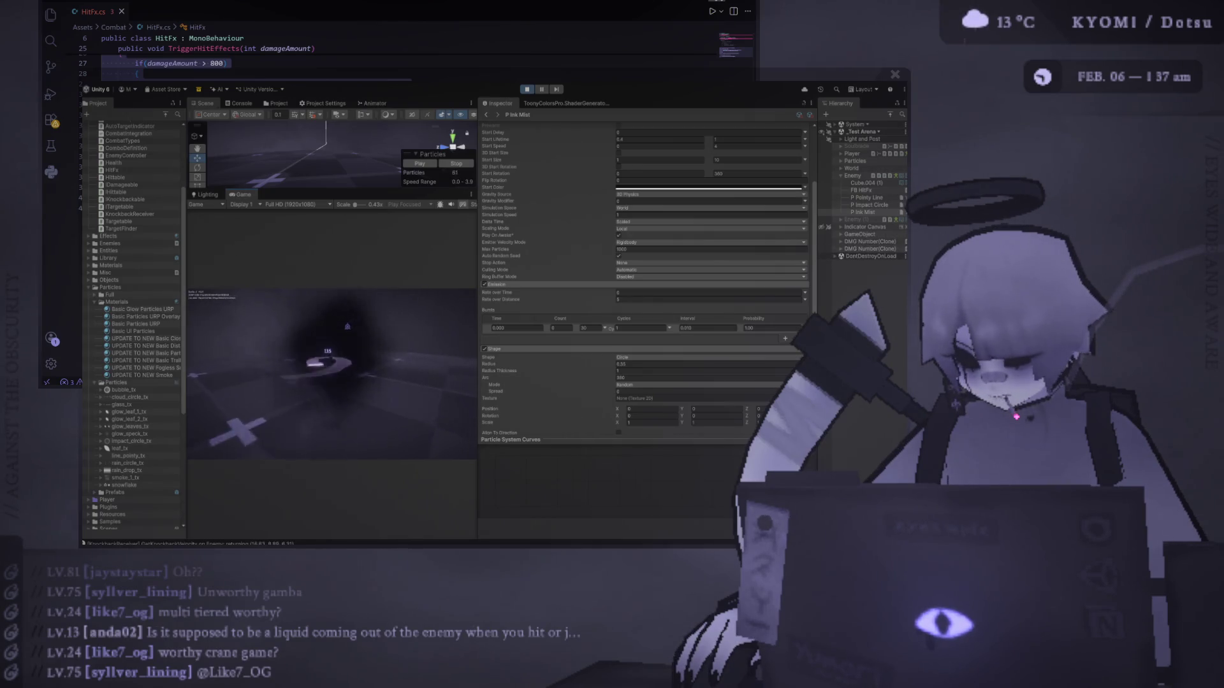
Change the ink mist's Rate over Distance to 3.
click(635, 300)
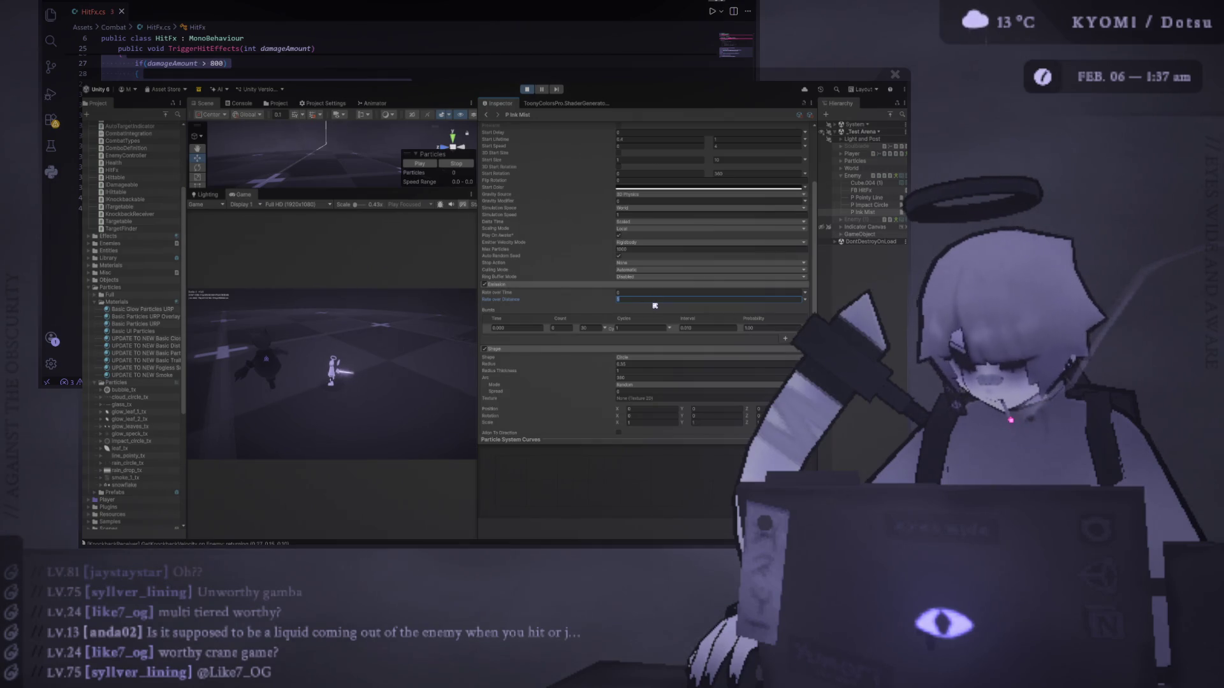
key(Return)
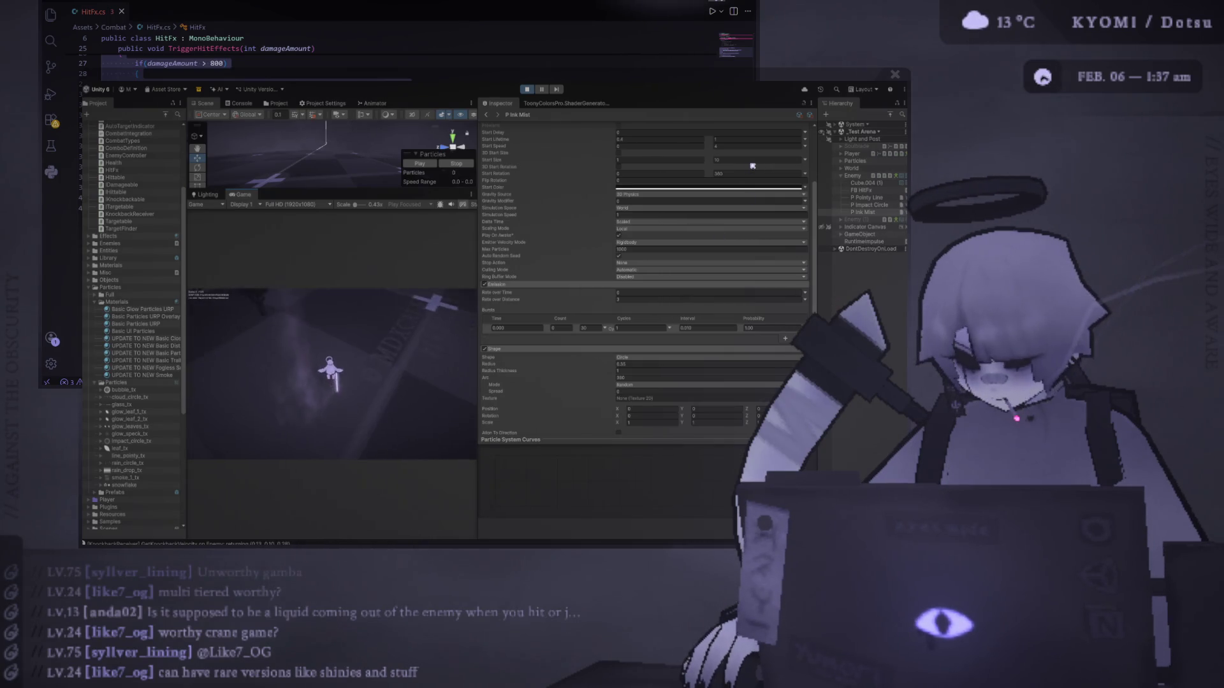
scroll(752, 166, up, 1)
Set the ink mist's maximum Start Size to 2, after briefly trying 3.
click(733, 184)
text(1)
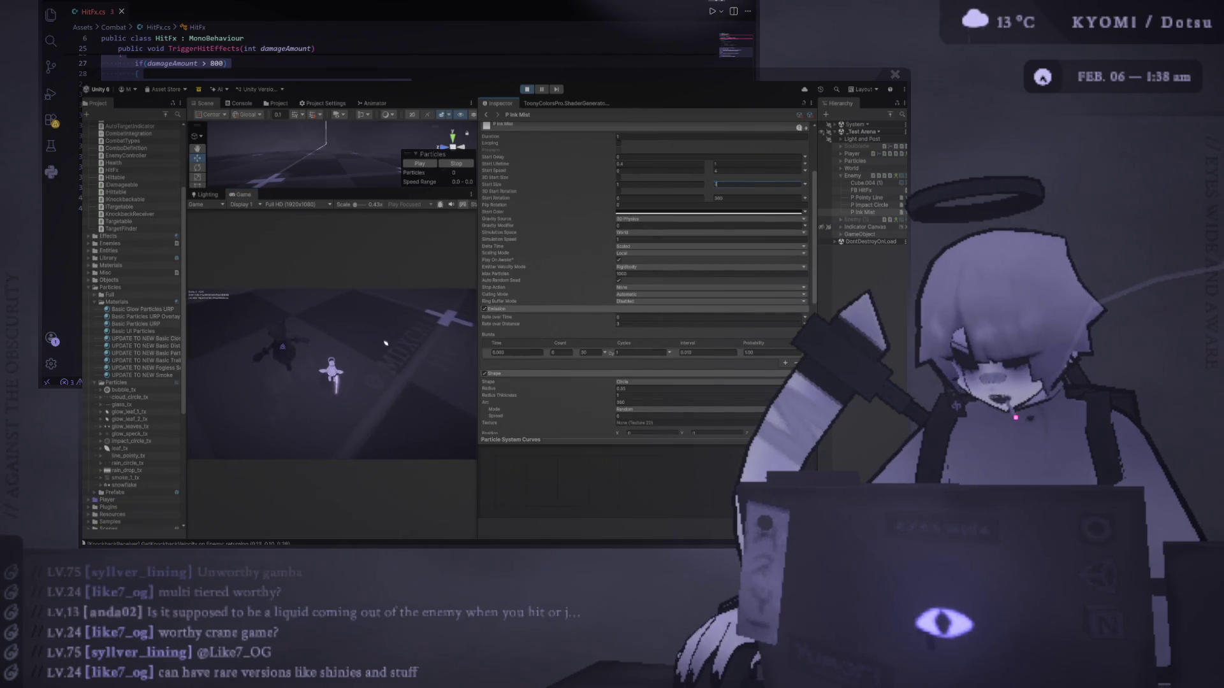
key(BackSpace)
text(2)
click(388, 341)
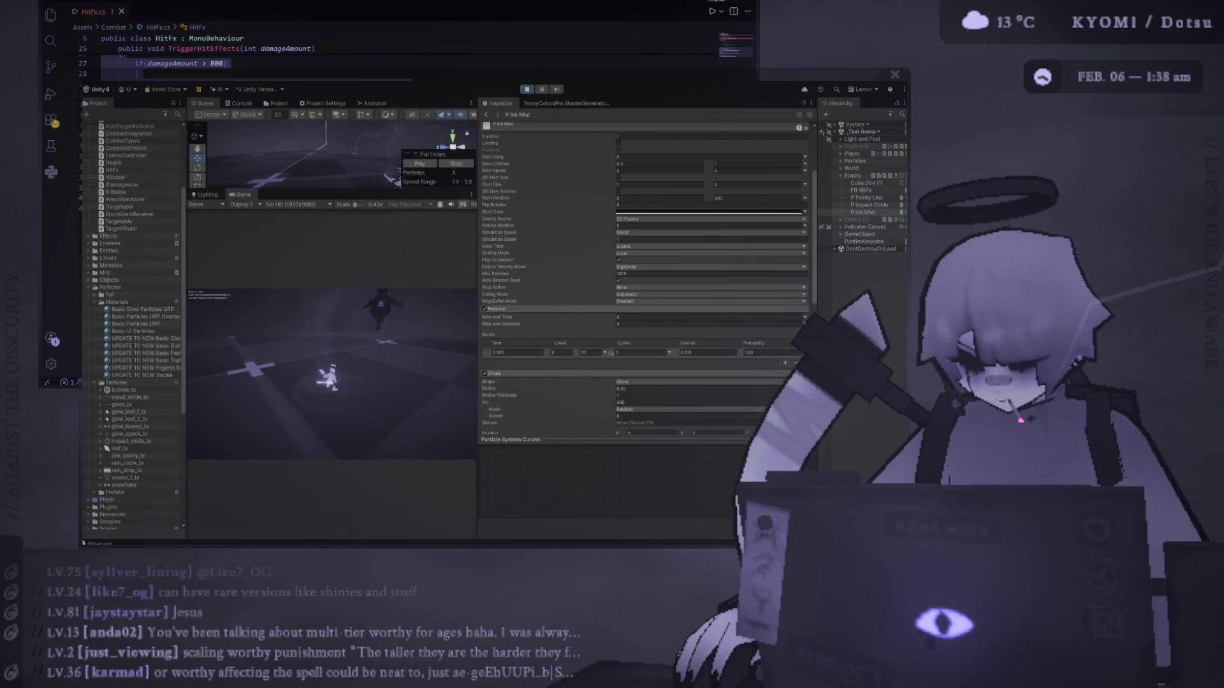
click(735, 181)
text(3)
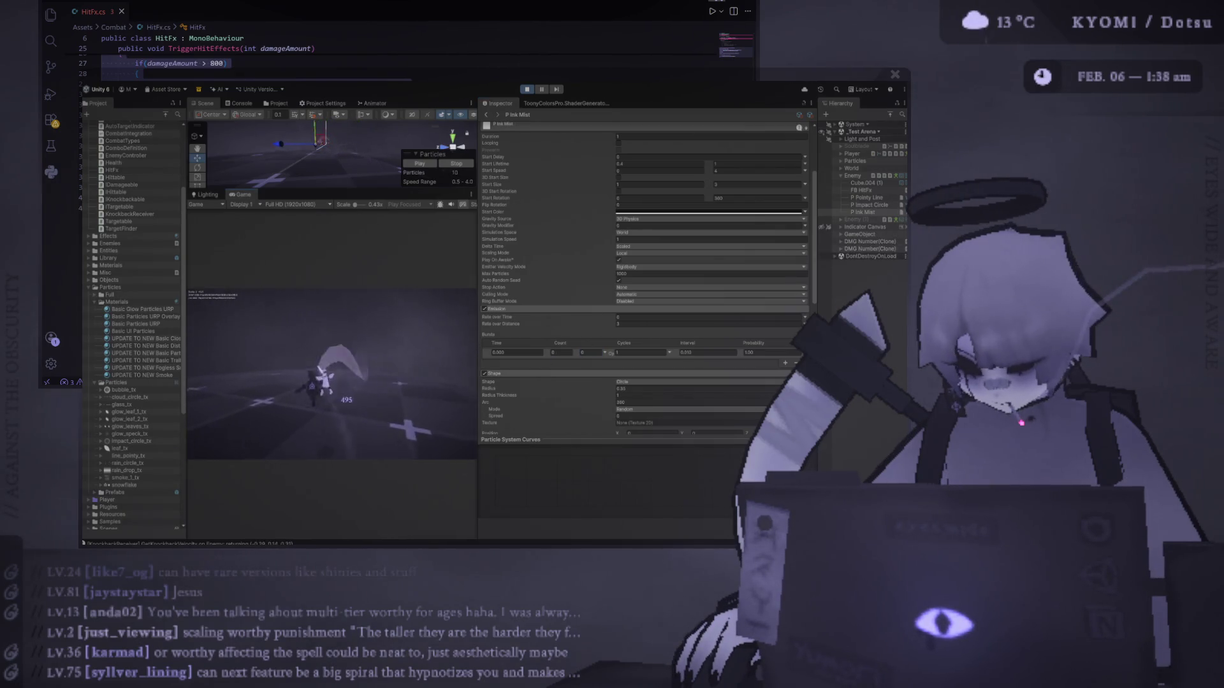
click(752, 184)
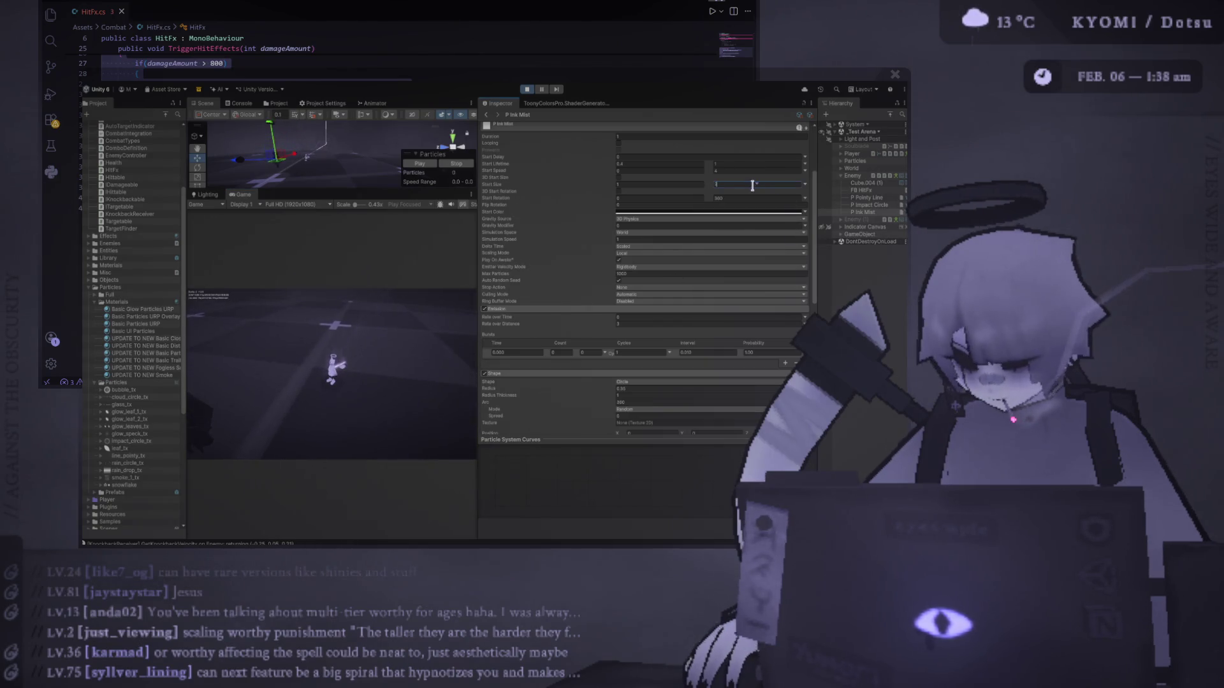
text(2)
key(Return)
Press Play and select the duplicated P Ink Mist (1) under Enemy.
click(528, 89)
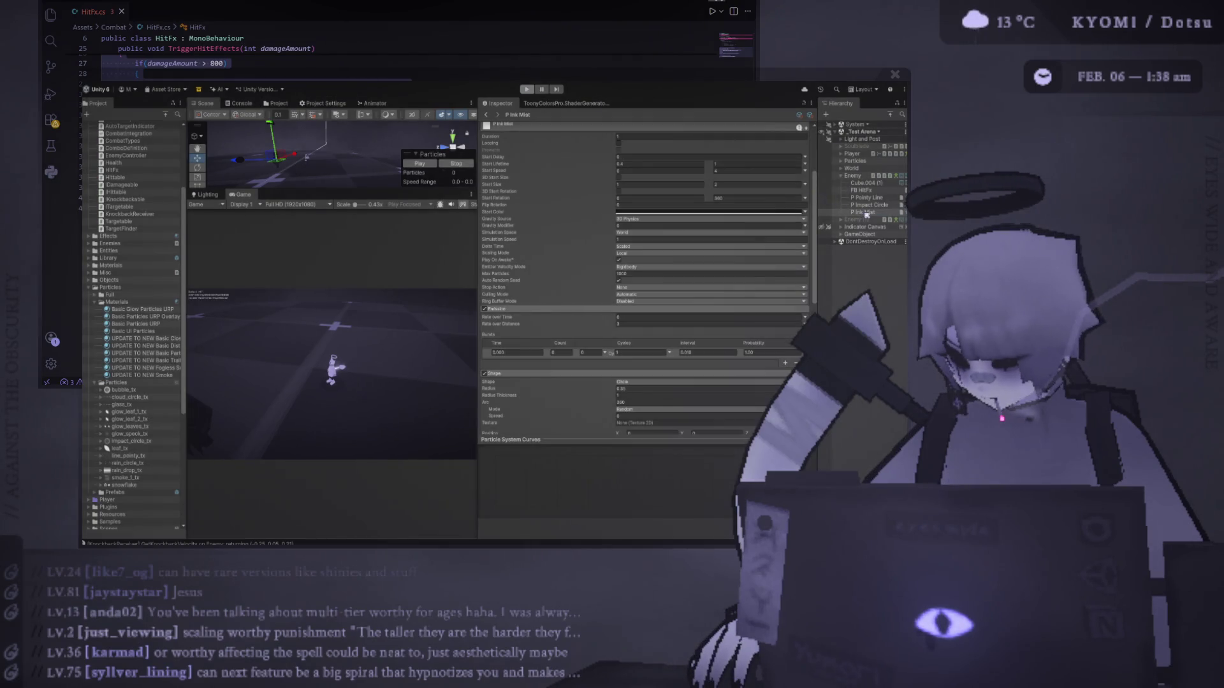
click(876, 256)
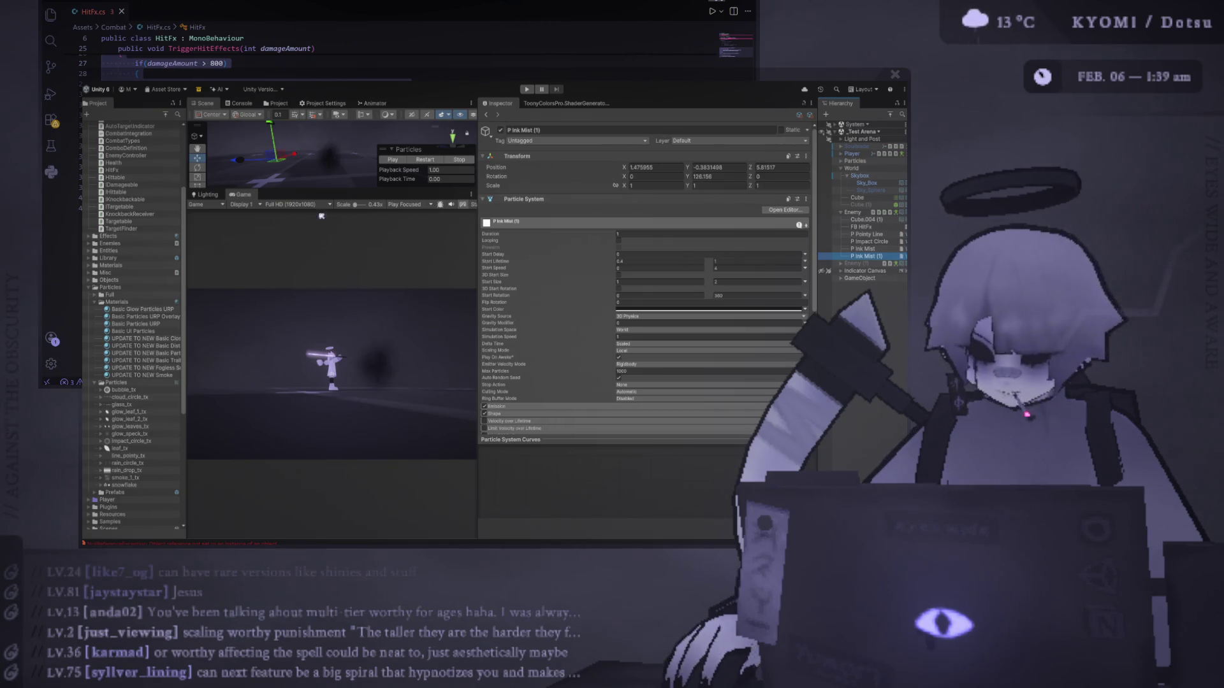
drag(478, 234, 521, 235)
Drag the Scene/Game divider to give the Scene view more height.
drag(407, 189, 393, 202)
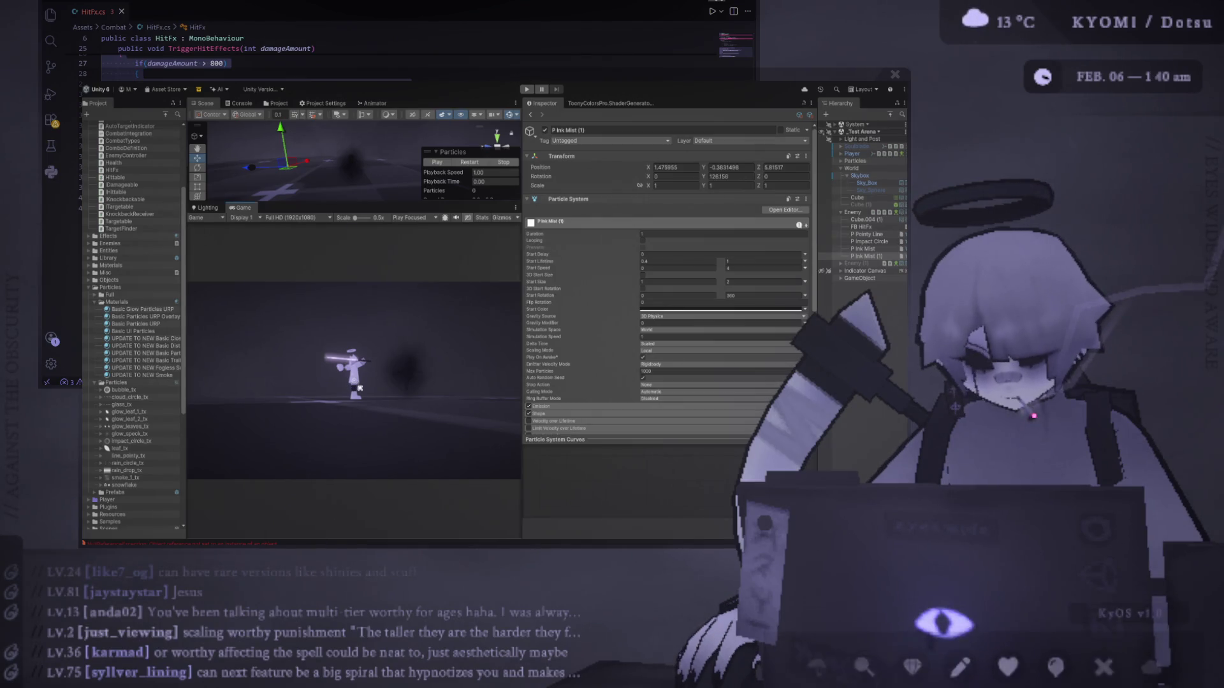
Preview the emitters, then drop P Ink Mist (1) into FB HitFx's list as a Particles Play feedback.
click(872, 241)
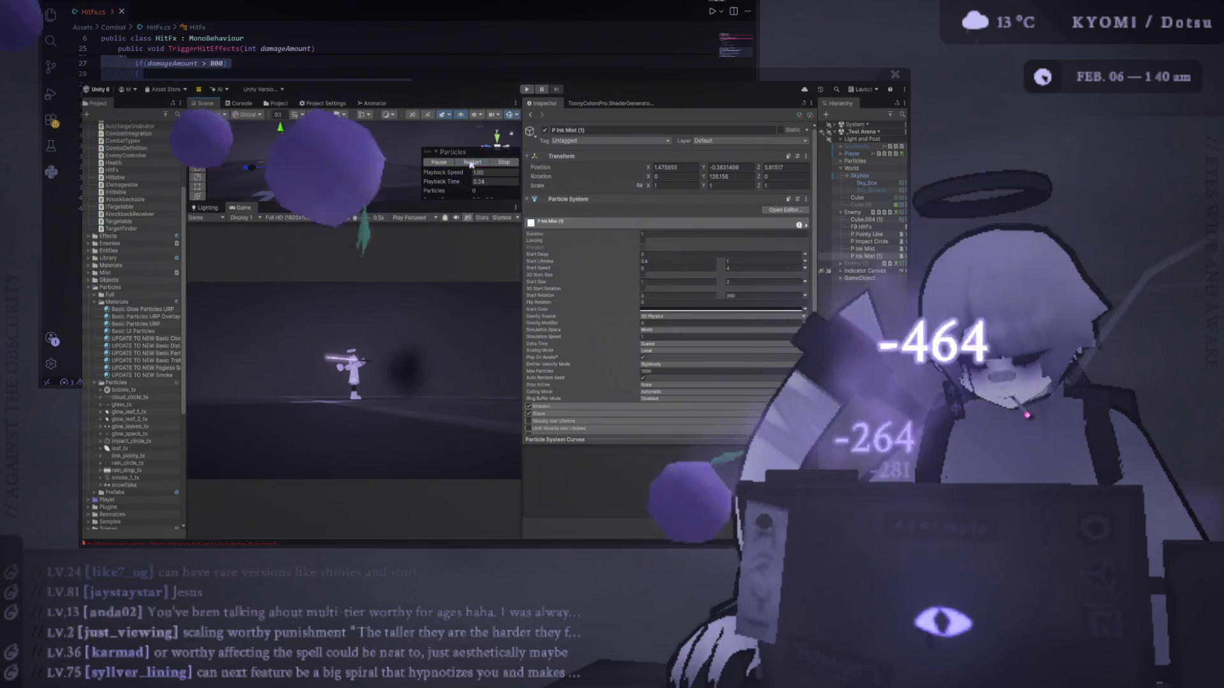
key(Down)
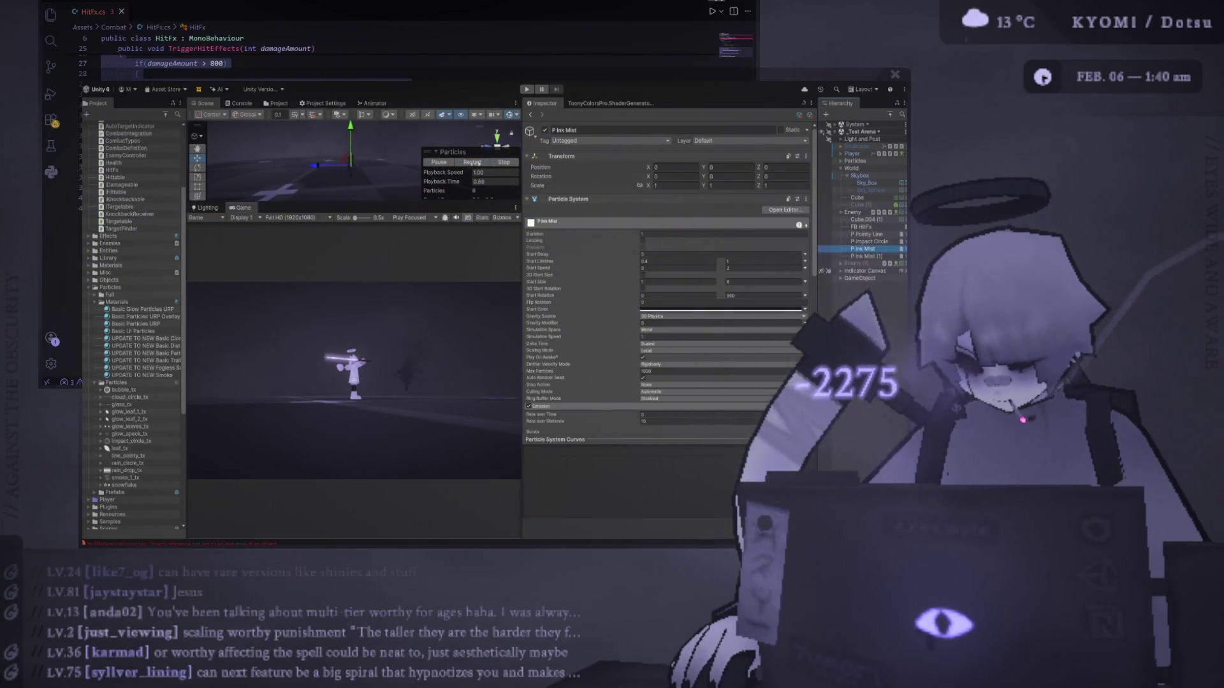
click(476, 163)
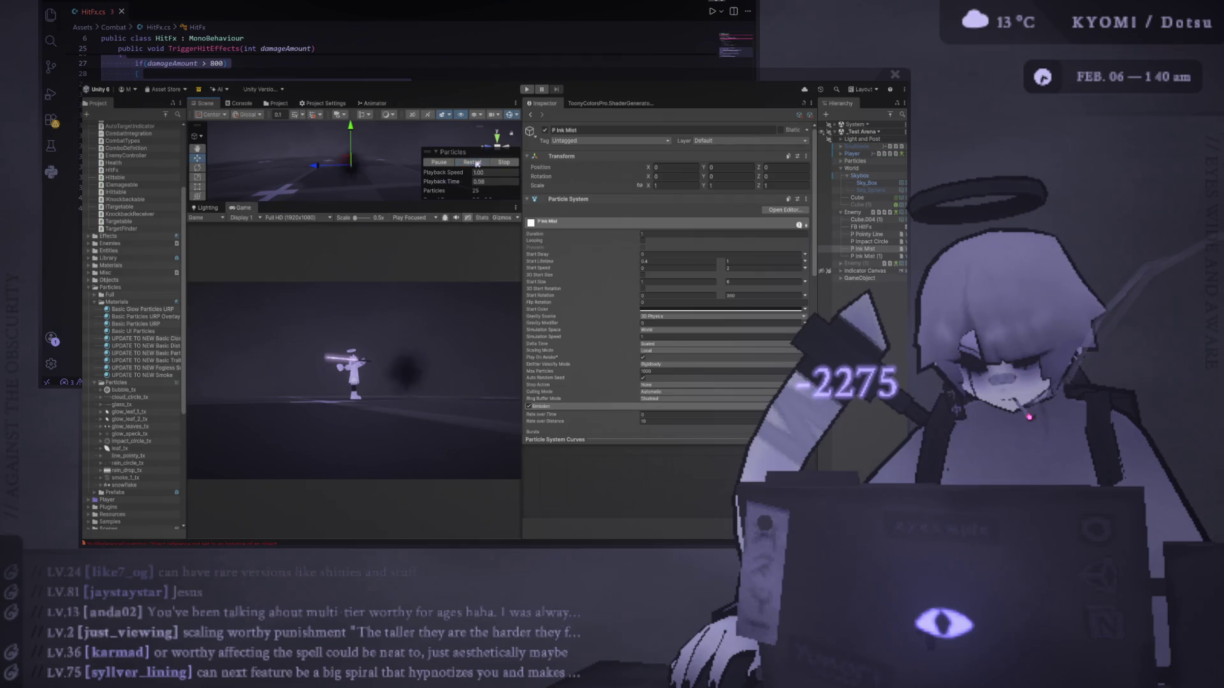
click(867, 257)
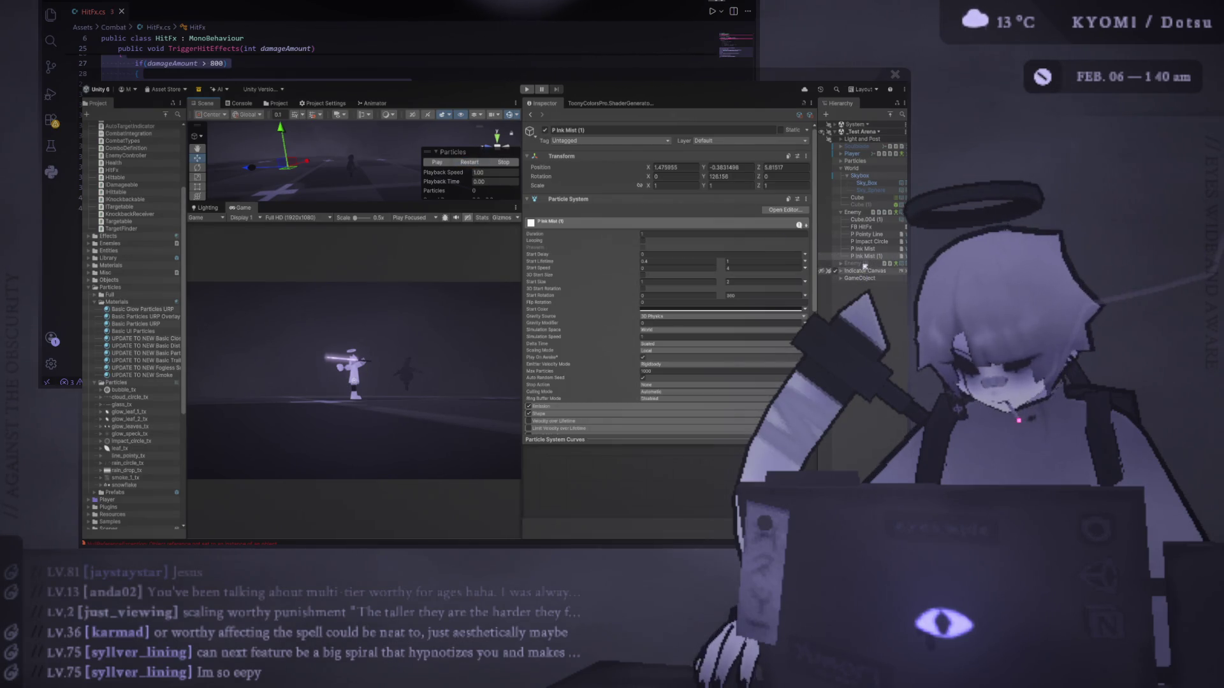
click(861, 227)
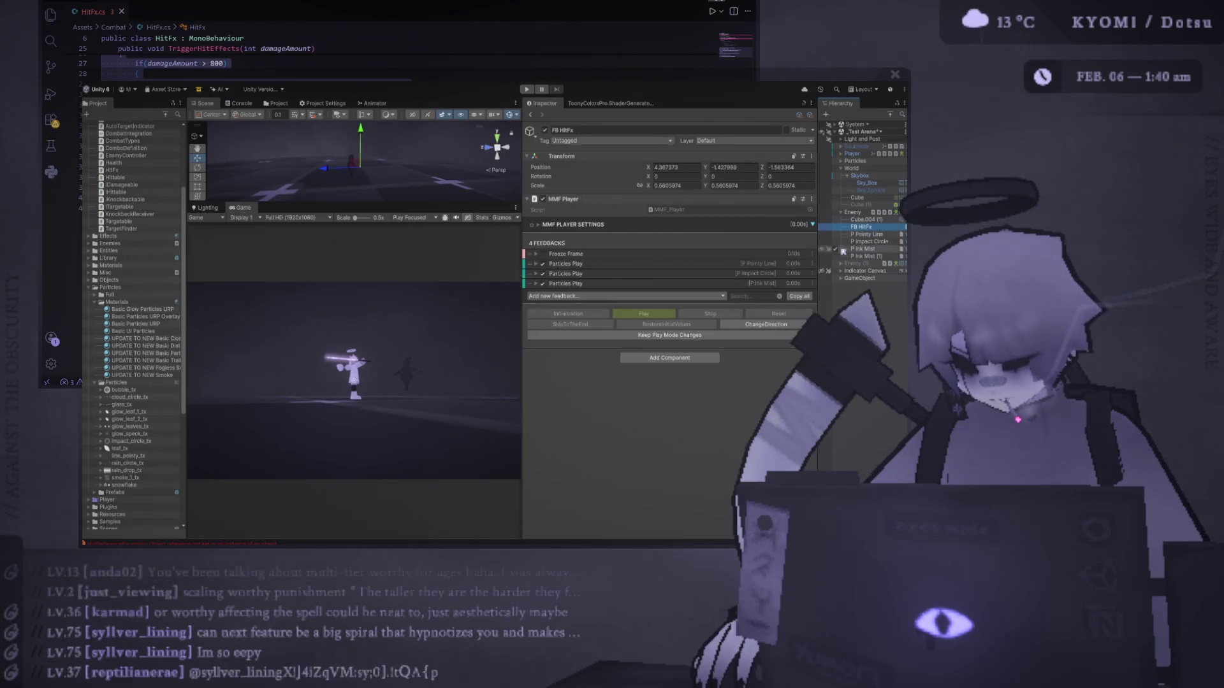
drag(867, 256, 791, 302)
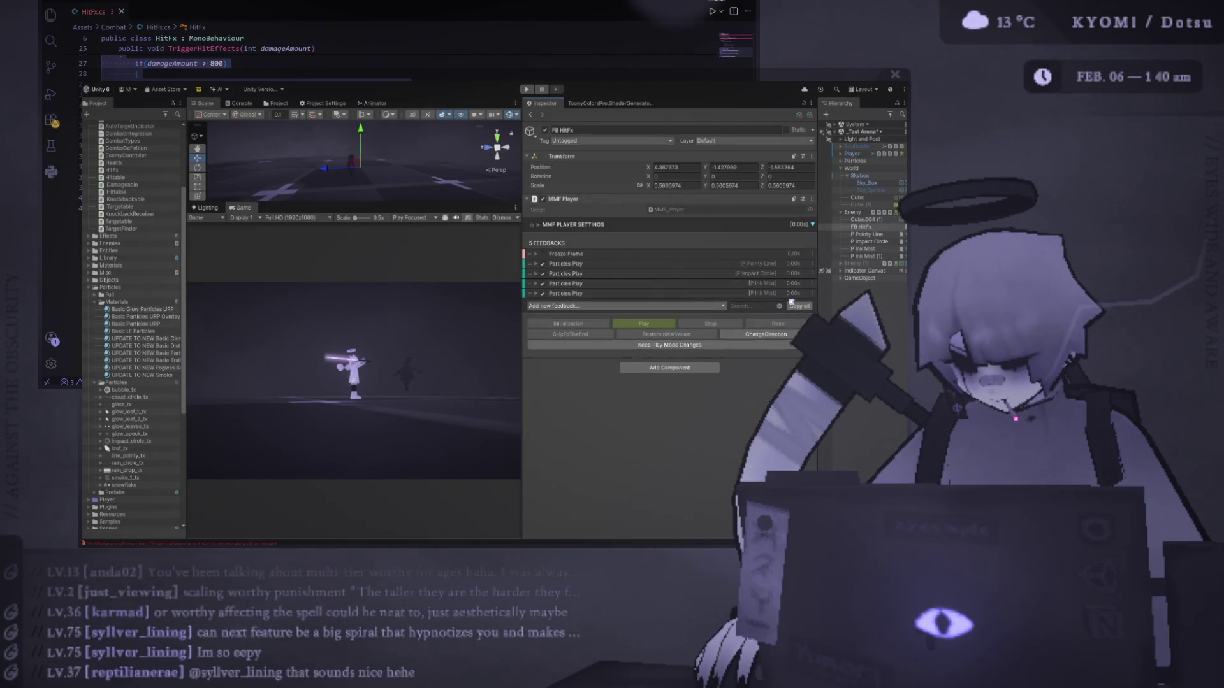
Rename P Ink Mist (1) to P Ink Mist Trail.
click(871, 255)
click(880, 256)
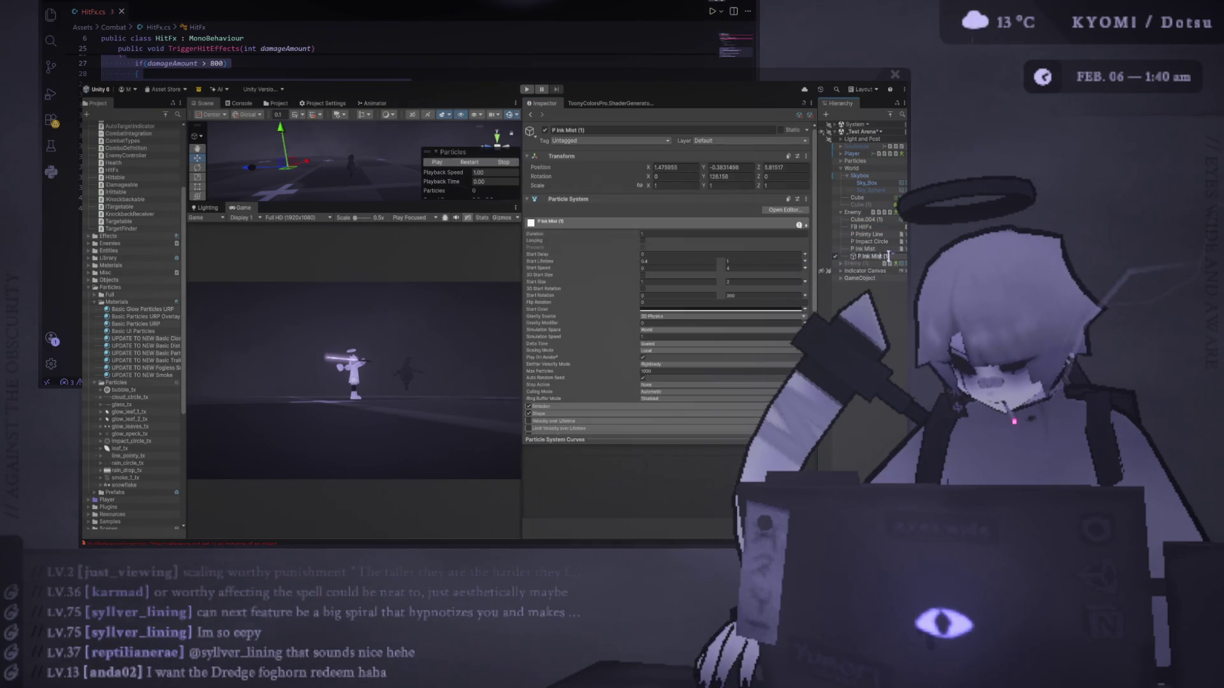
text(Trail)
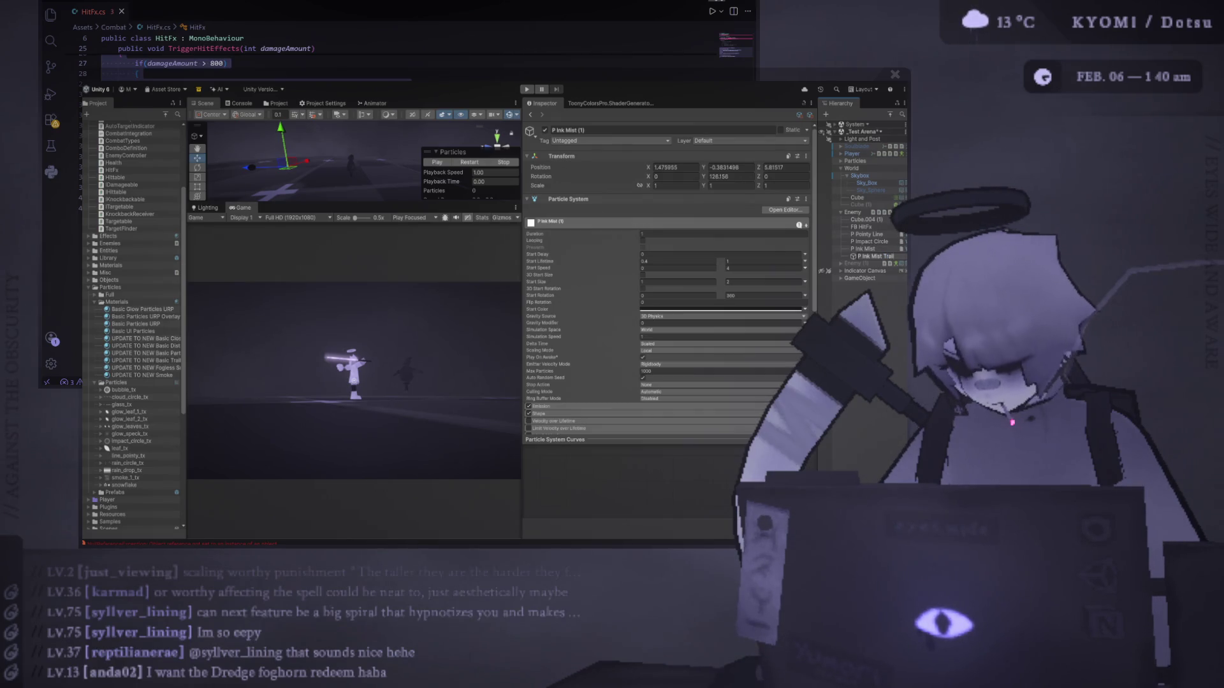
Lower the original P Ink Mist's burst count to 10, adjusting Rate over Distance, then run the game.
click(826, 248)
click(696, 234)
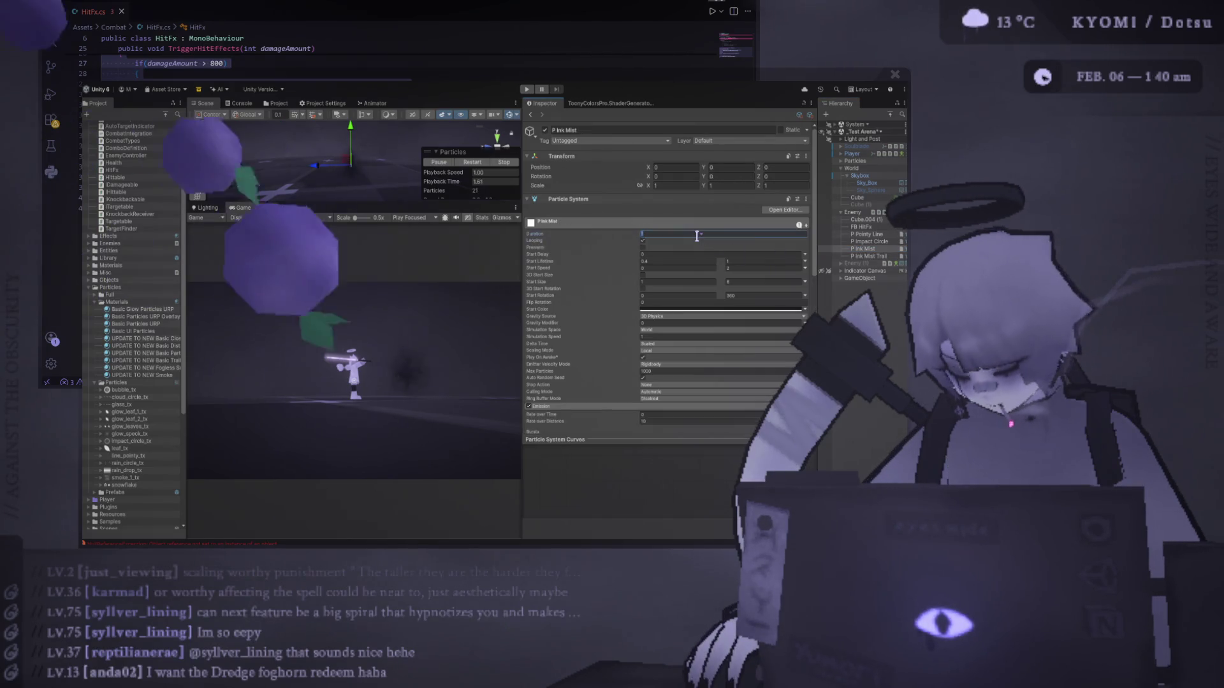
scroll(679, 284, down, 4)
click(676, 322)
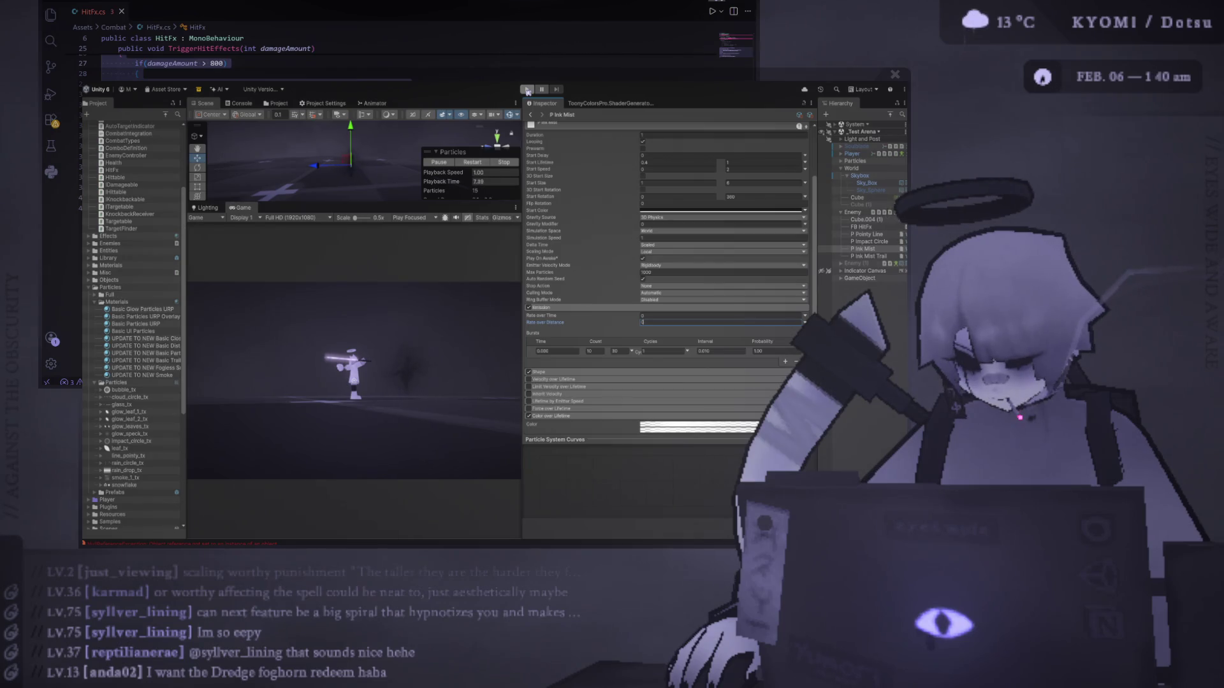
click(621, 351)
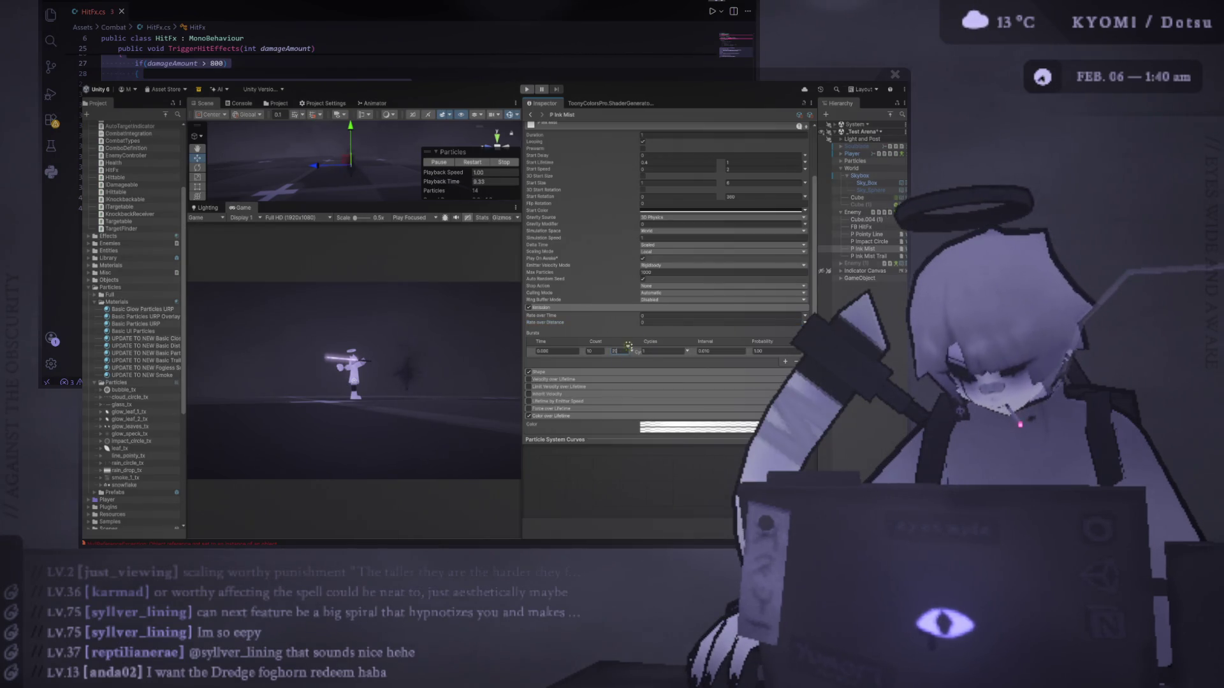
click(528, 89)
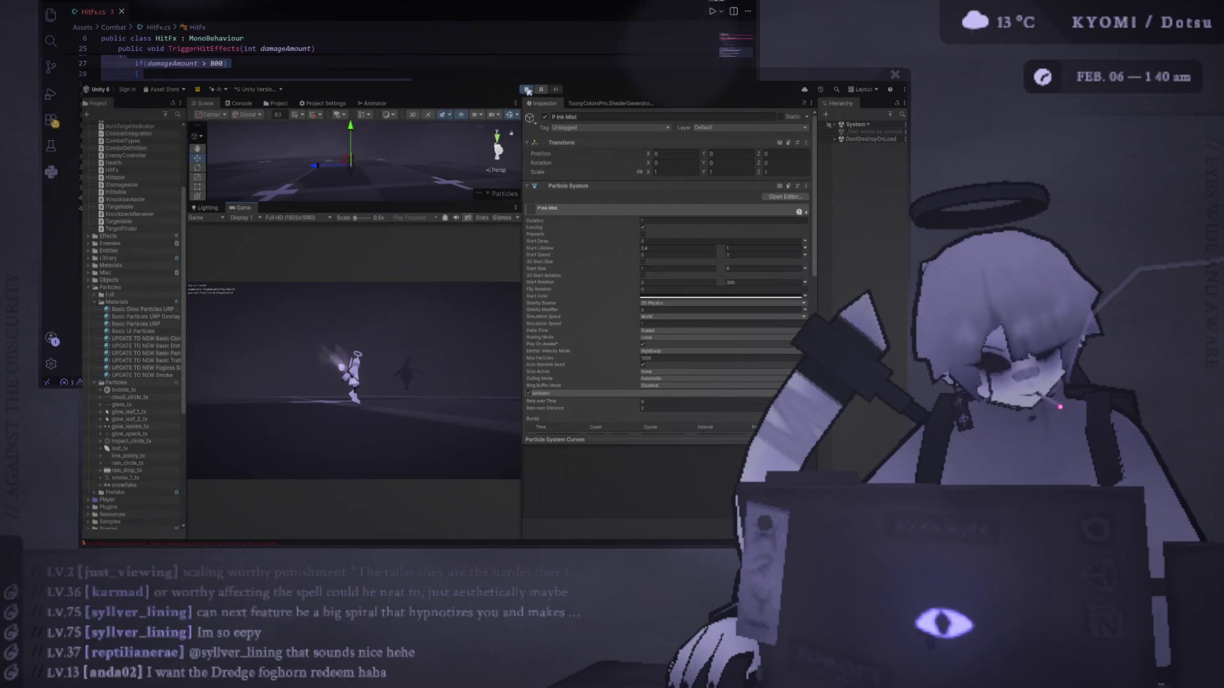
Enlarge the Game view to watch the hits, stop the game, and select P Ink Mist Trail.
drag(525, 227, 635, 227)
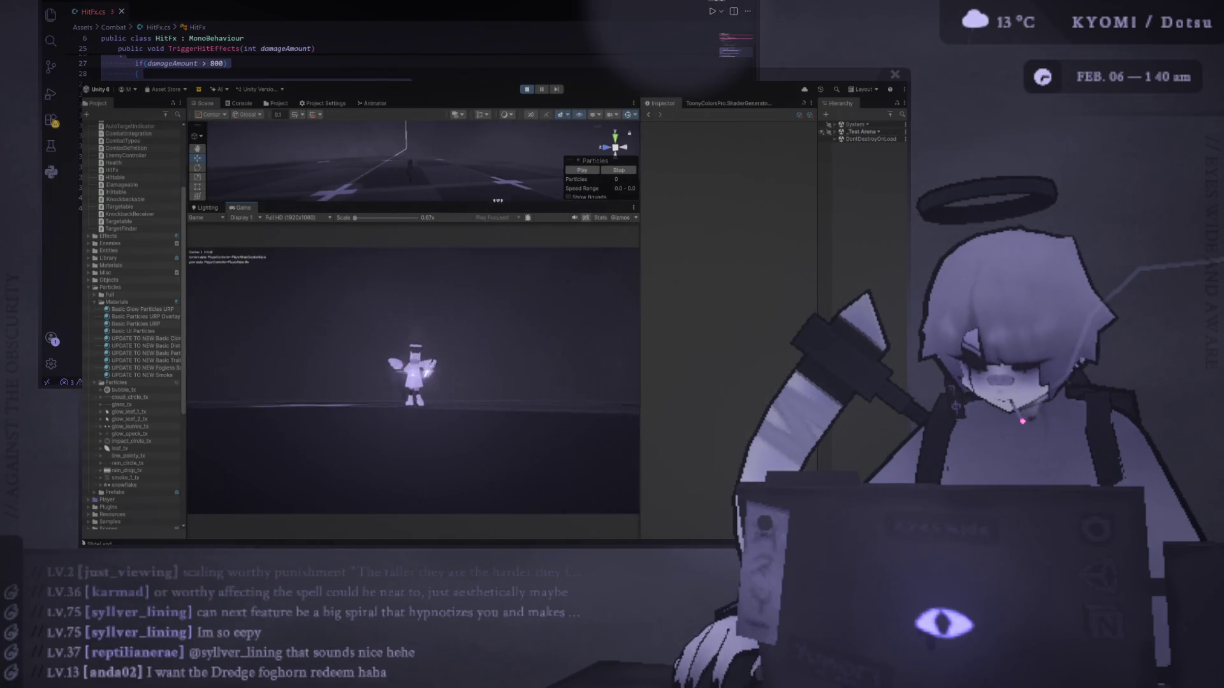
drag(408, 203, 408, 123)
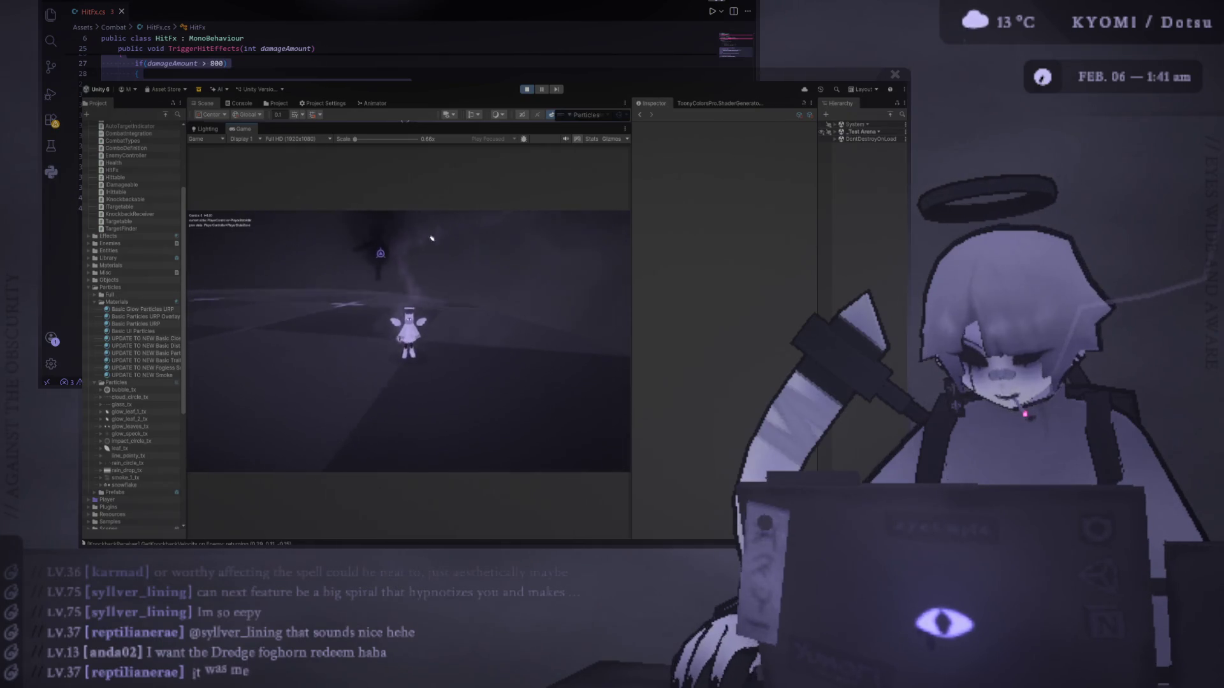
click(527, 89)
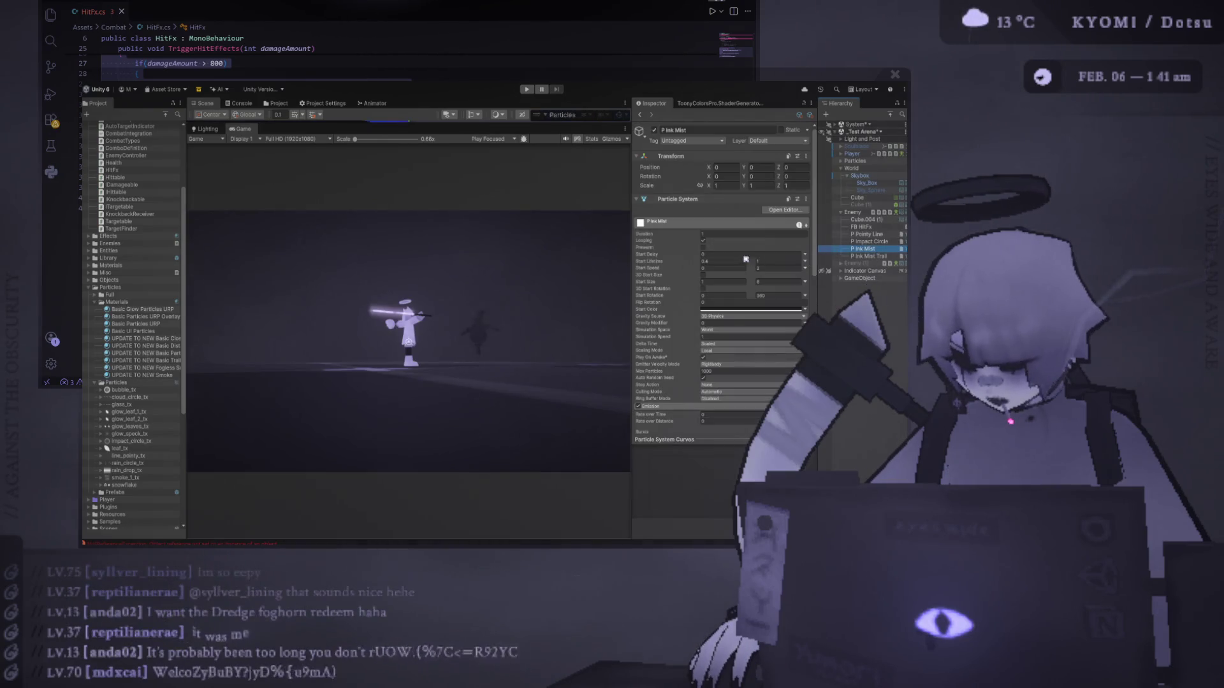
click(868, 257)
Select FB HitFx, widen its feedback list, and collapse the P Ink Mist Trail feedback.
click(865, 249)
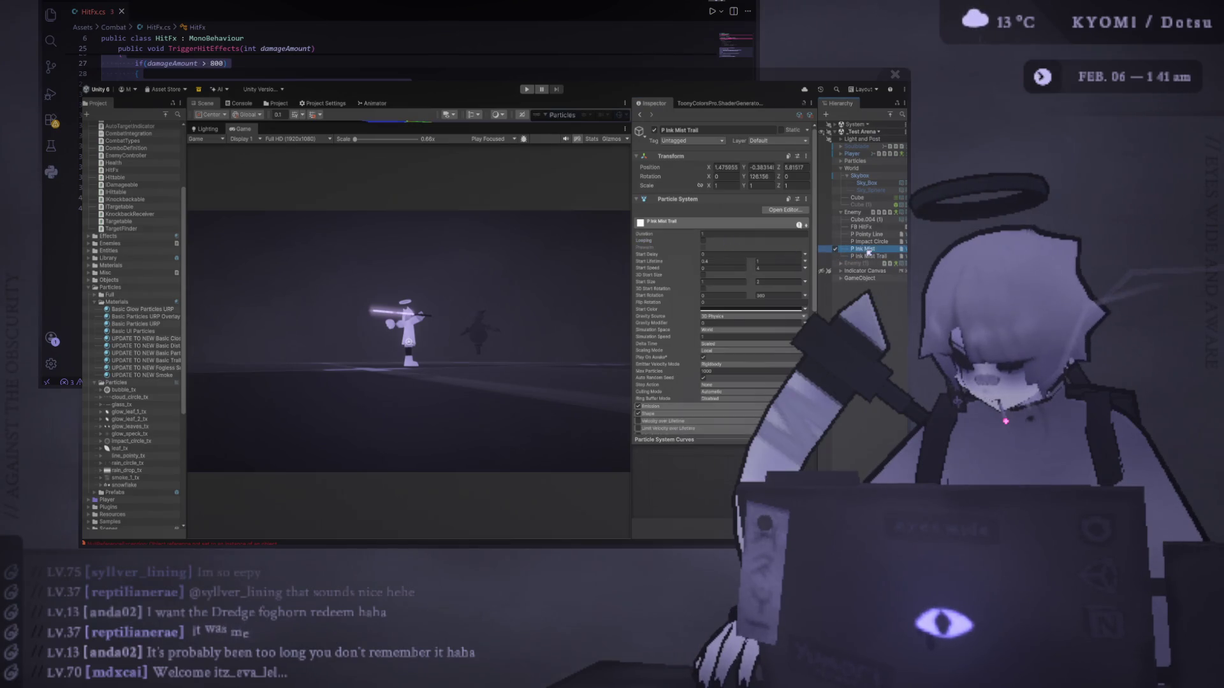
drag(632, 246, 570, 248)
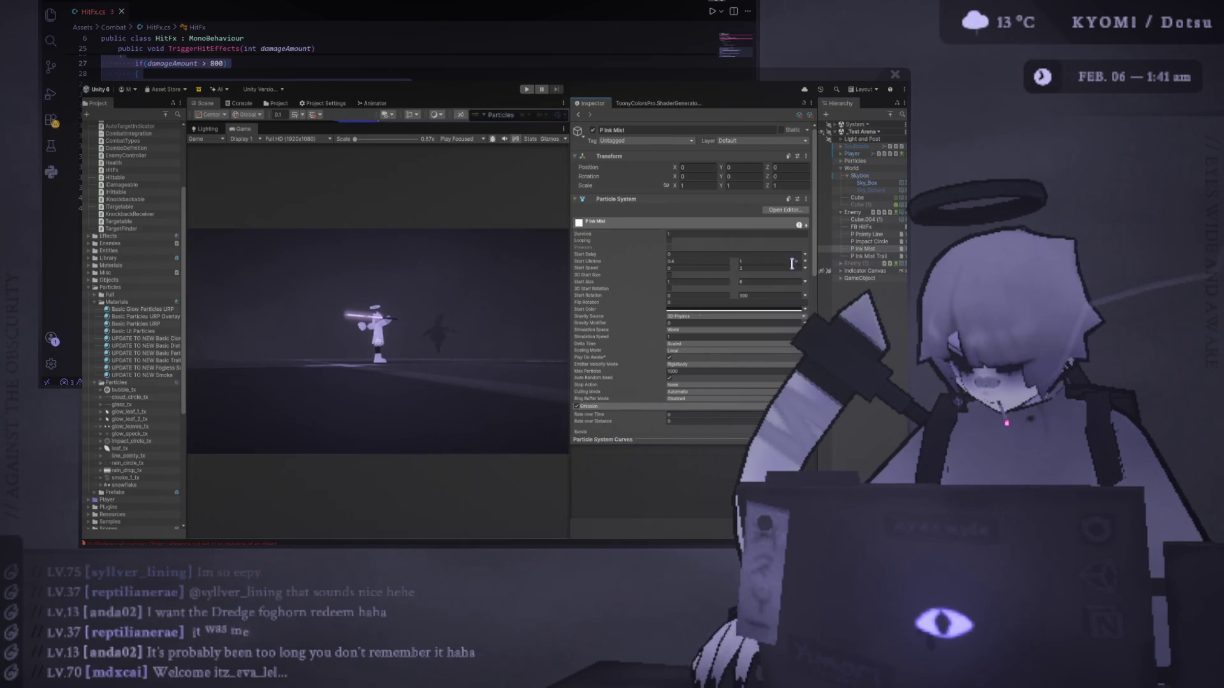
click(877, 229)
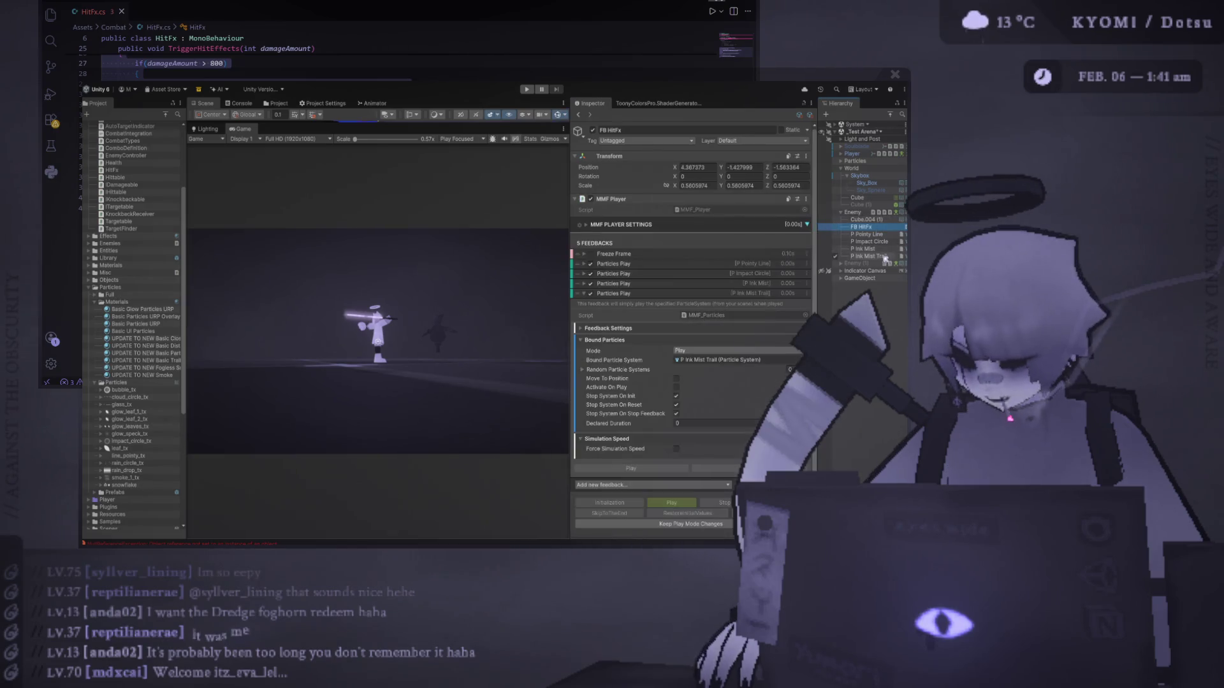
drag(570, 246, 390, 243)
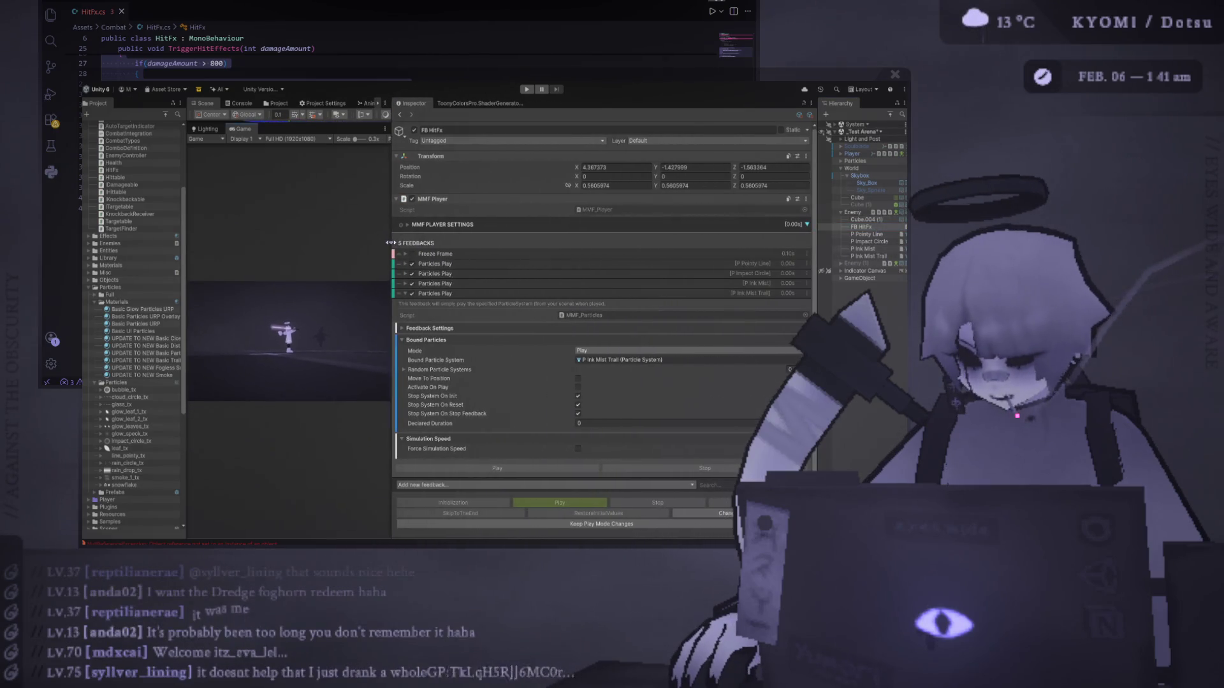
click(476, 295)
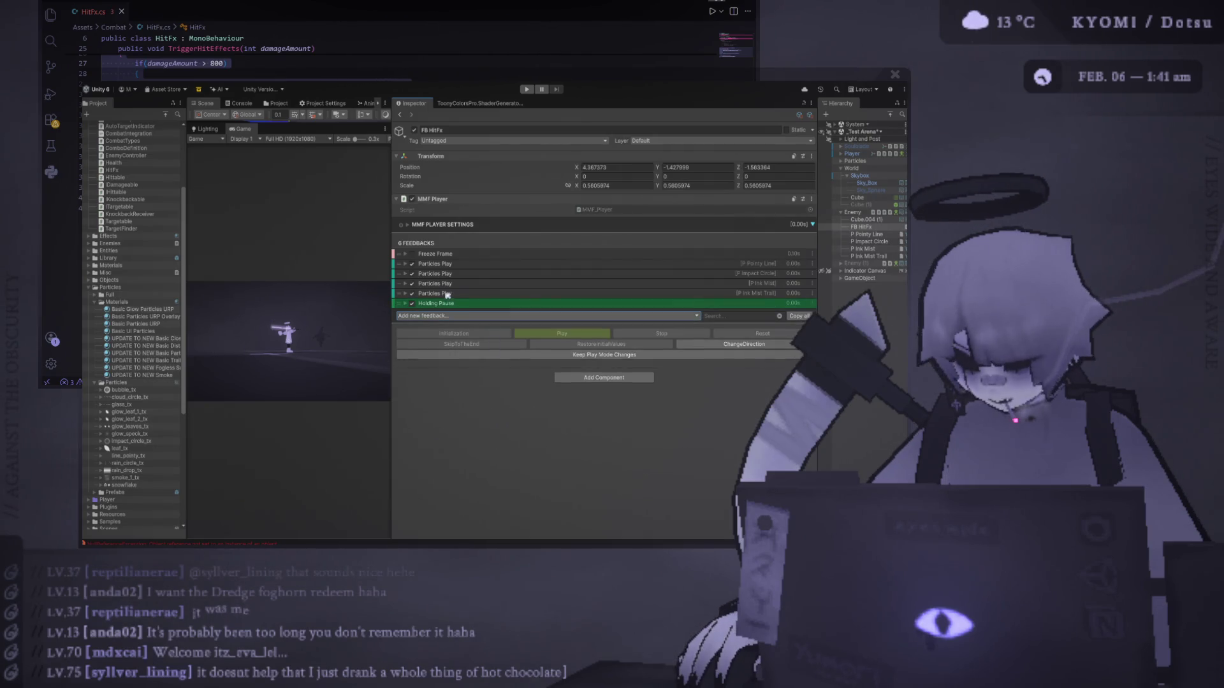
Move the Ink Mist Particles Play below Holding Pause, set Pause Duration to 0.1, and run.
drag(401, 285, 400, 306)
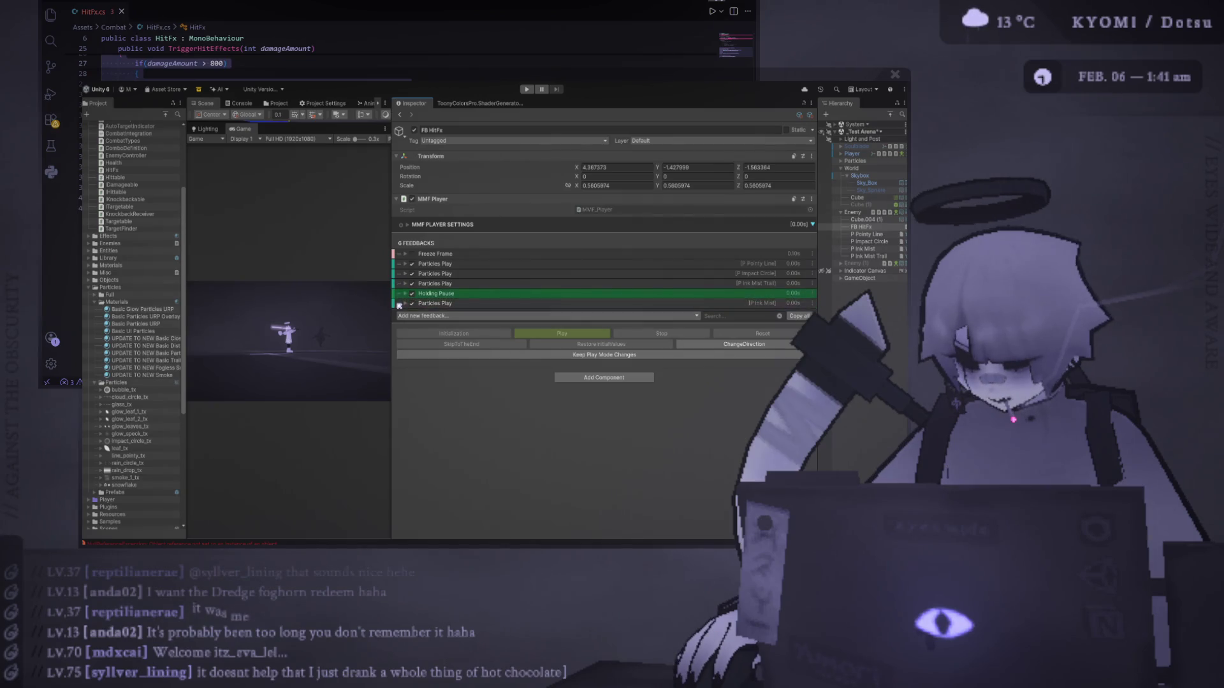
click(402, 294)
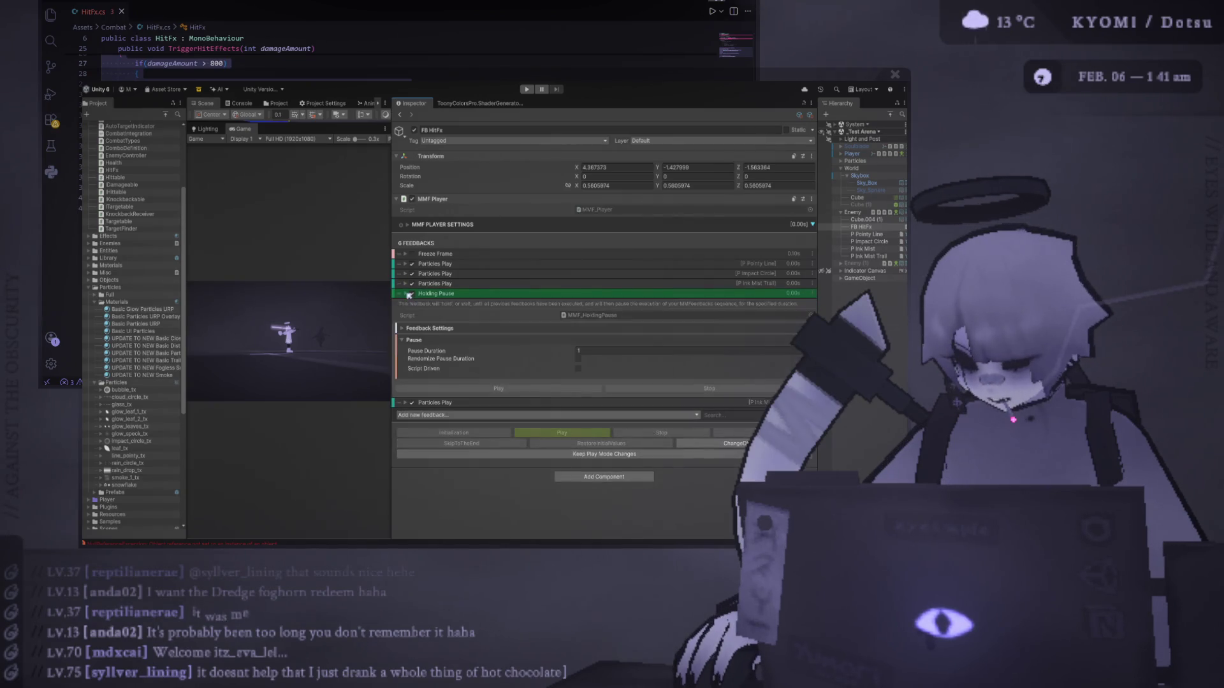
text(.1)
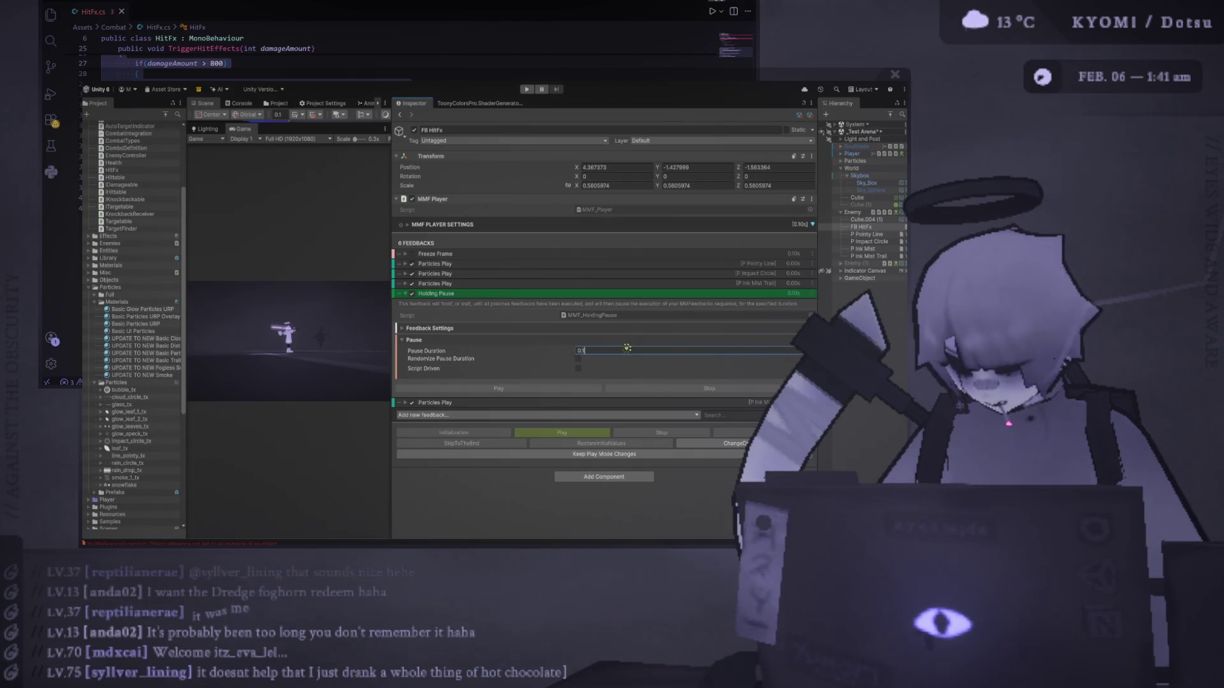
click(529, 90)
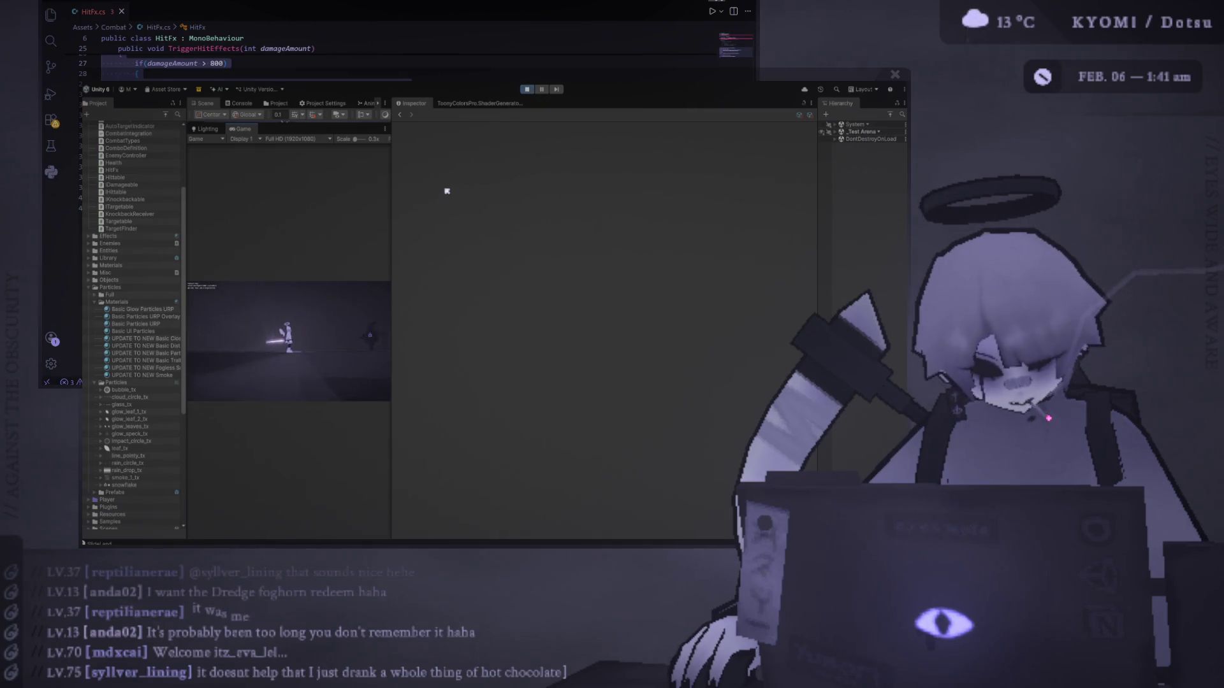
Widen the Game view against the Inspector, then exit Play mode.
drag(391, 218, 614, 218)
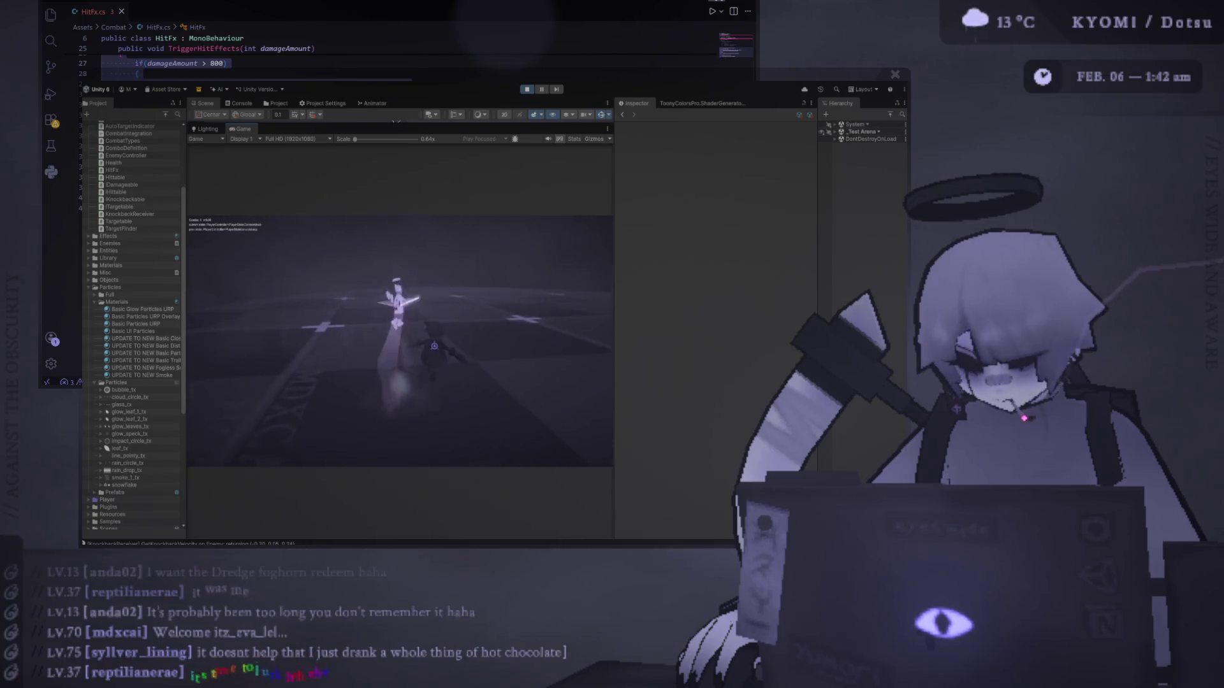
click(526, 90)
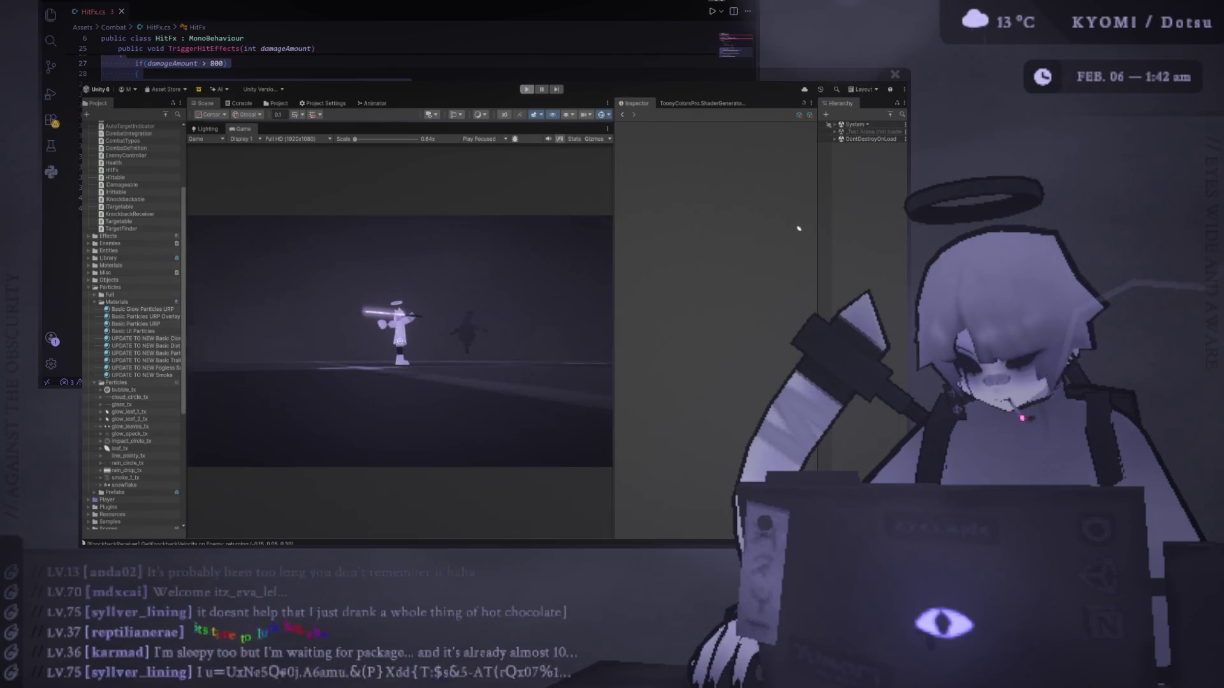
Zero P Ink Mist Trail's Transform Position and Rotation Y values.
click(870, 255)
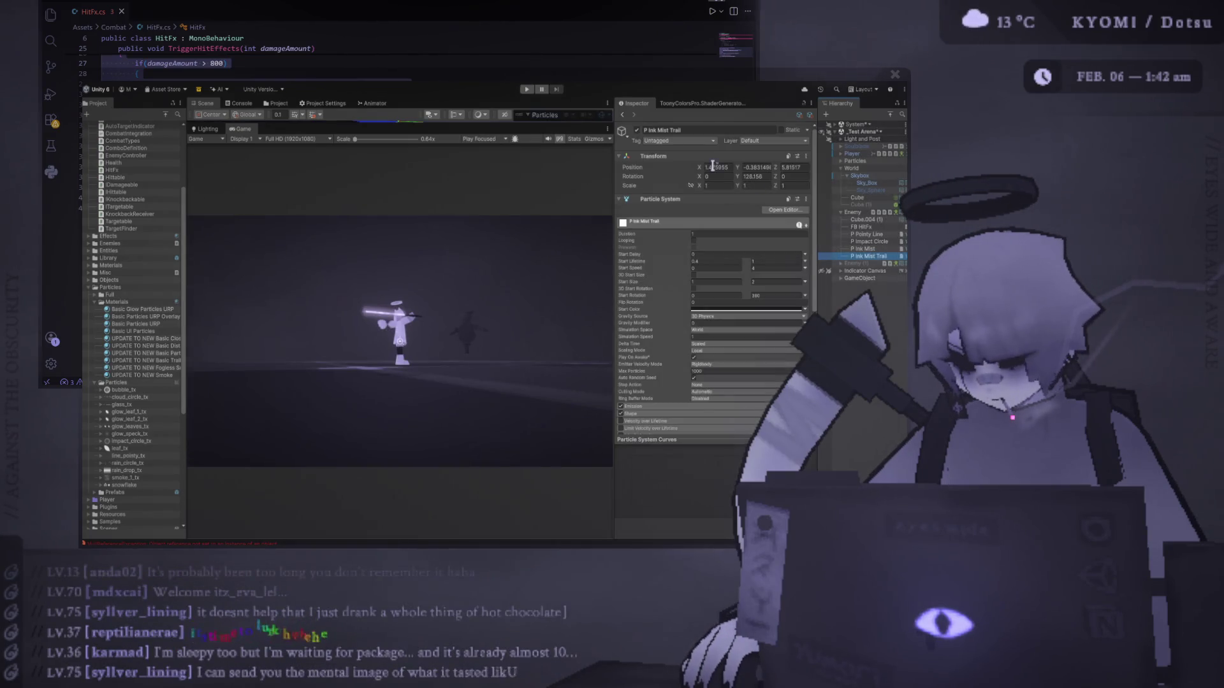
text(0)
click(745, 168)
text(0)
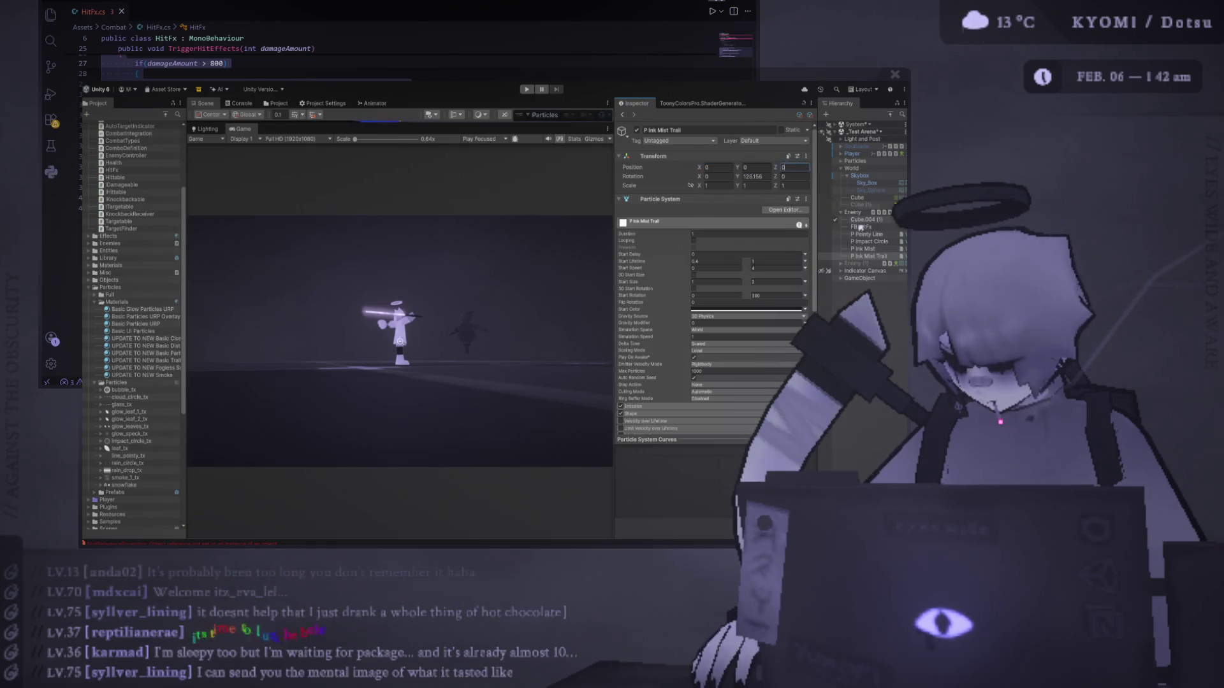
click(745, 177)
text(-)
Select P Ink Mist, show the Scene view above the Game view, and start Play mode.
click(869, 249)
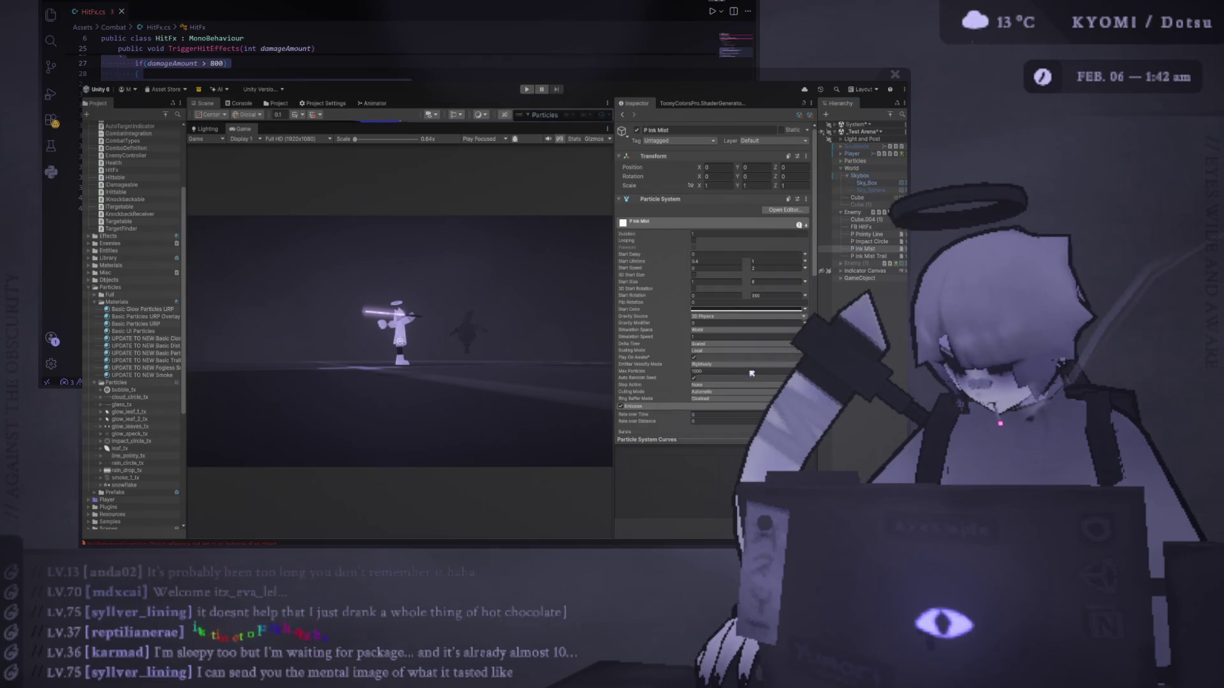
drag(561, 124, 563, 217)
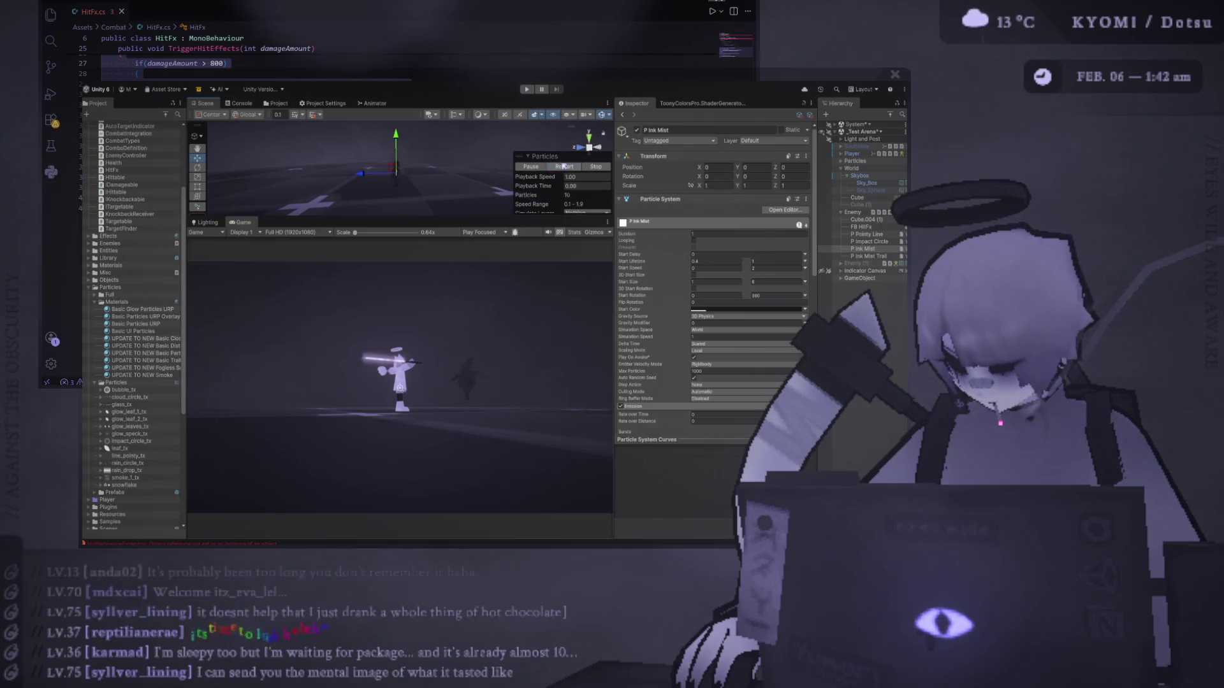
click(527, 90)
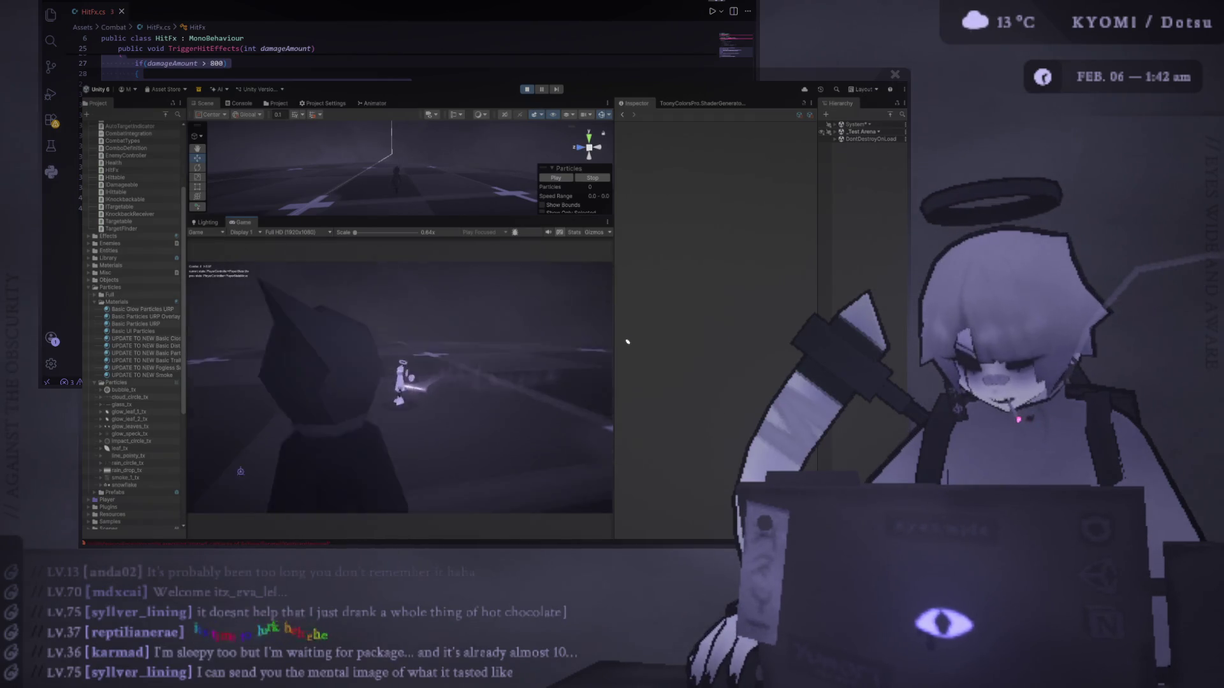
Enlarge the Game view, stop play, and deactivate P Ink Mist with Alt+Shift+A.
drag(614, 319, 752, 319)
drag(519, 217, 466, 121)
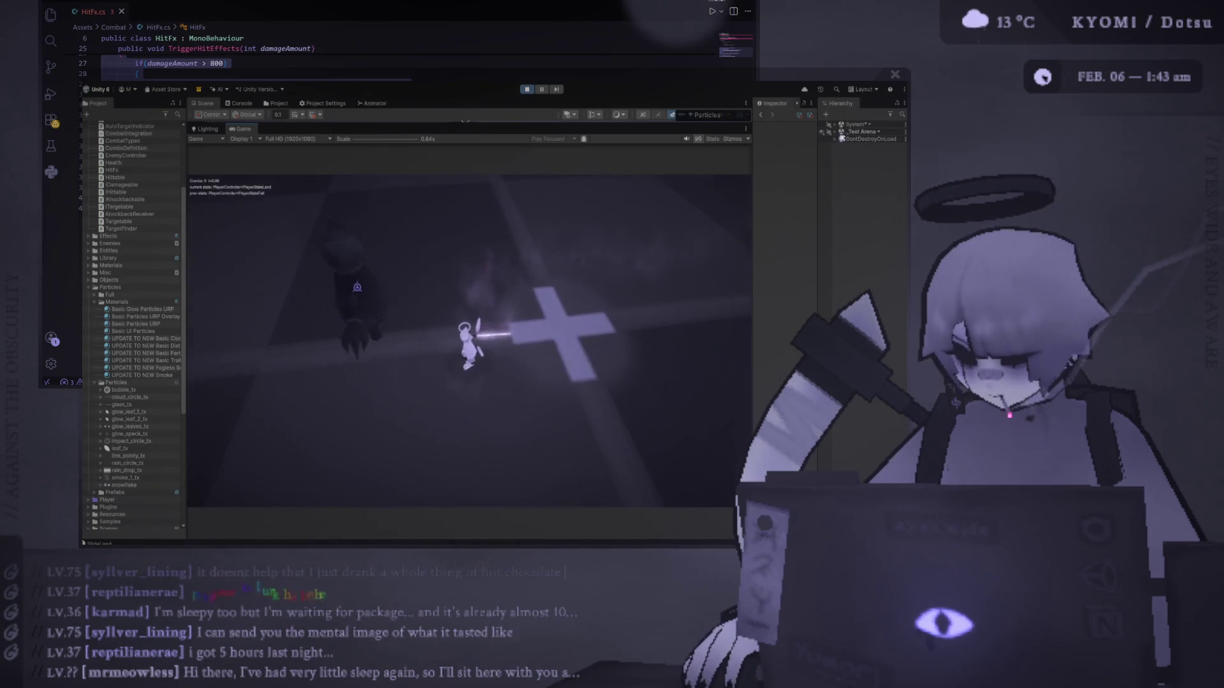
click(525, 90)
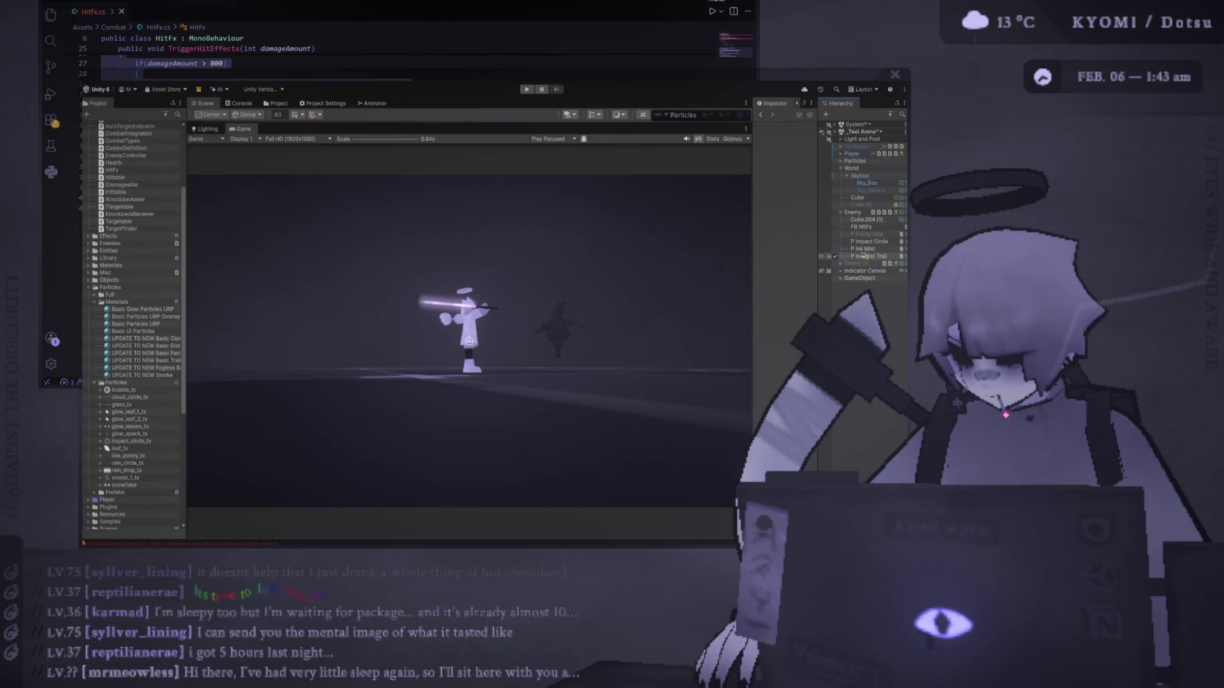
click(859, 249)
key(alt+shift+a)
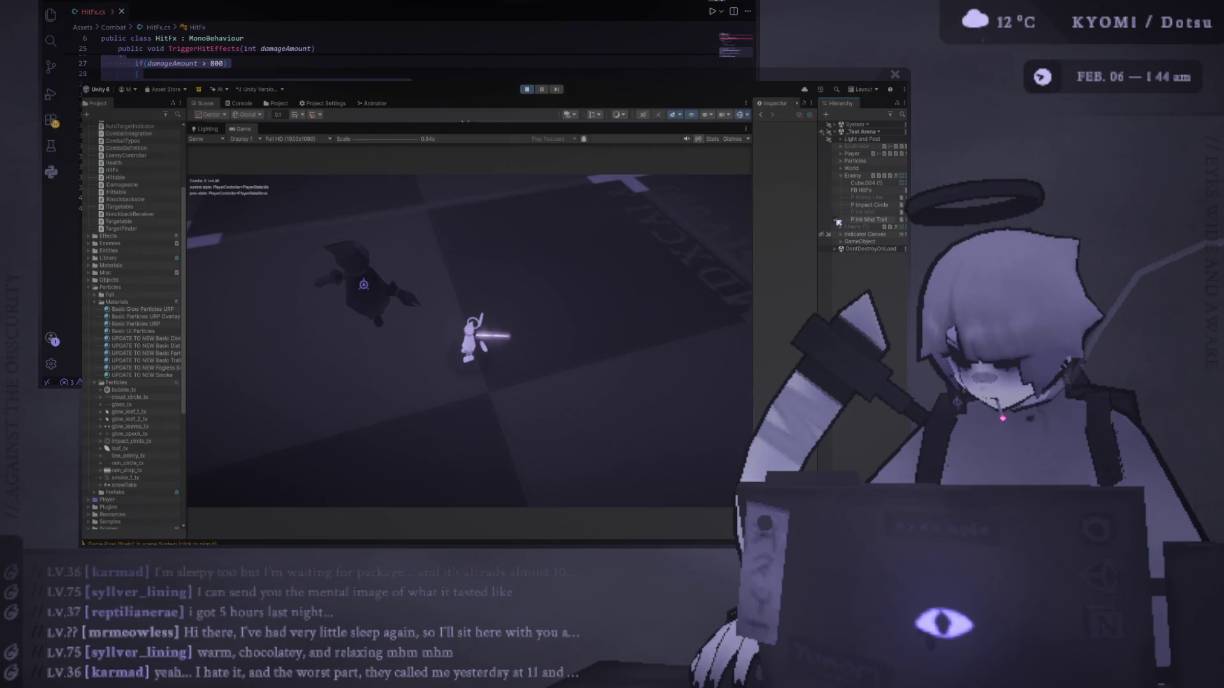
Widen the Inspector and view P Ink Mist's settings, then both ink mist objects together.
click(858, 213)
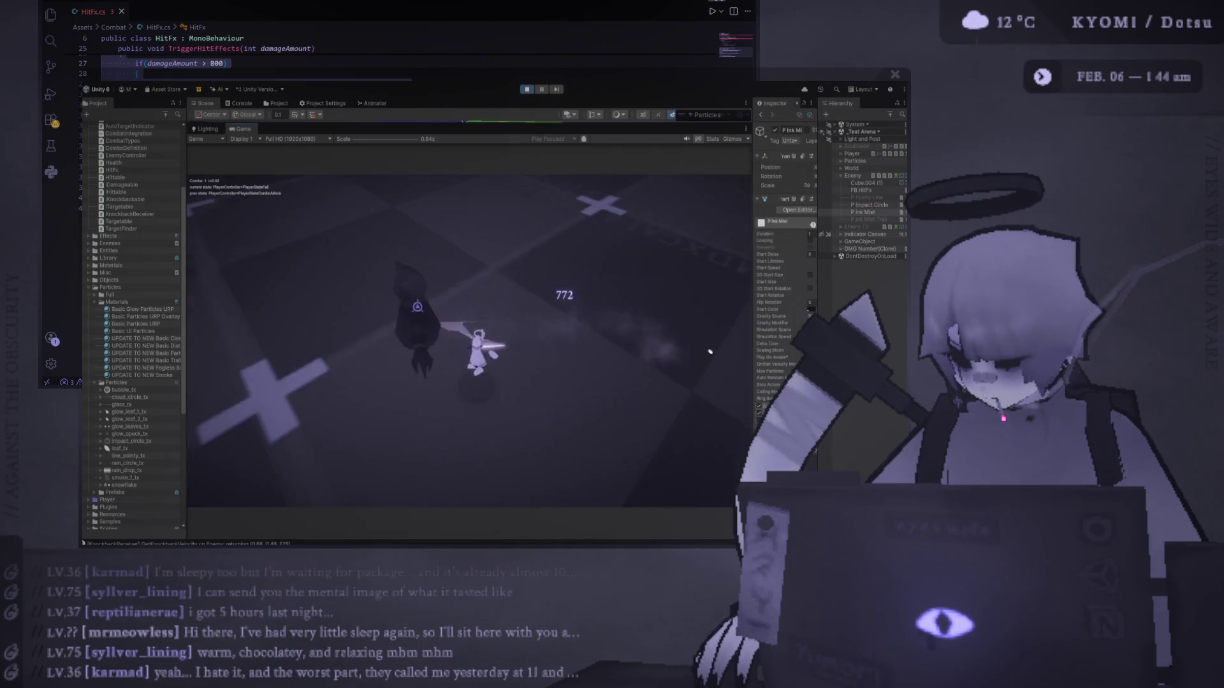
drag(754, 308, 657, 286)
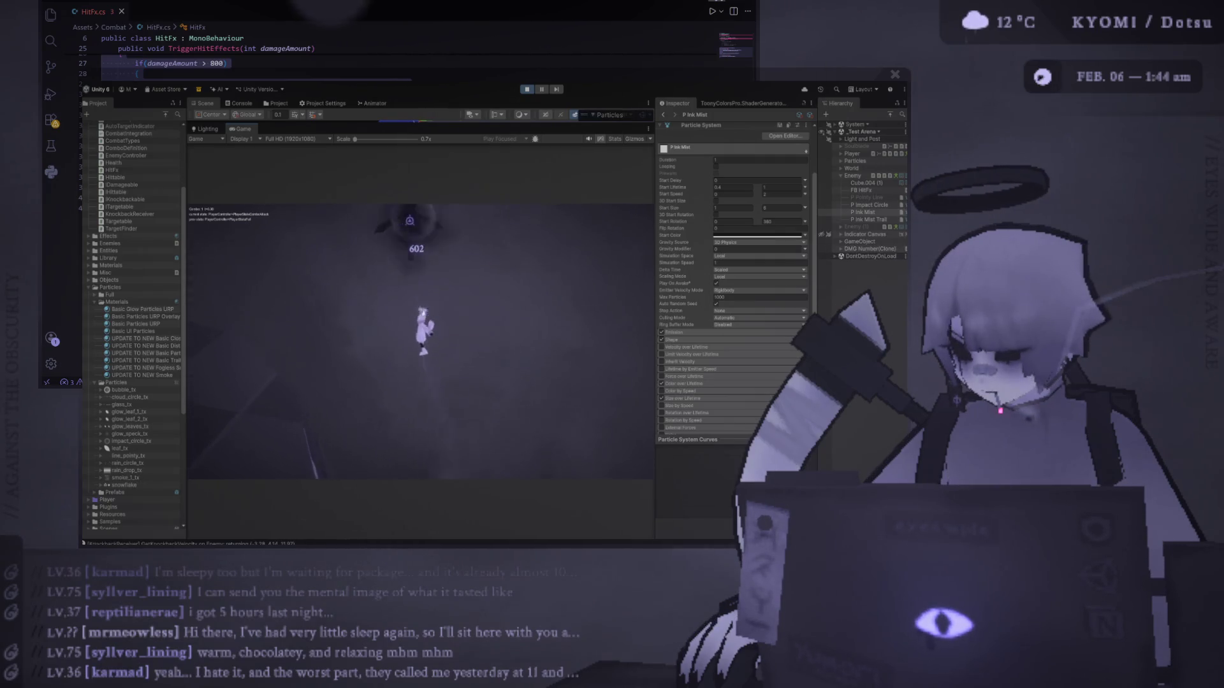
ctrl+click(867, 212)
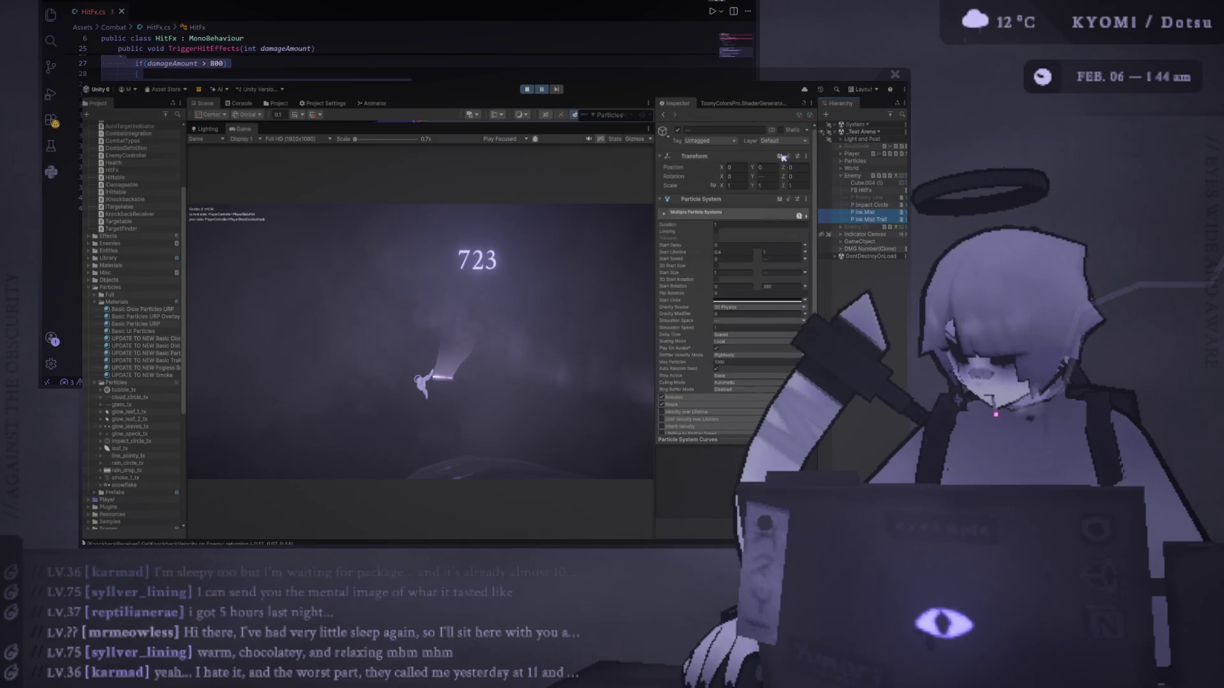
Stop play and review P Ink Mist, then P Ink Mist Trail, individually.
click(528, 90)
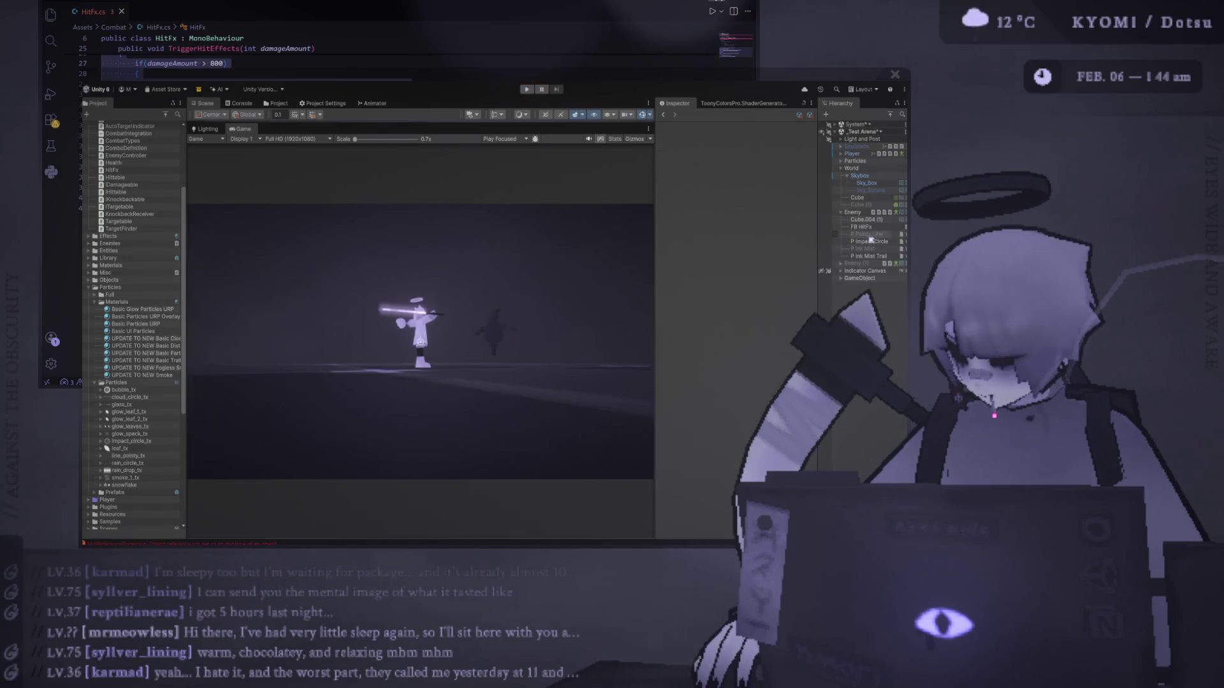
click(861, 249)
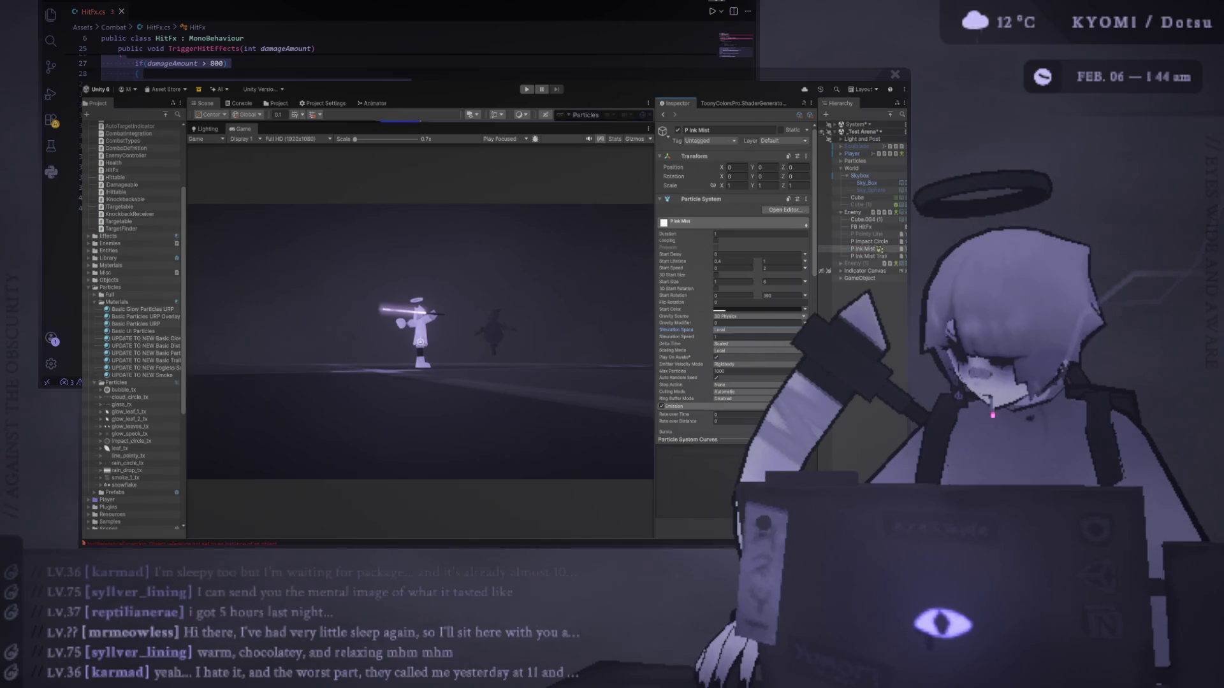
click(873, 256)
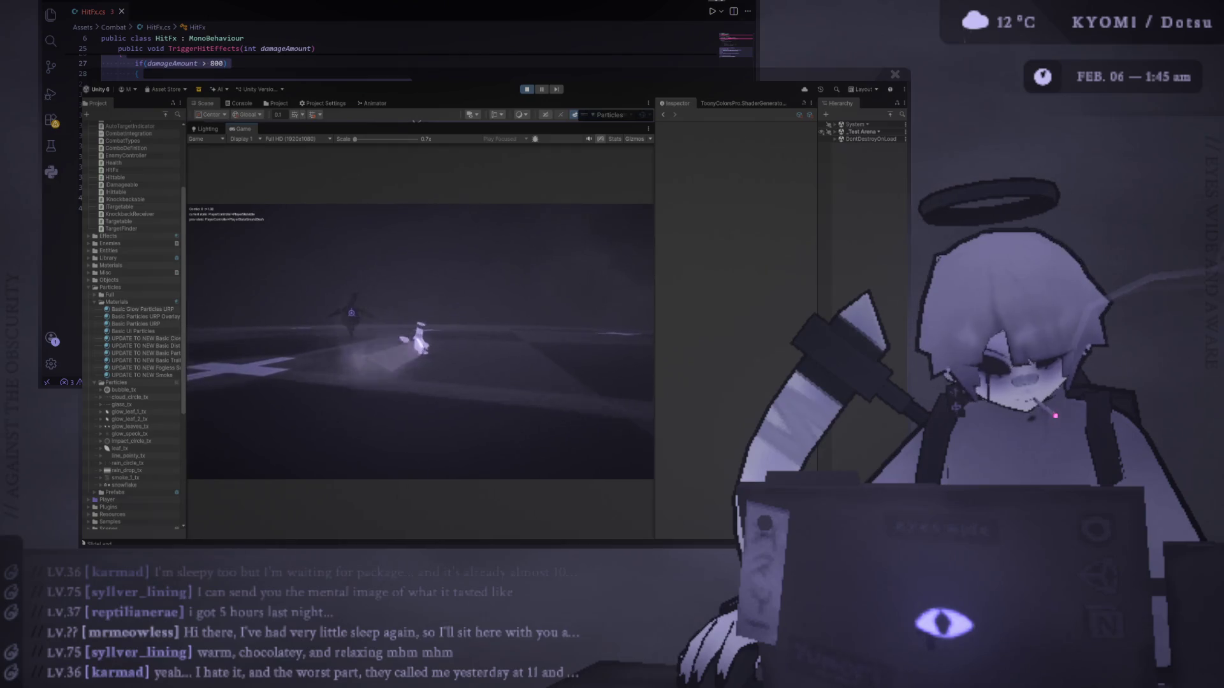
Hit the enemy three times with J, launching it and striking it airborne.
key(j)
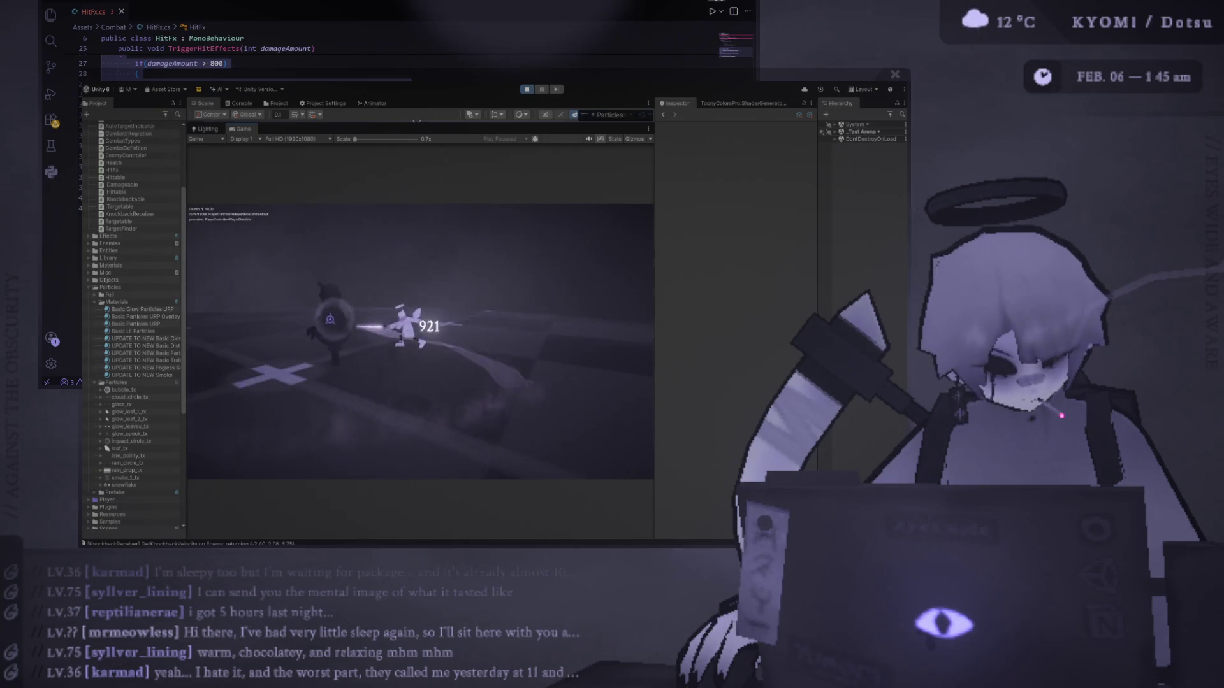
key(j)
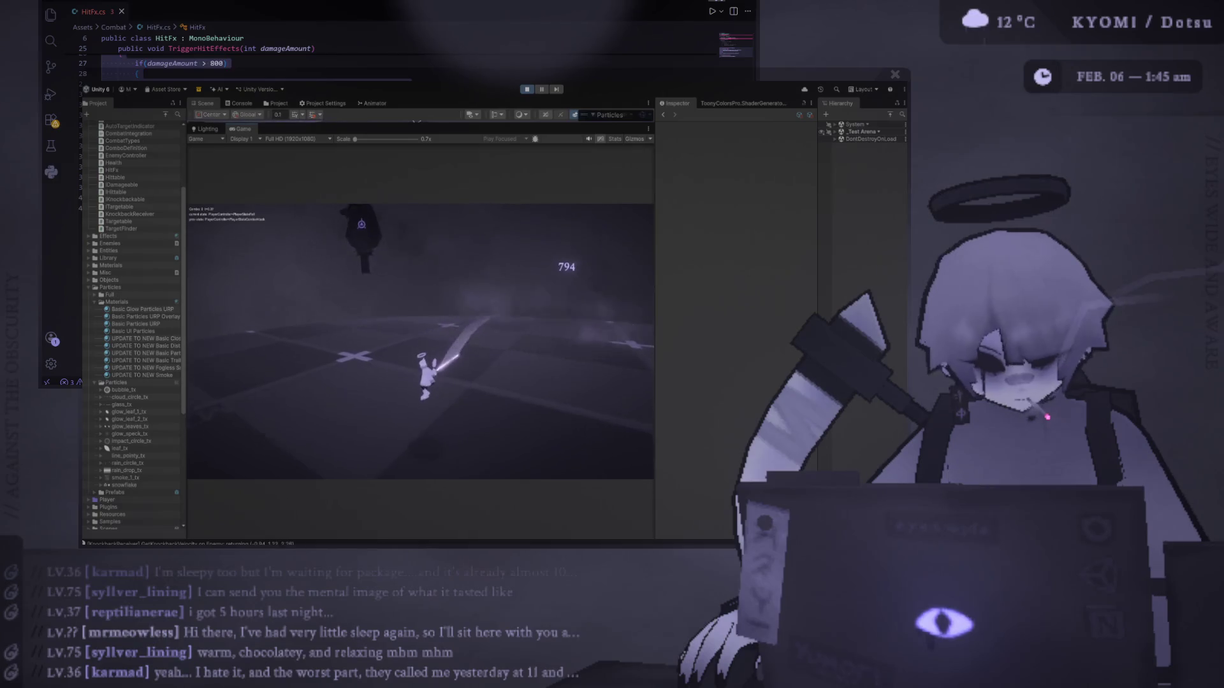
key(j)
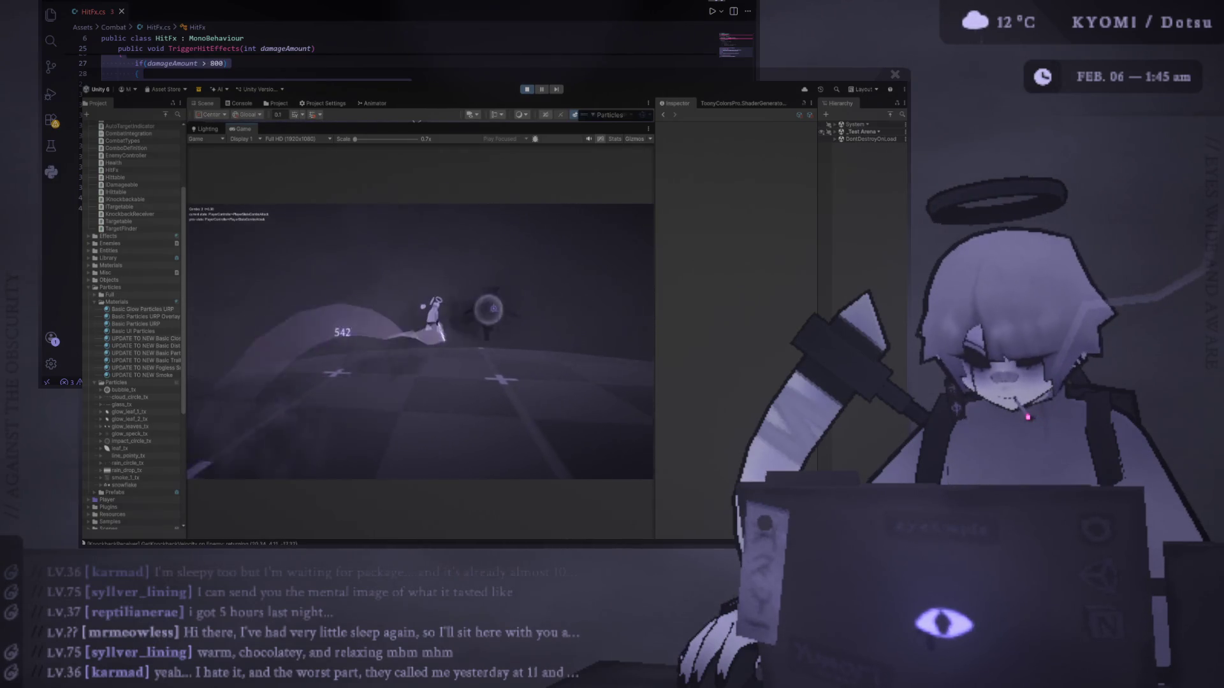
Expand Test Arena > Enemy, select P Ink Mist, and stop play with Ctrl+P.
click(835, 132)
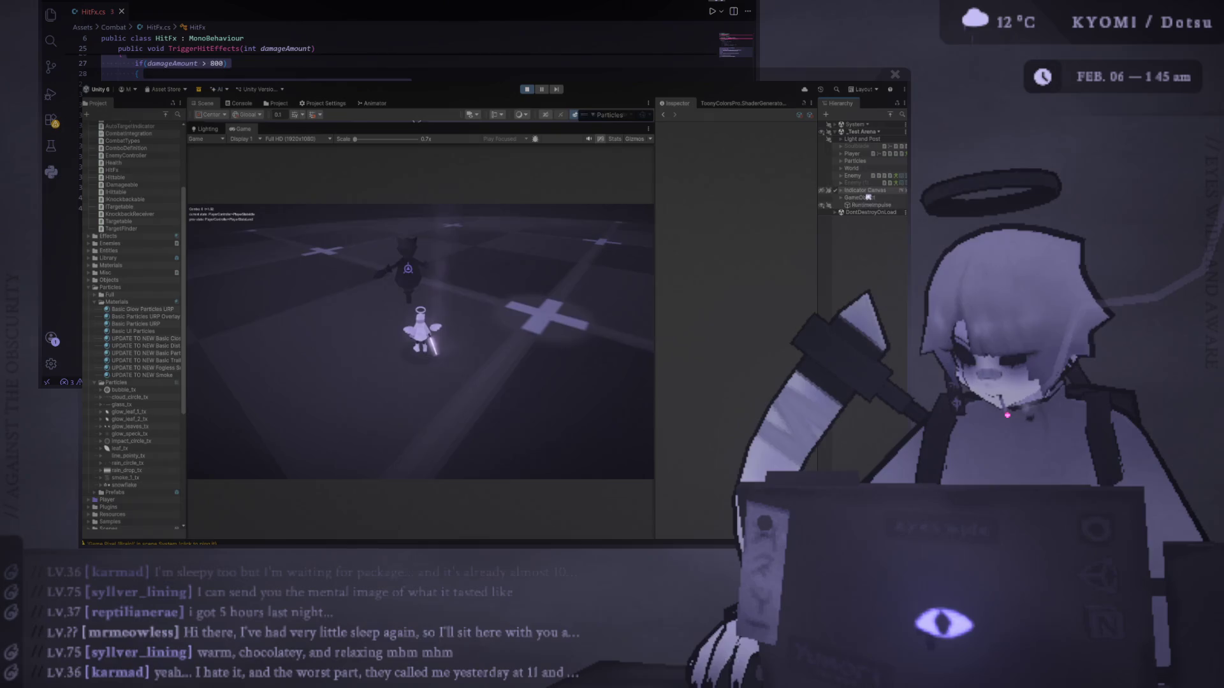
click(841, 177)
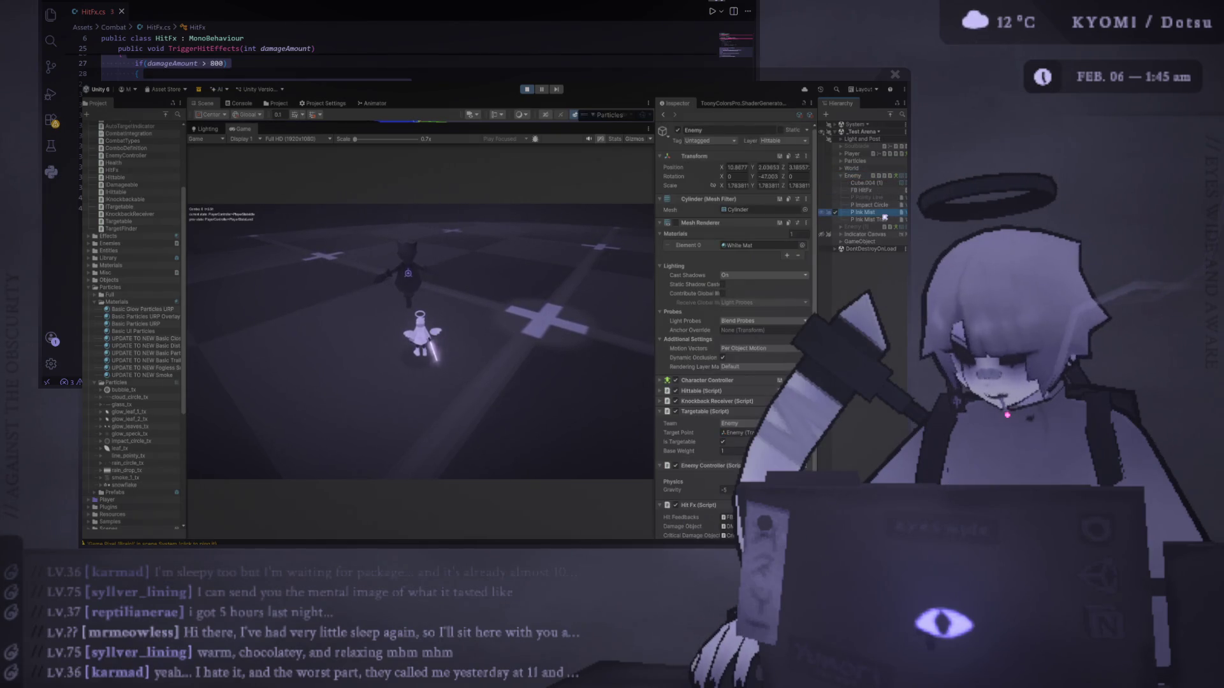
click(884, 214)
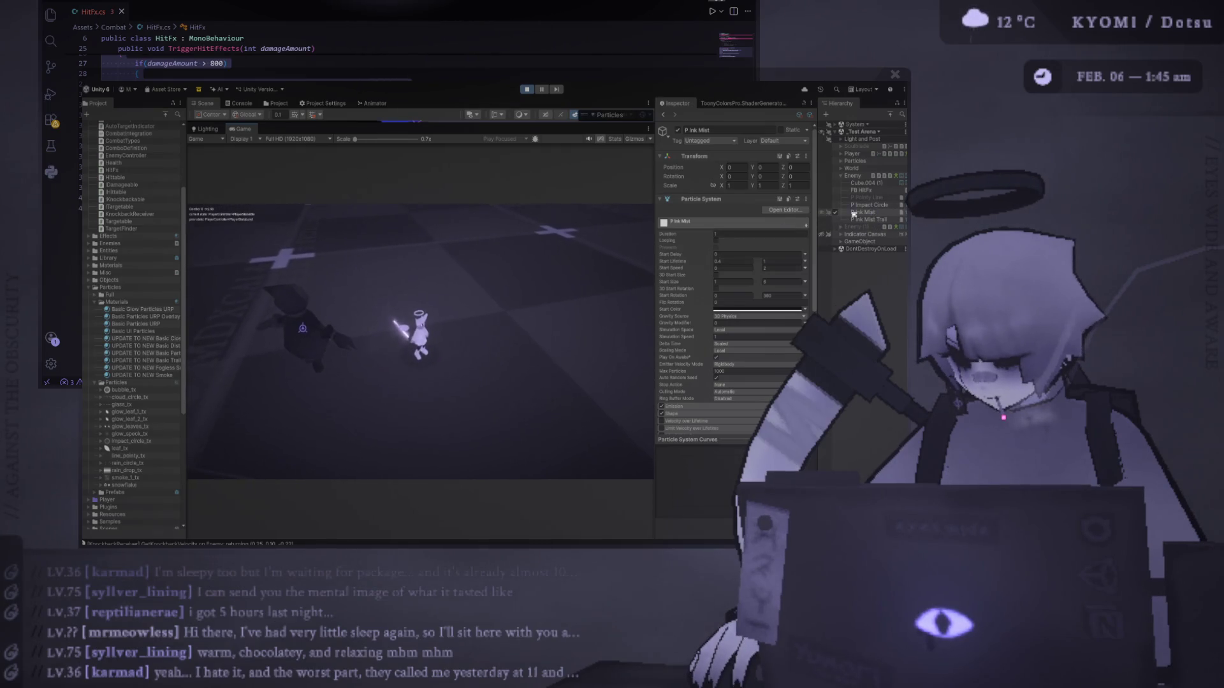
key(ctrl+p)
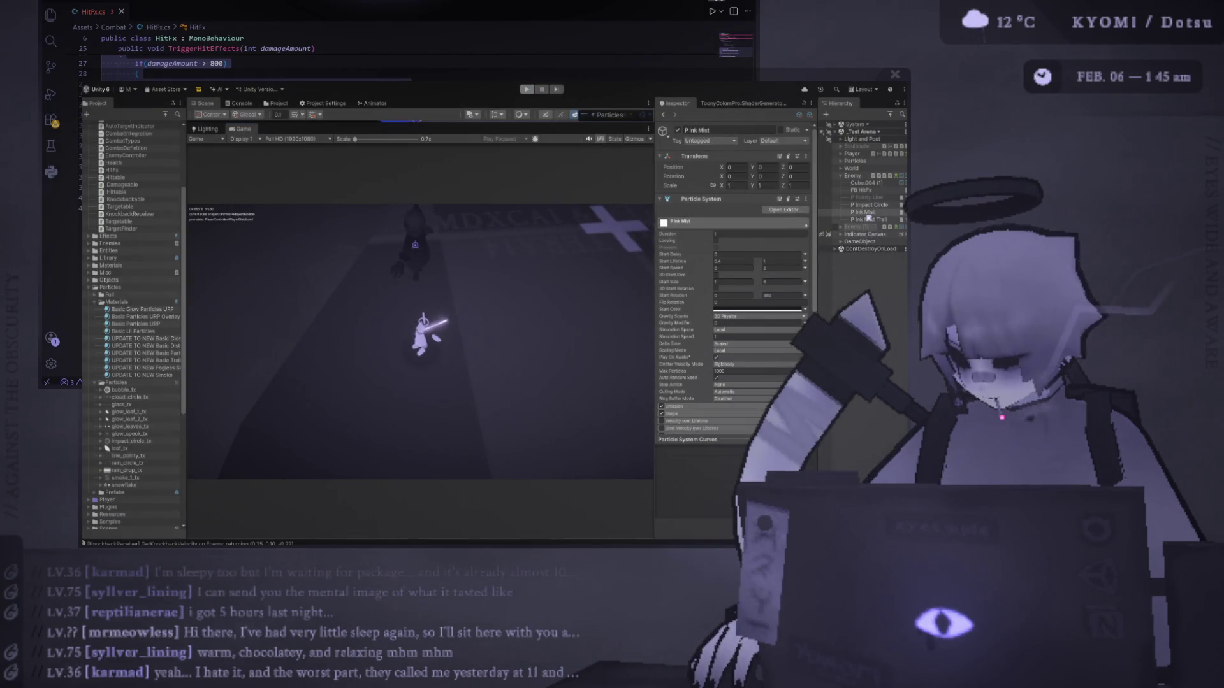
click(879, 249)
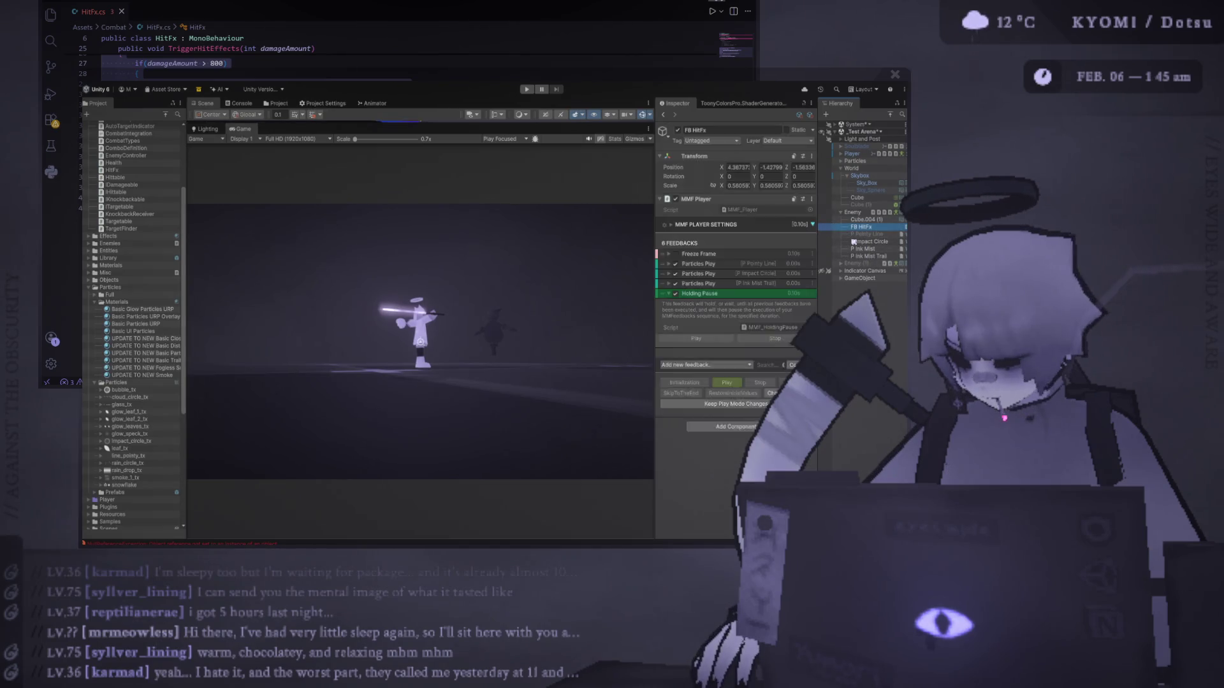
Start Play, widen the Game view, and open a jumping J-key combo on the enemy.
click(524, 90)
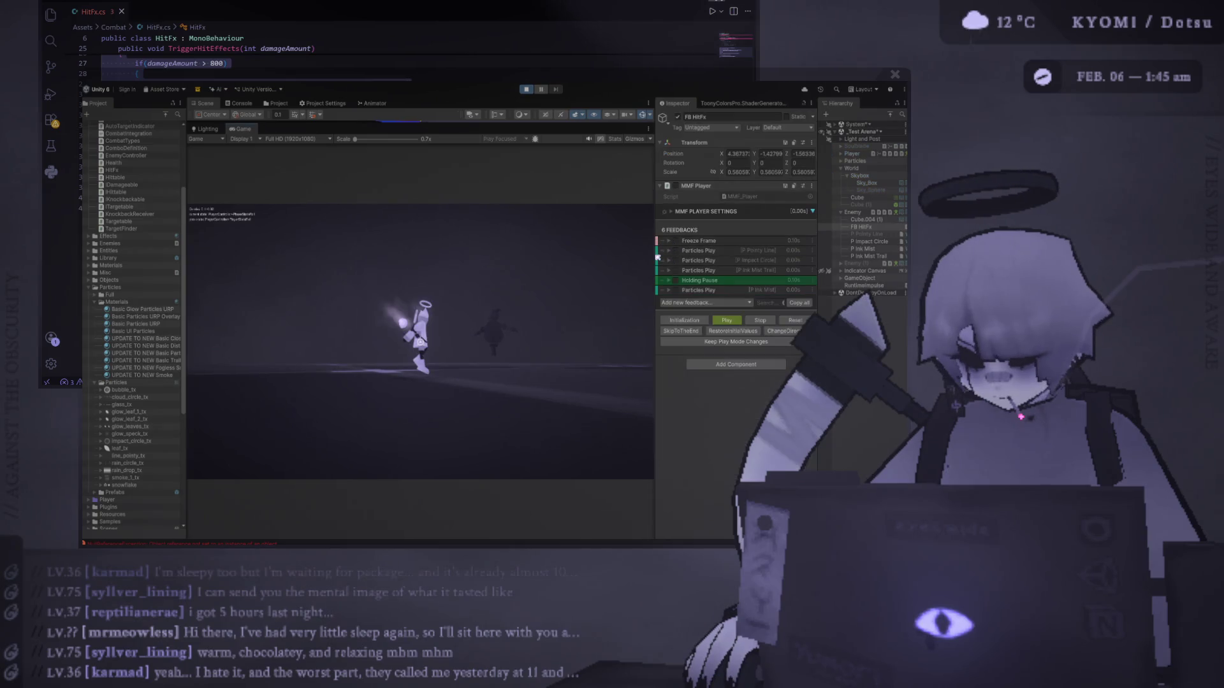
drag(656, 255, 781, 255)
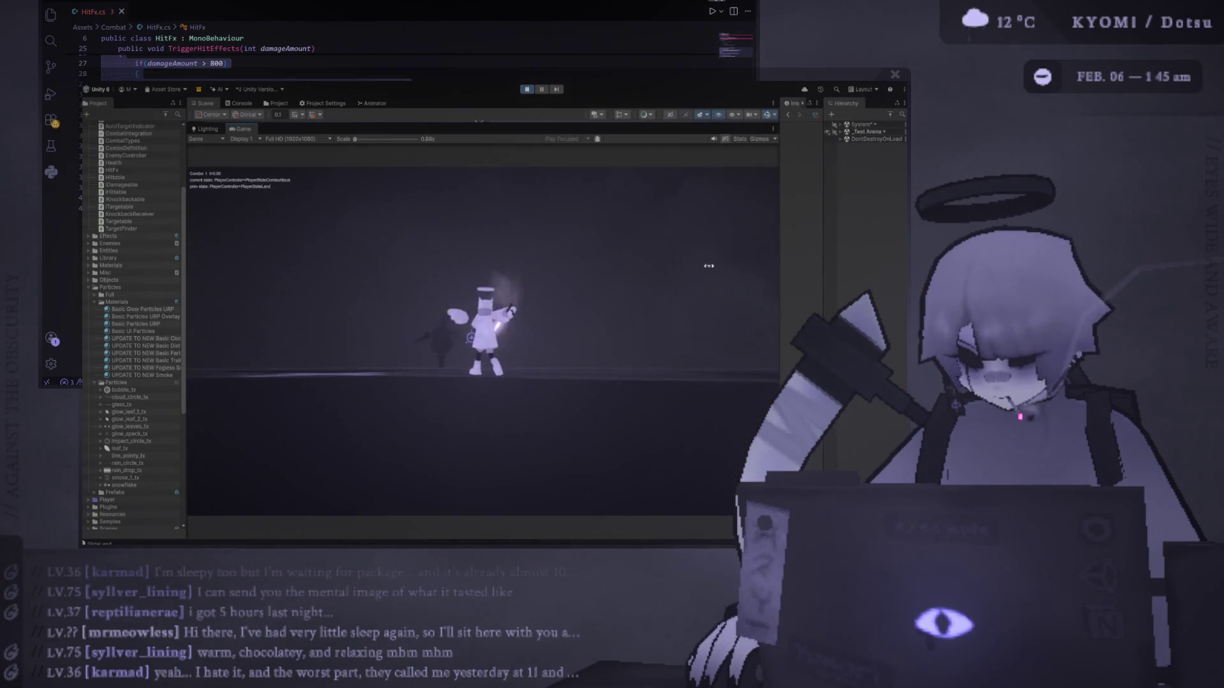
key(j)
key(j)
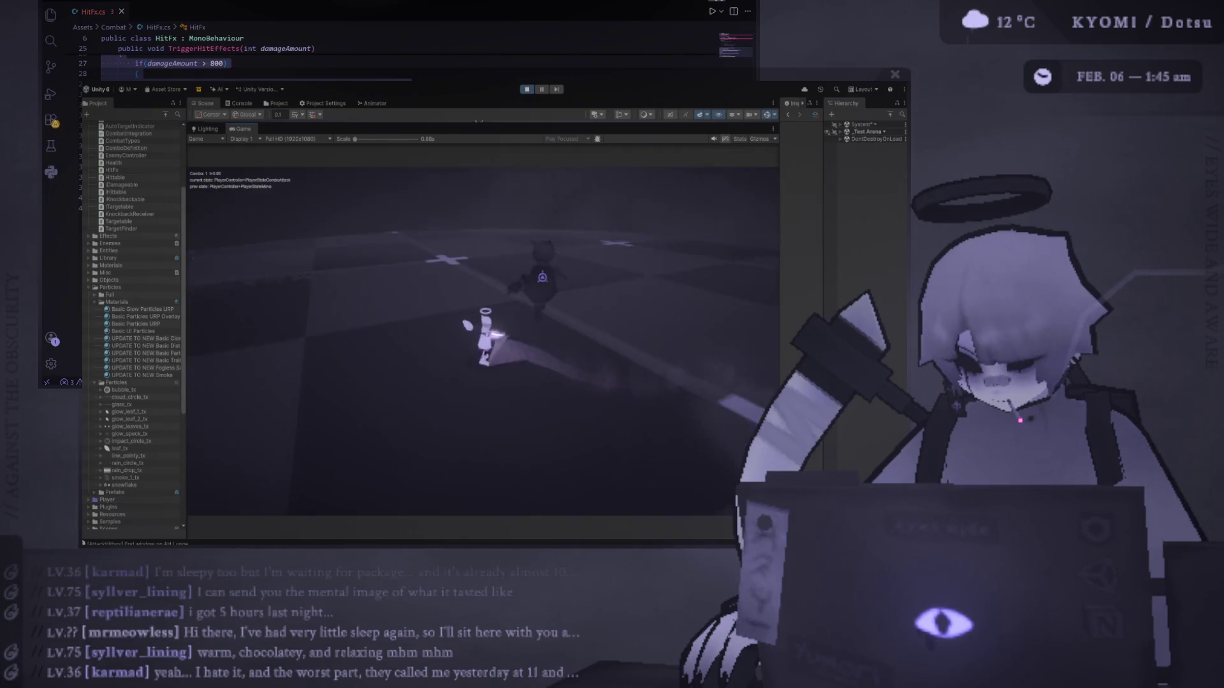
key(j)
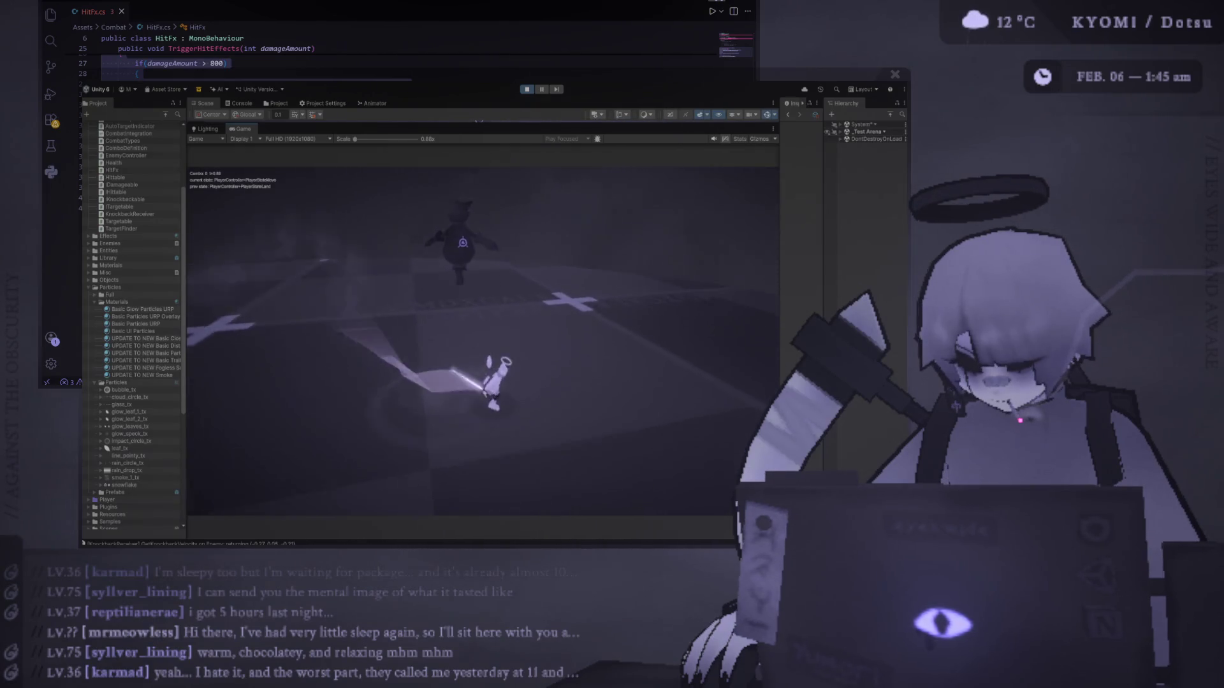
key(j)
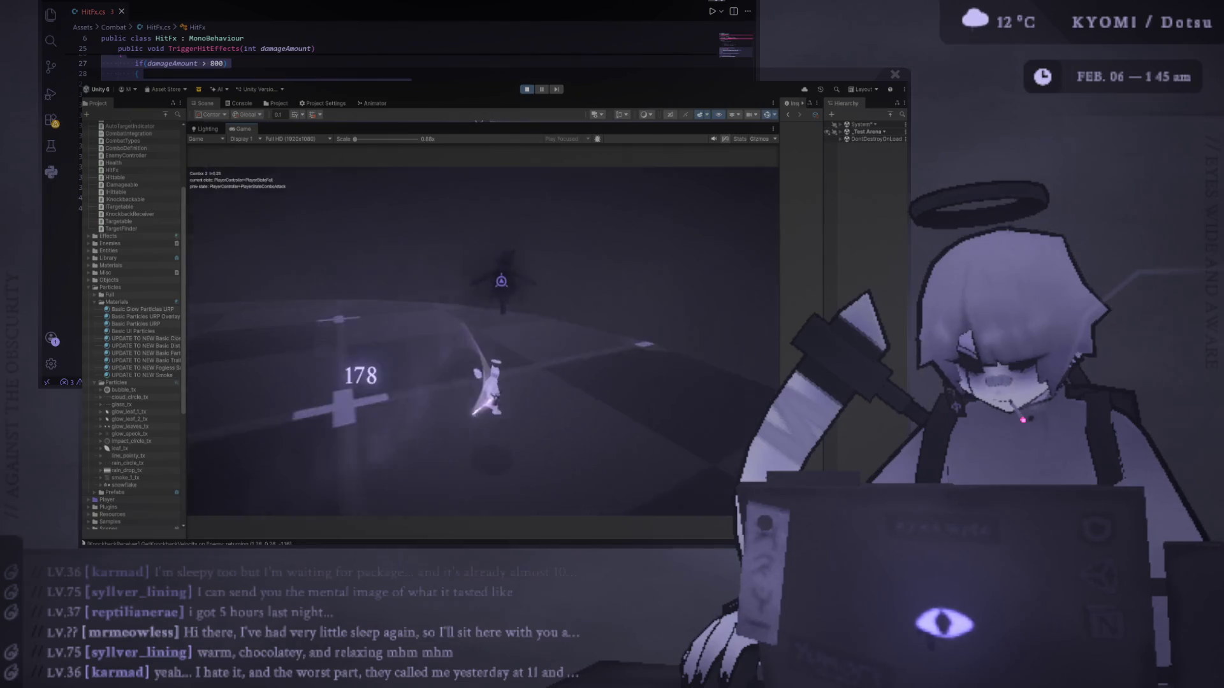
key(space)
key(j)
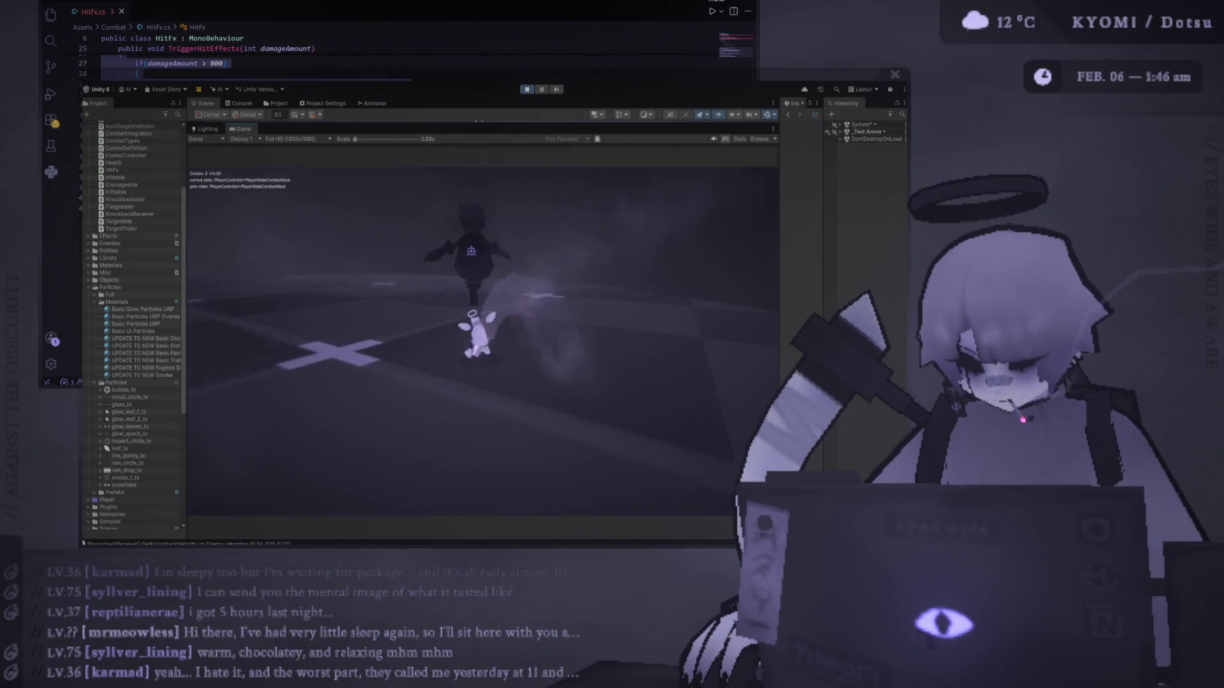
Land repeated J-key combo hits on the enemy, then select P Impact Circle.
key(j)
key(j)
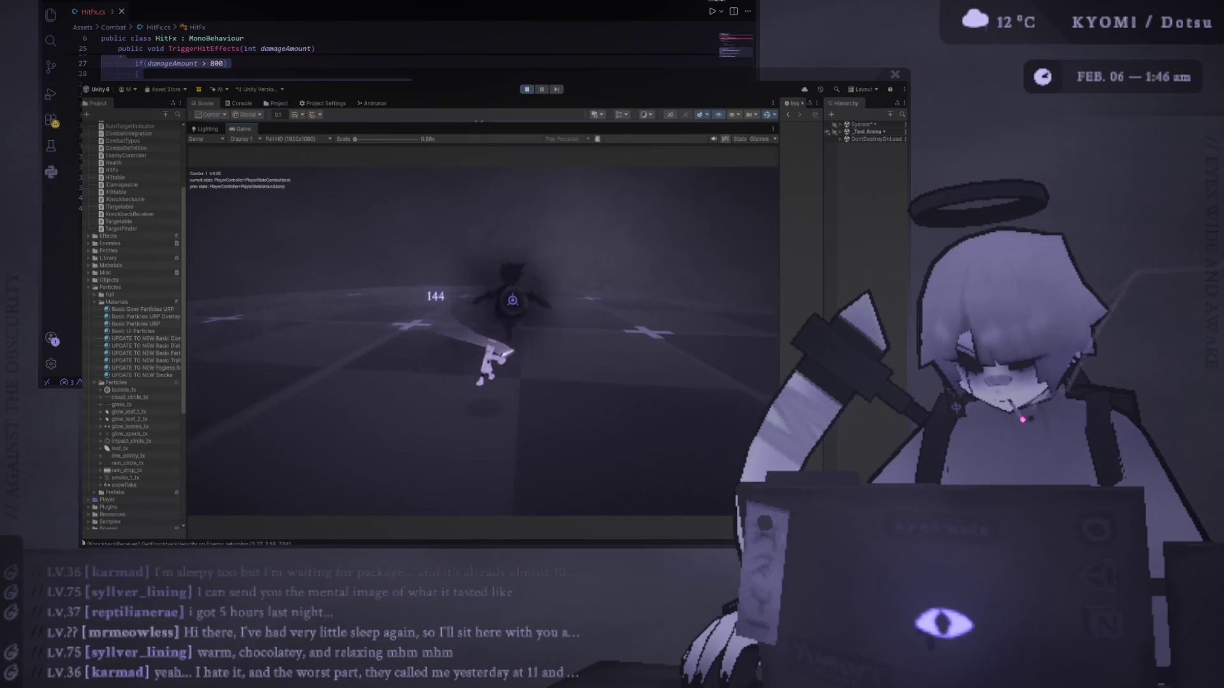
key(j)
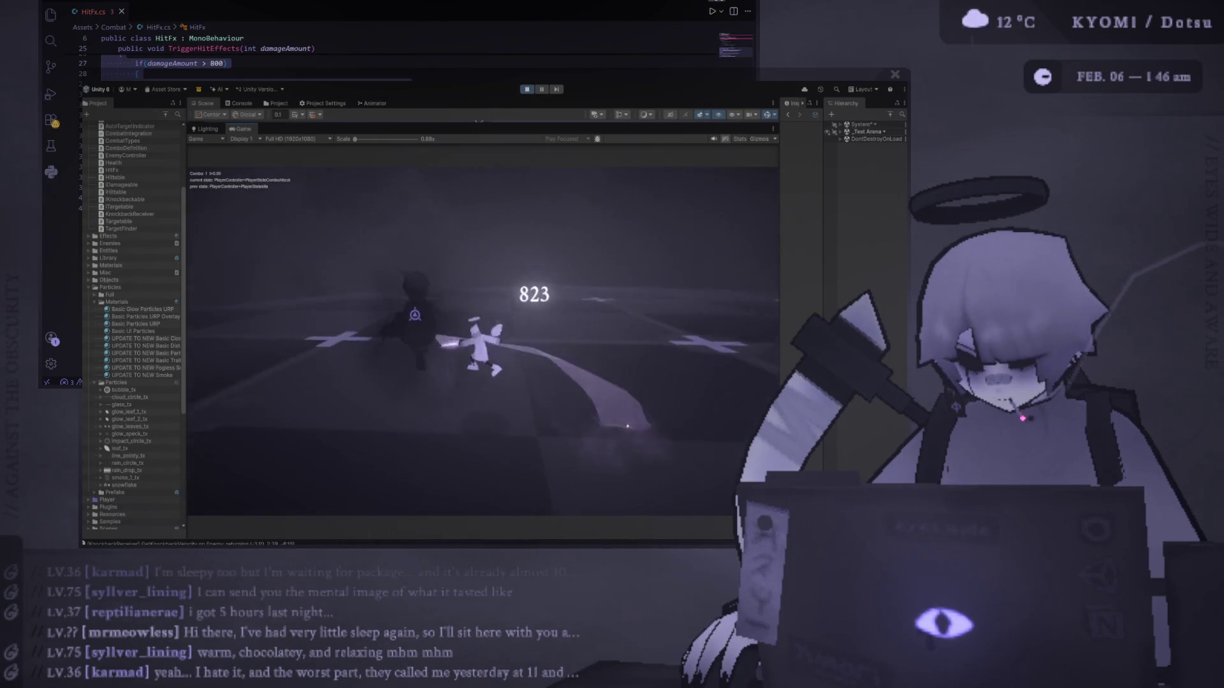
key(j)
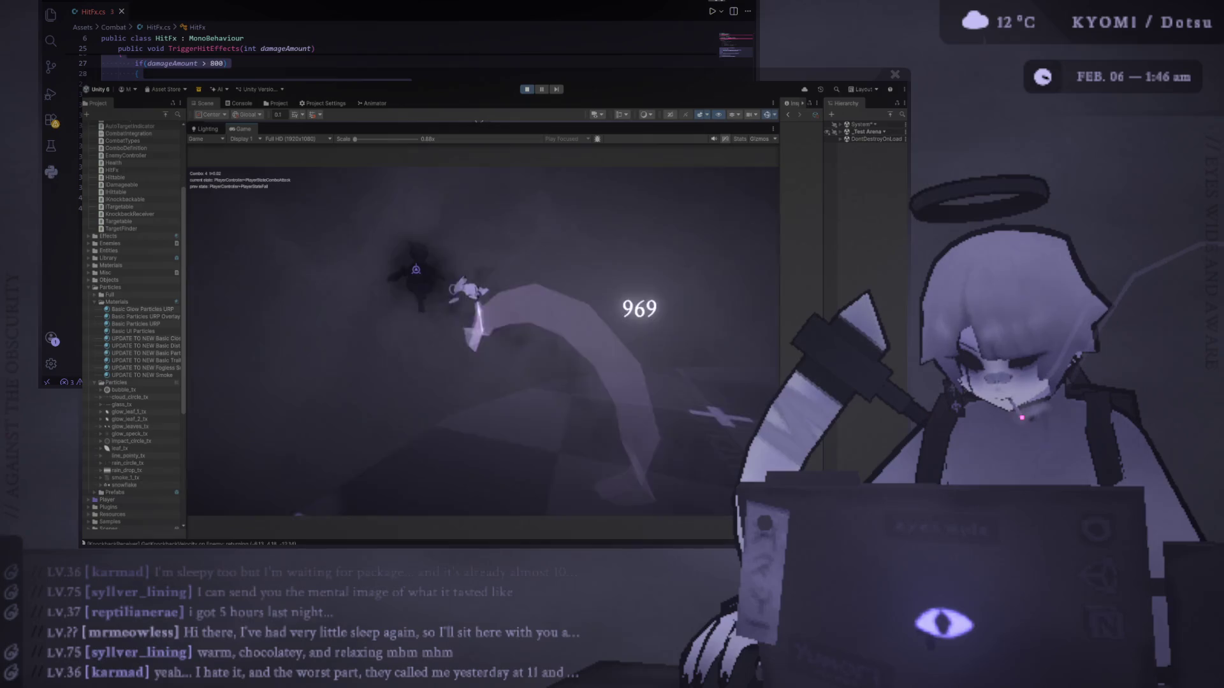
key(j)
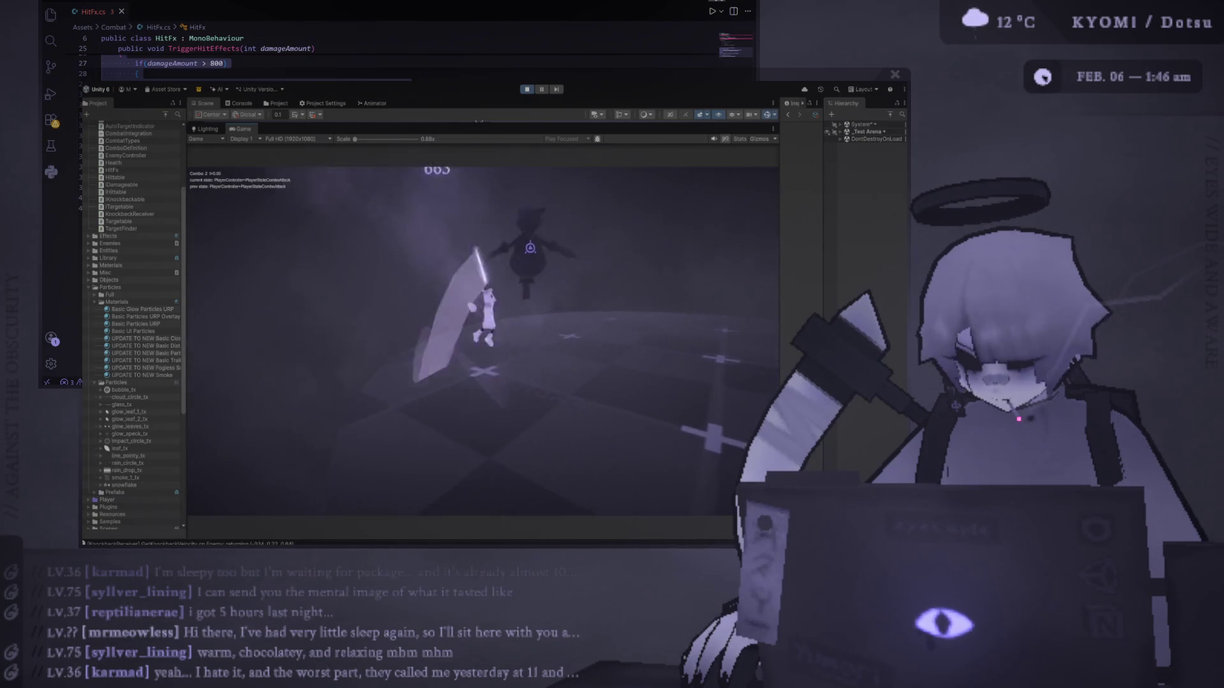
key(j)
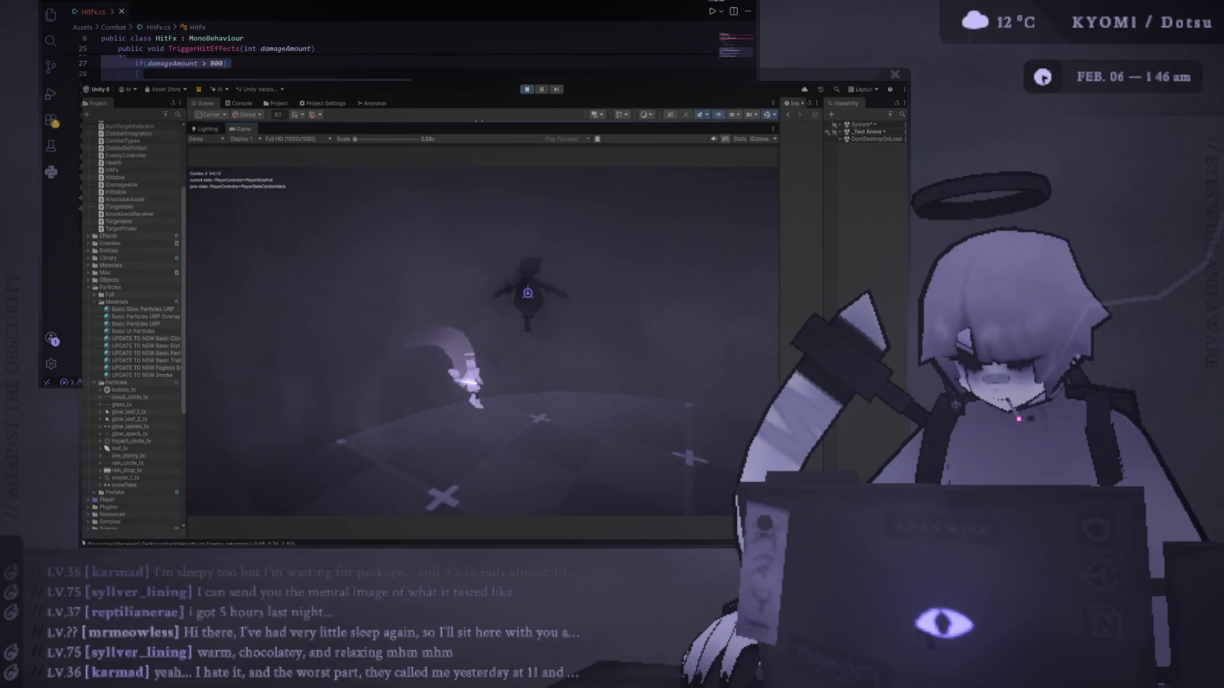
key(s)
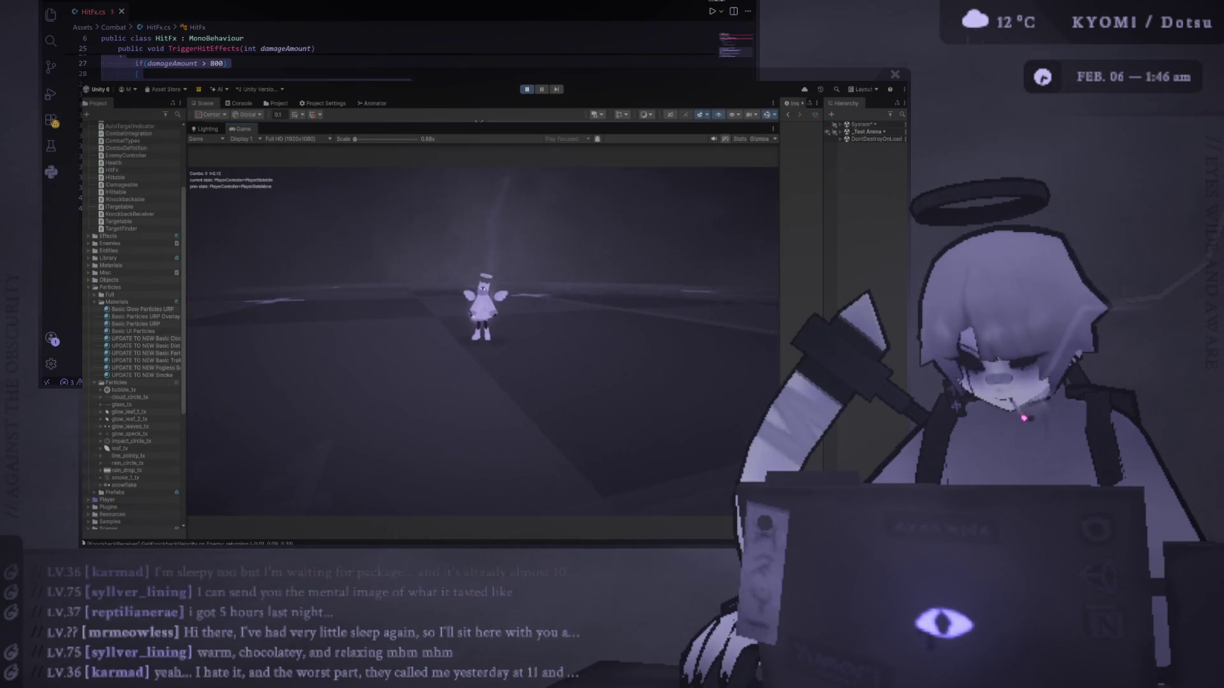
key(j)
key(j)
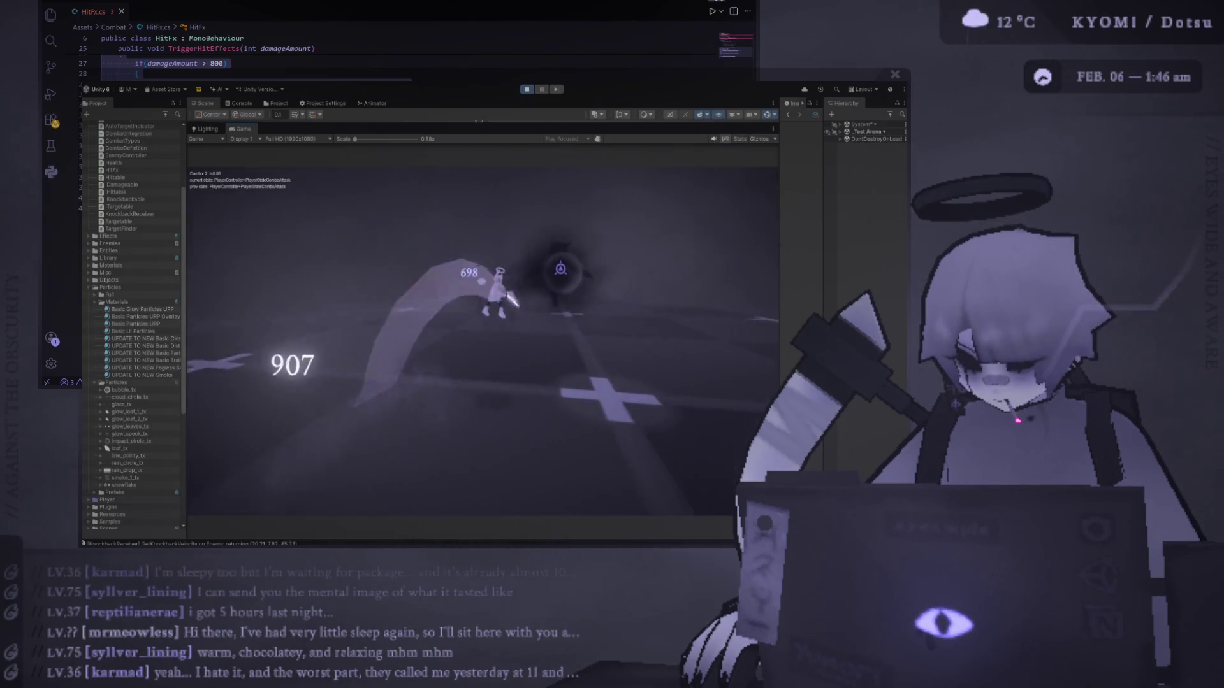
key(j)
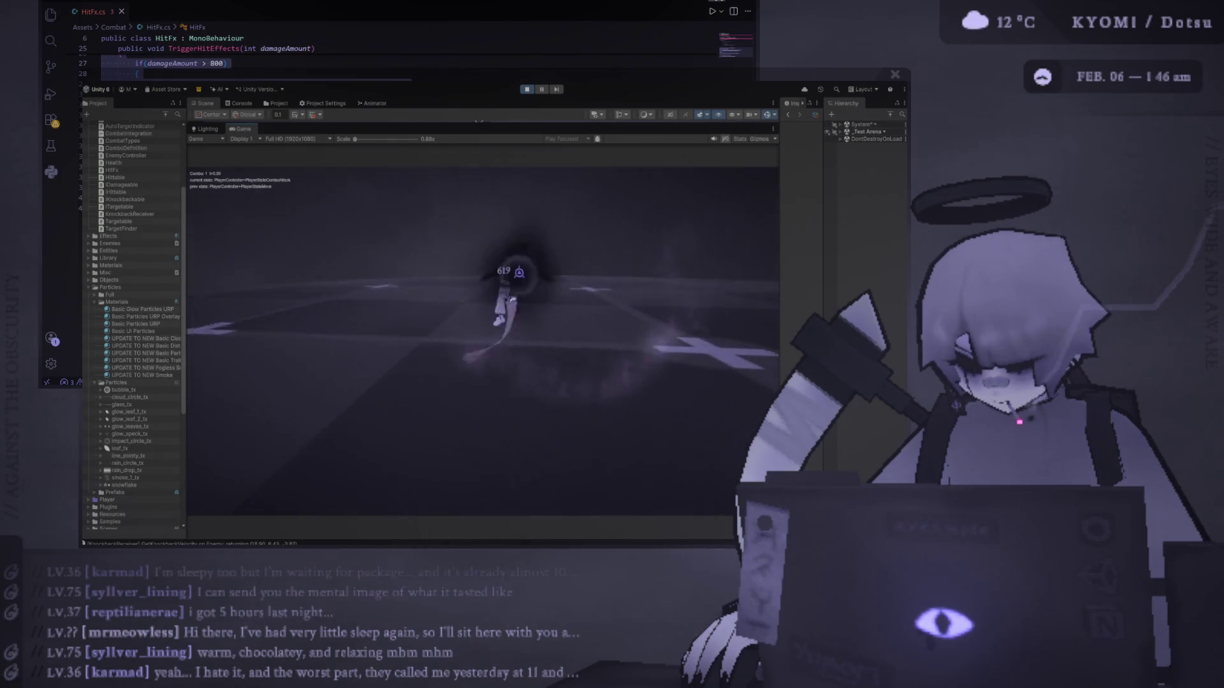
key(j)
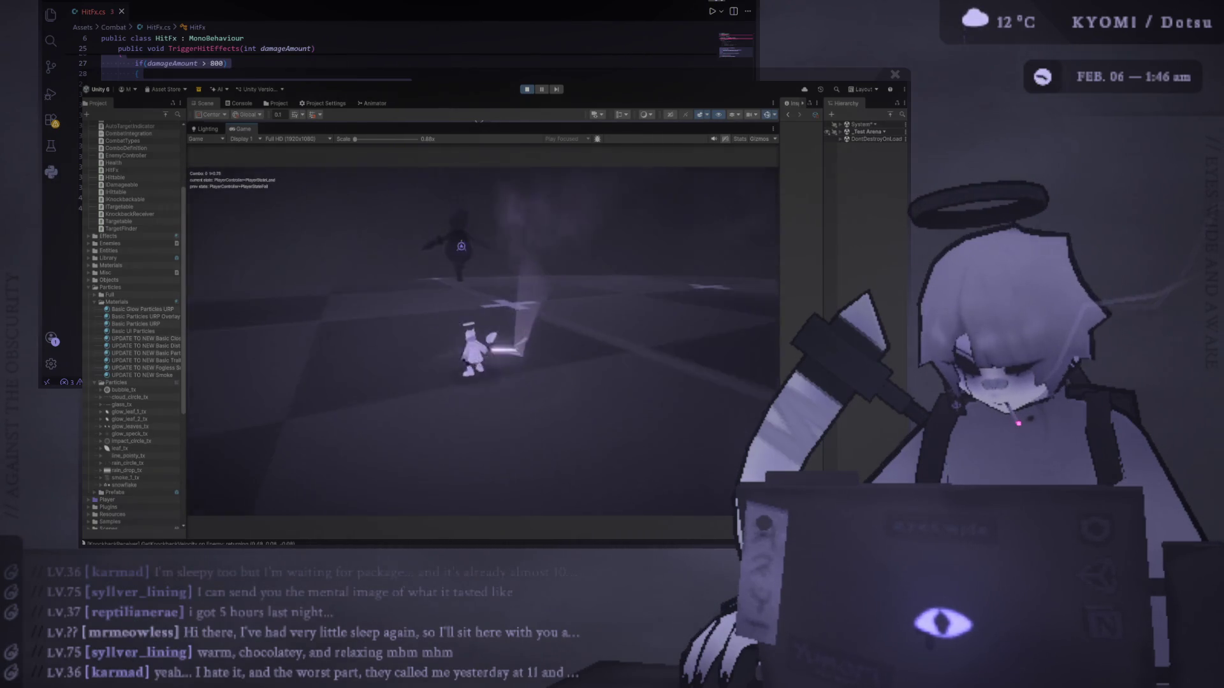
key(j)
key(j)
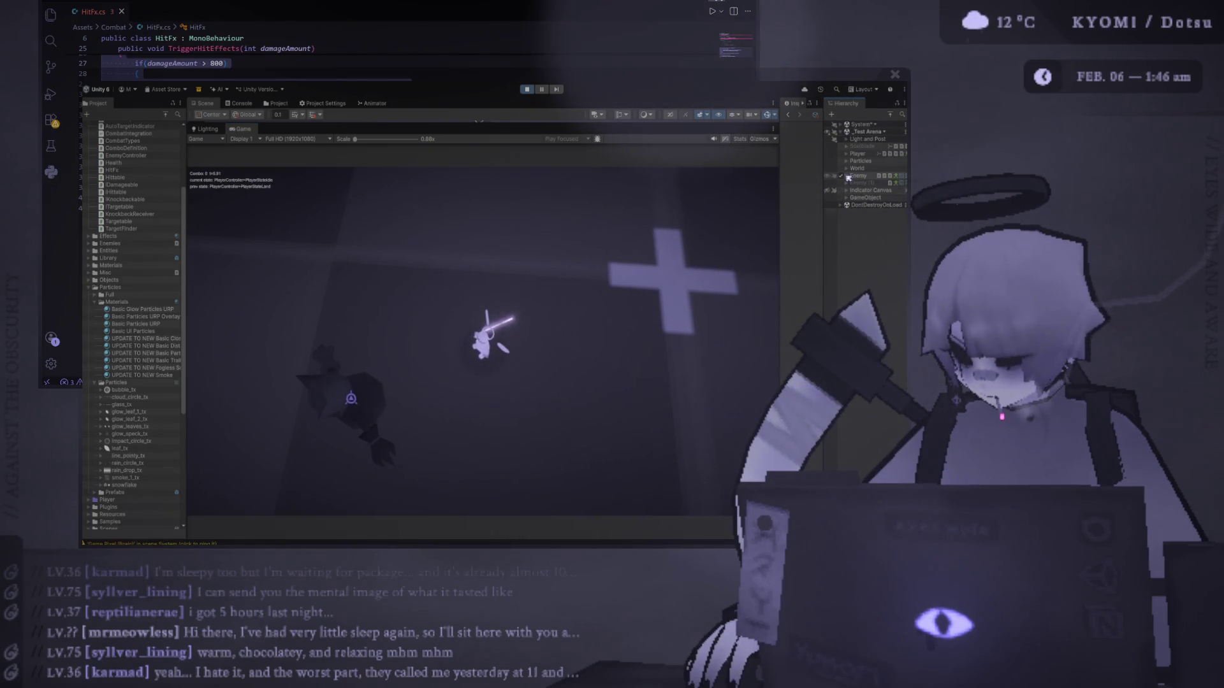
click(875, 206)
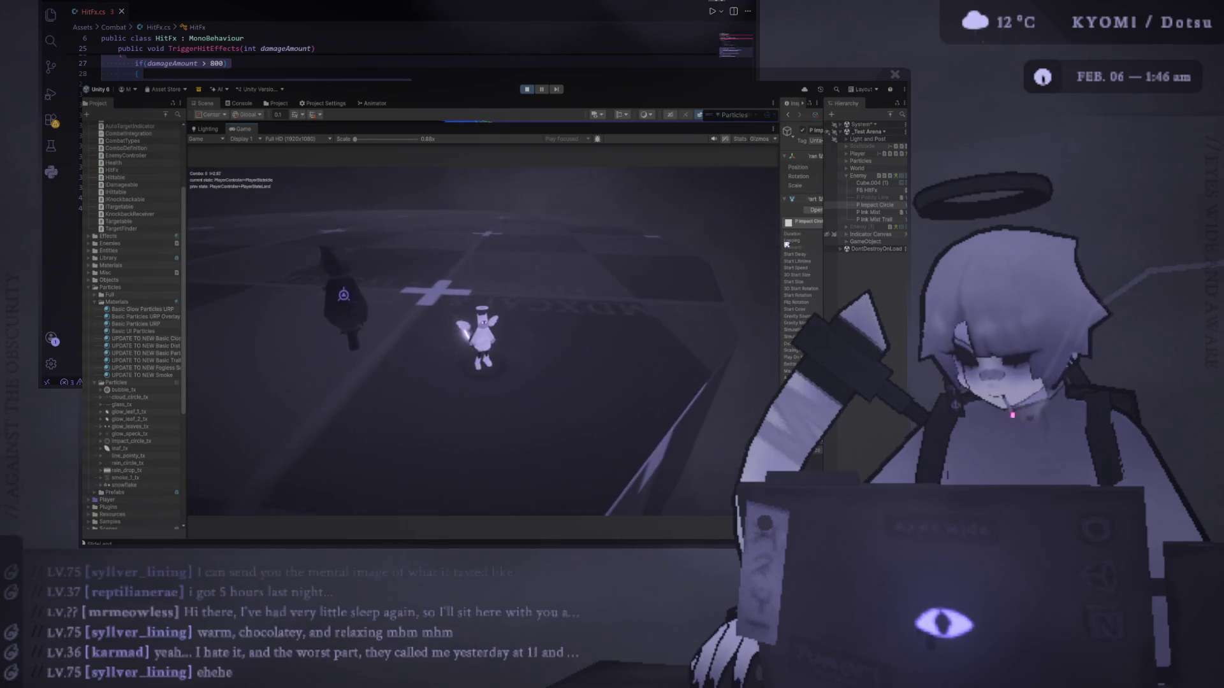
Widen the Inspector and set P Impact Circle's Start Size to 4.
drag(779, 242, 607, 240)
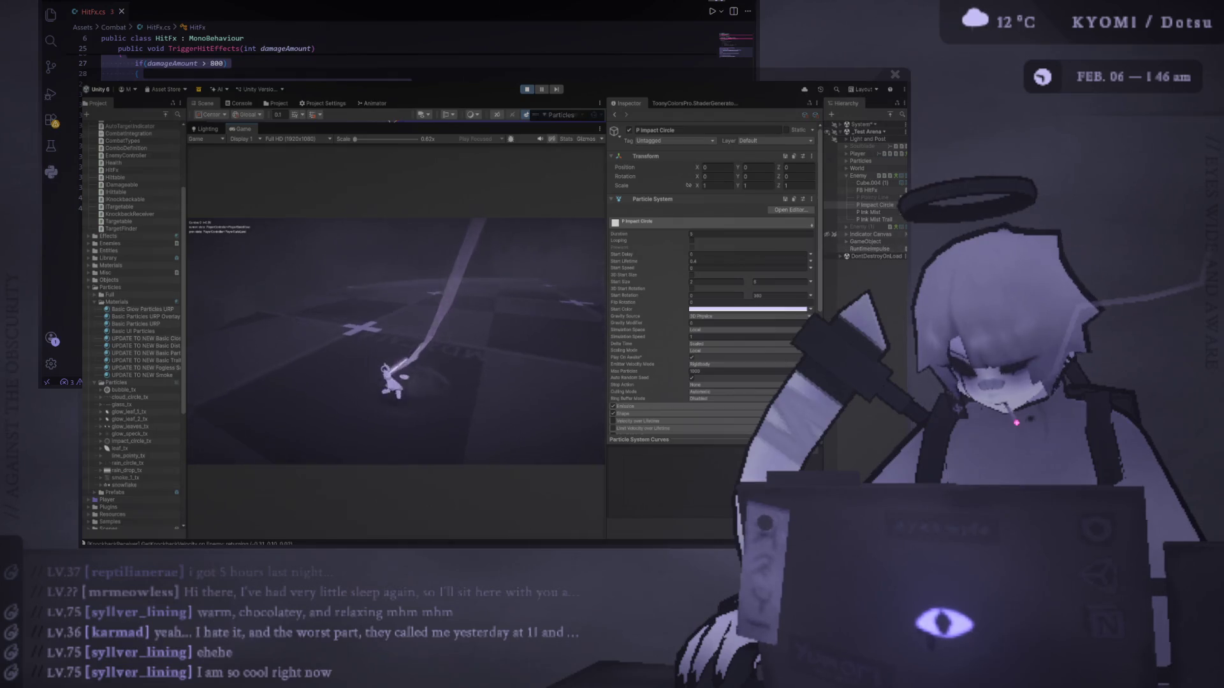
scroll(671, 322, down, 3)
scroll(671, 322, up, 2)
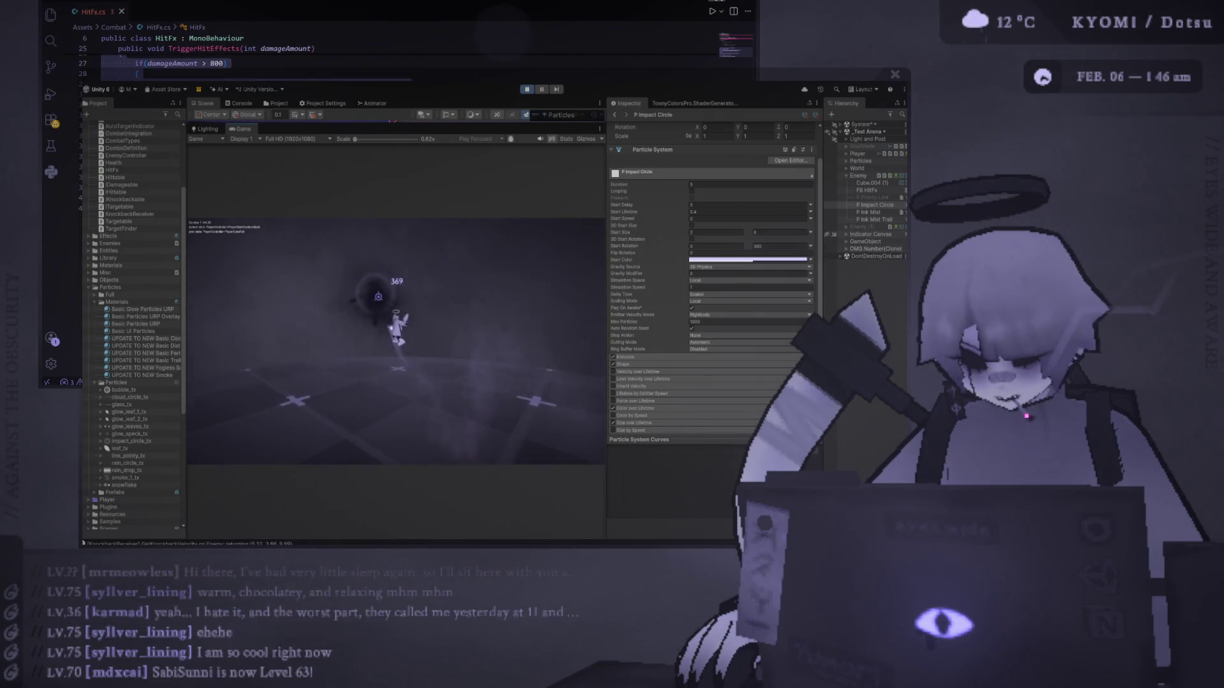
click(779, 232)
text(4)
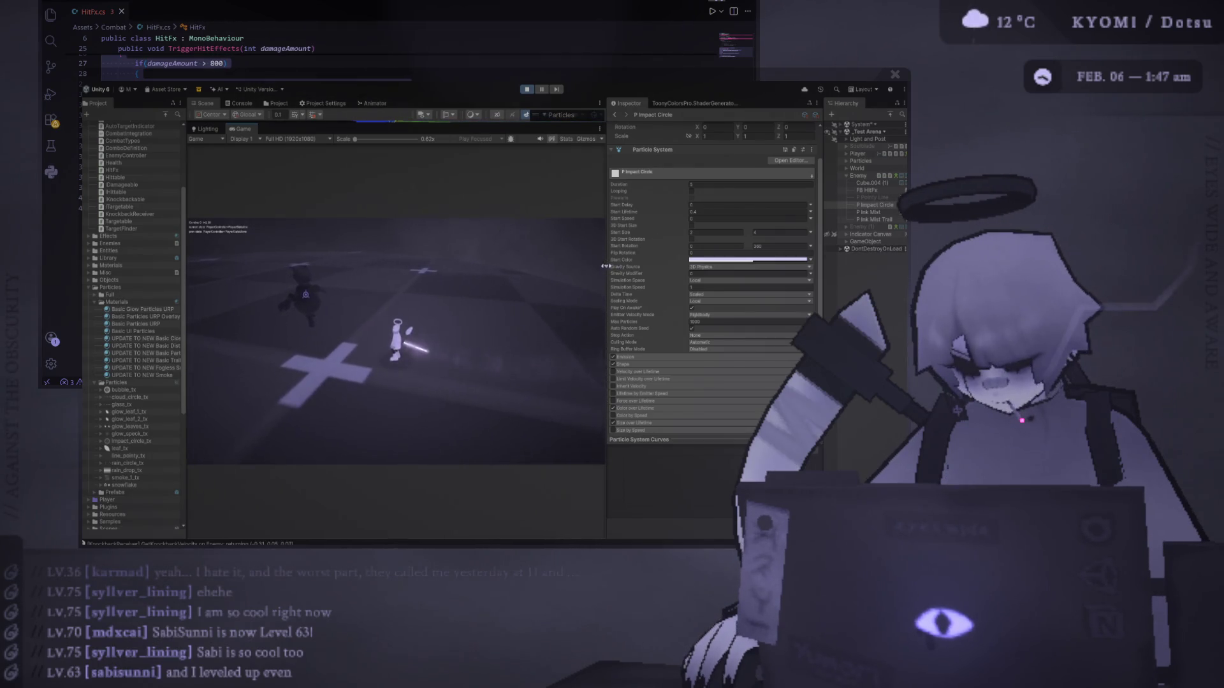
Narrow the Inspector to enlarge the Game view, keep testing, then stop with Ctrl+P.
drag(605, 265, 723, 266)
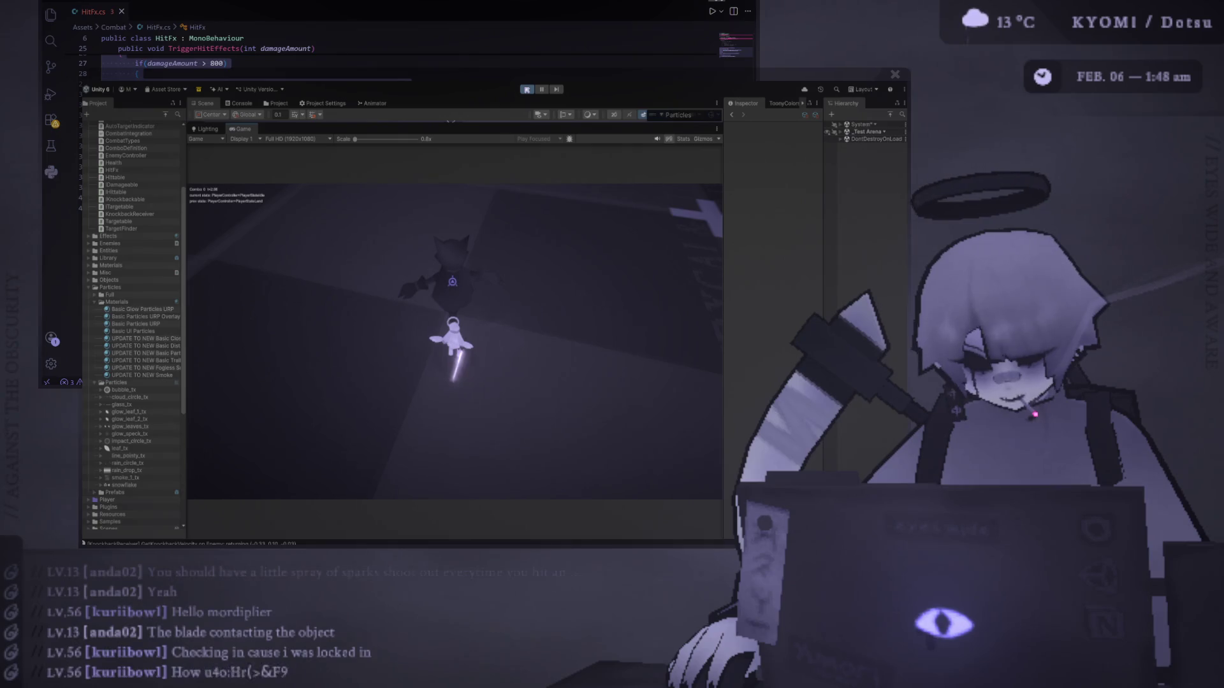
key(ctrl+p)
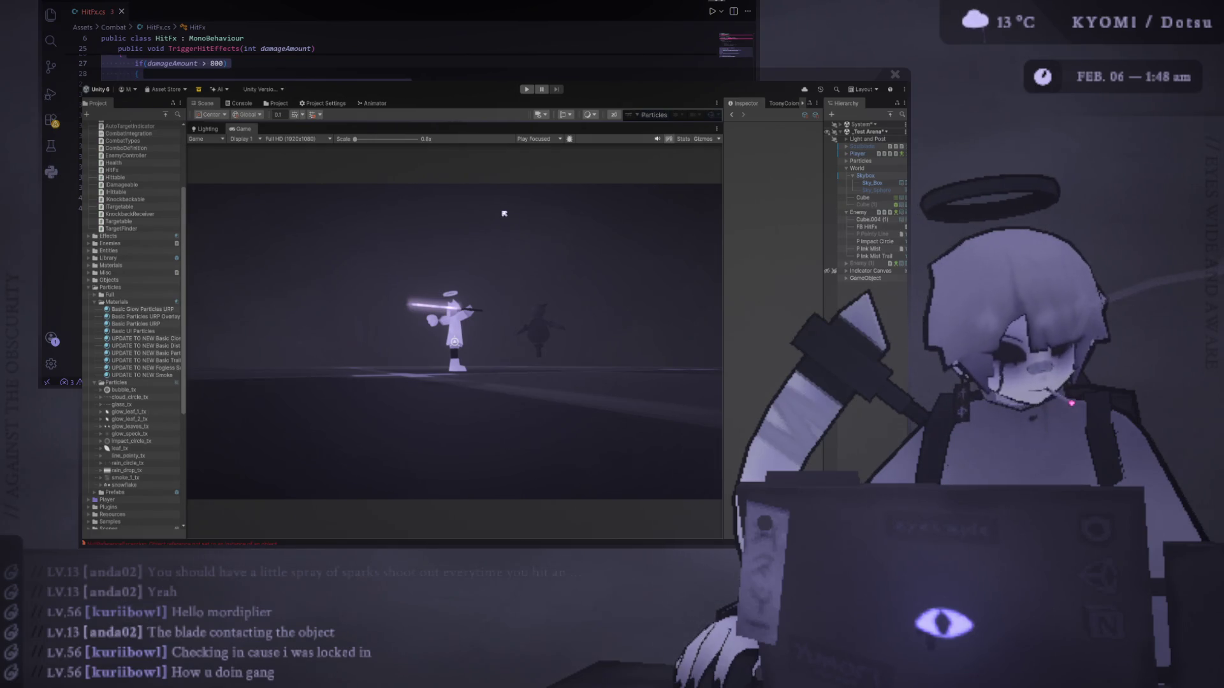
Lay out the Scene view above the Game view, then Ctrl+D P Impact Circle into P Impact Circle (1).
drag(502, 122, 502, 314)
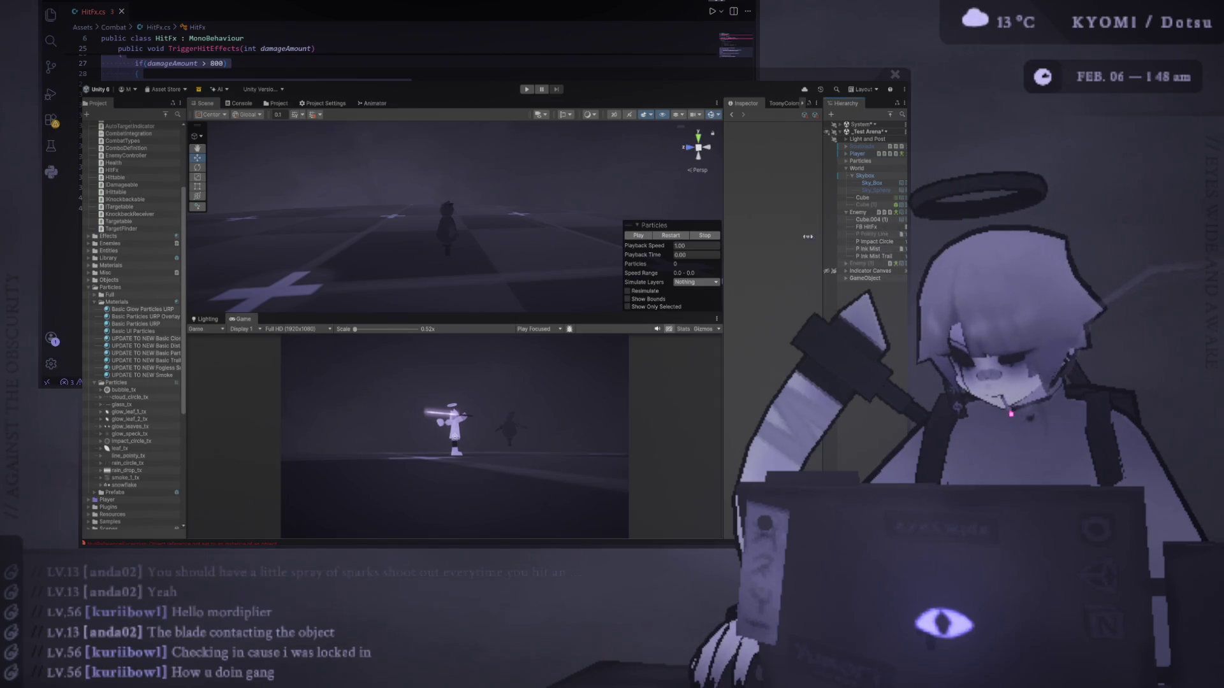
drag(815, 234, 769, 242)
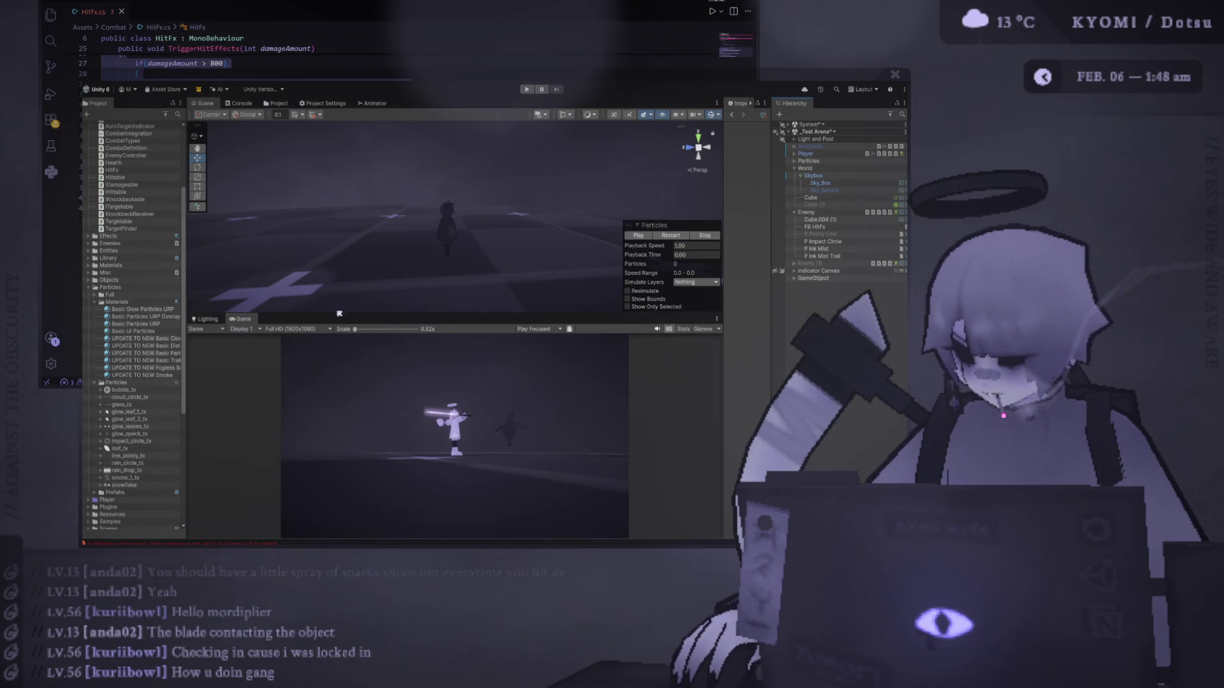
drag(335, 315, 335, 253)
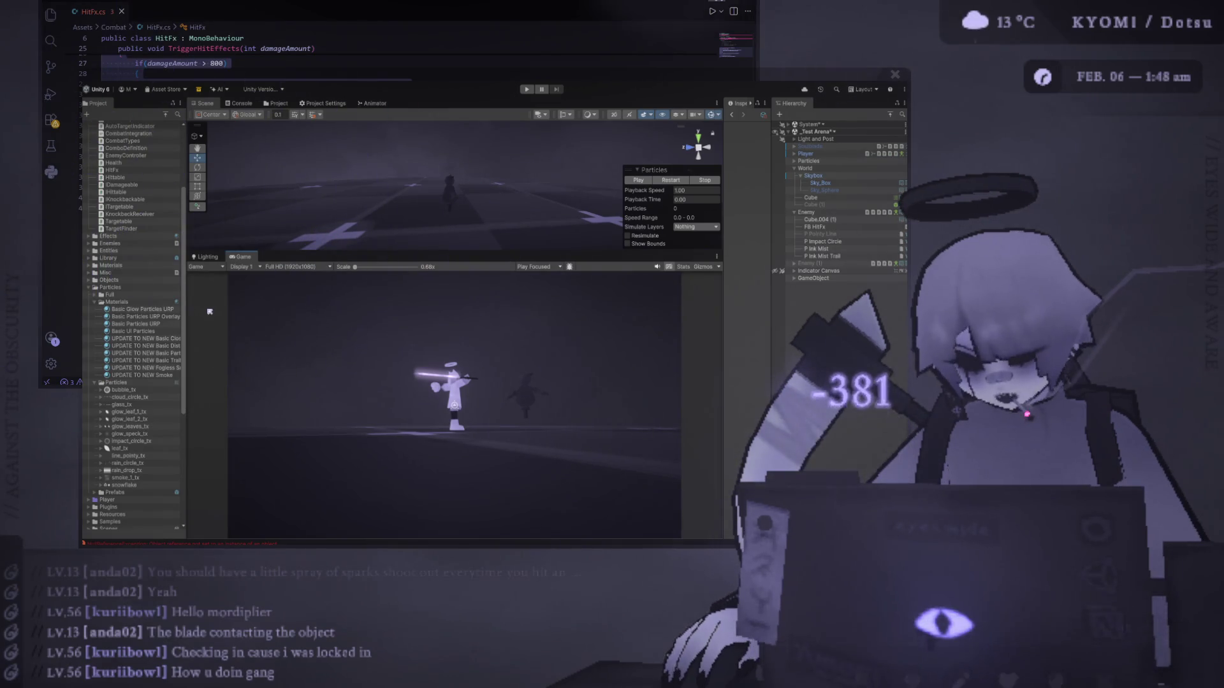
drag(597, 253, 606, 213)
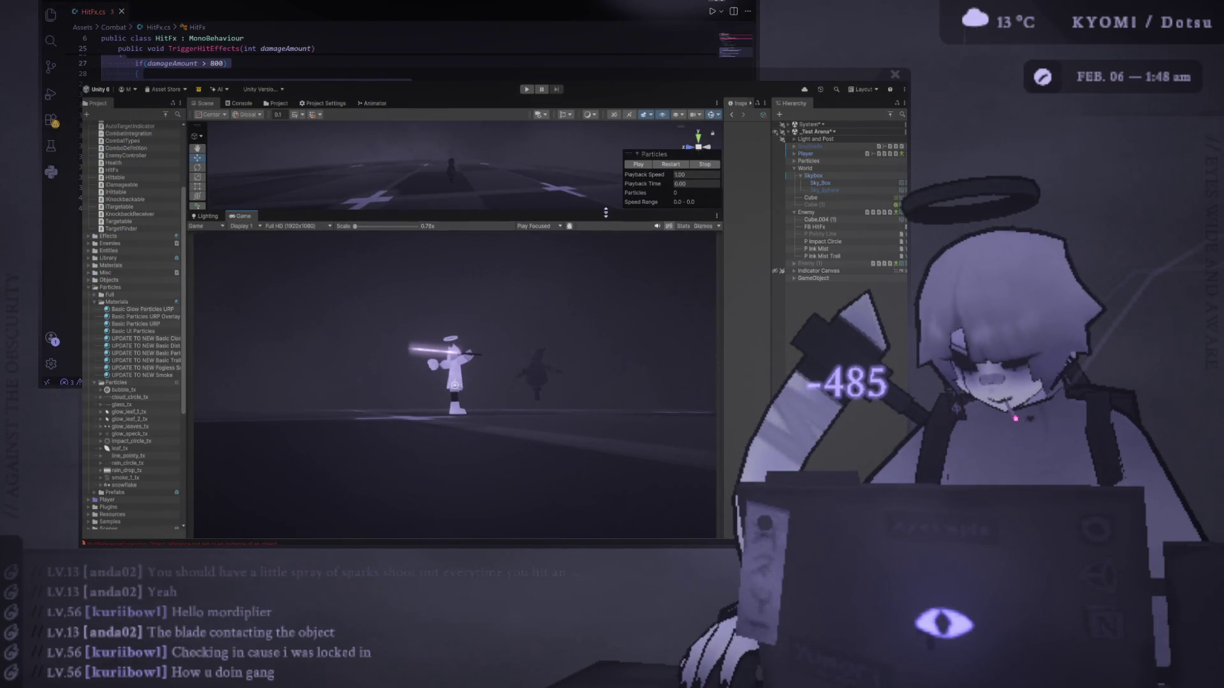
click(845, 249)
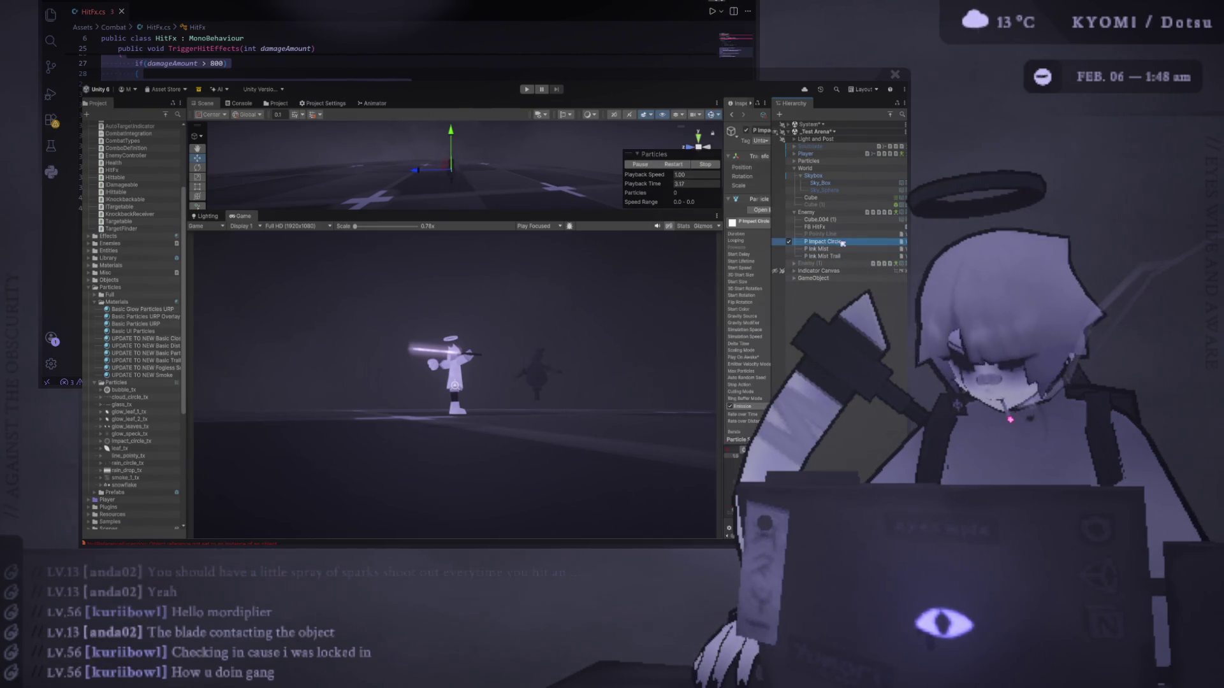
key(ctrl+d)
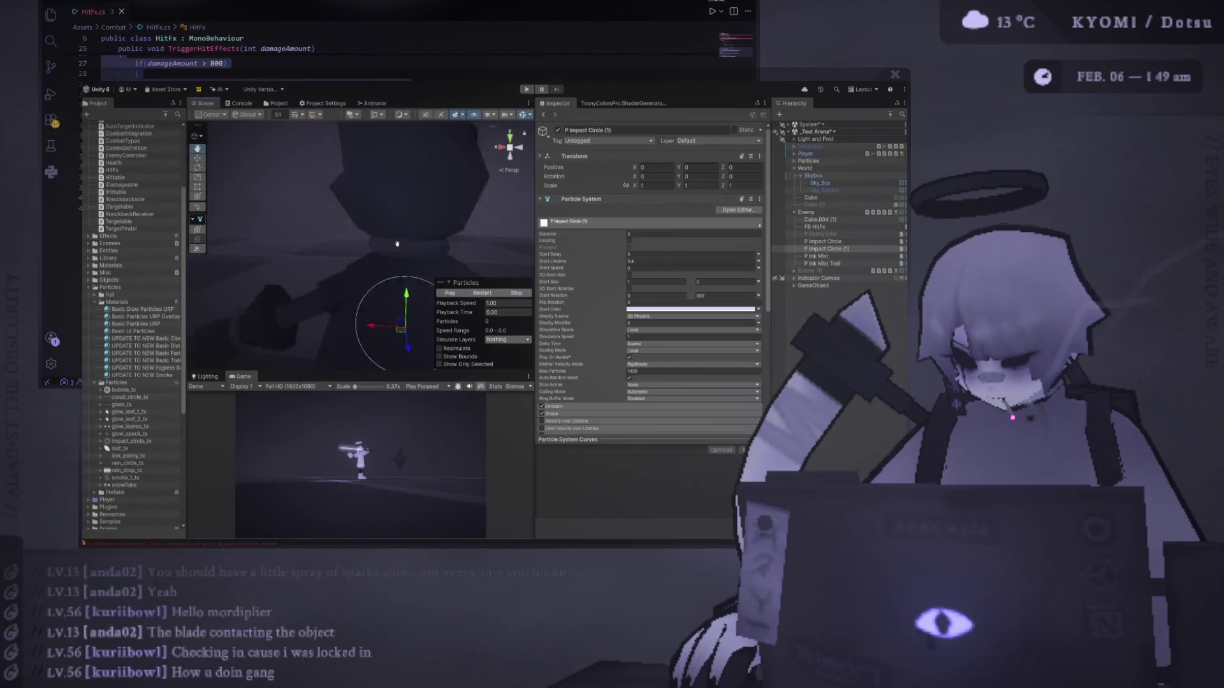
Frame P Impact Circle (1) on the enemy and preview its burst.
key(f)
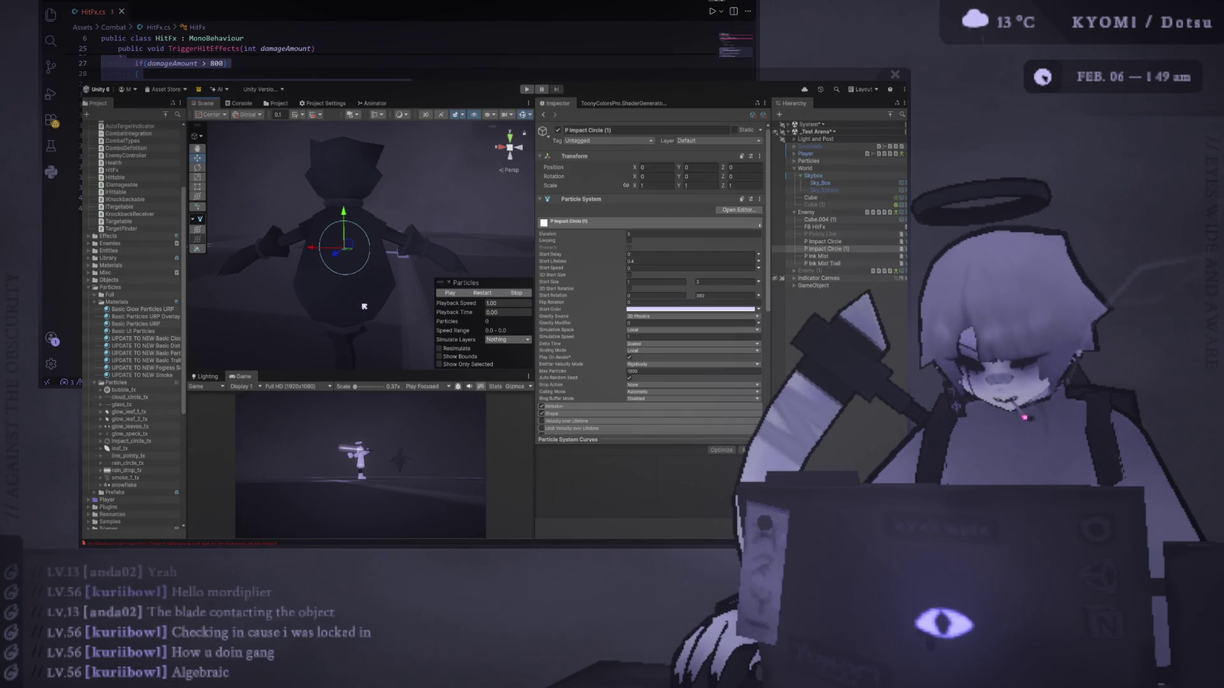
drag(364, 307, 317, 304)
click(483, 292)
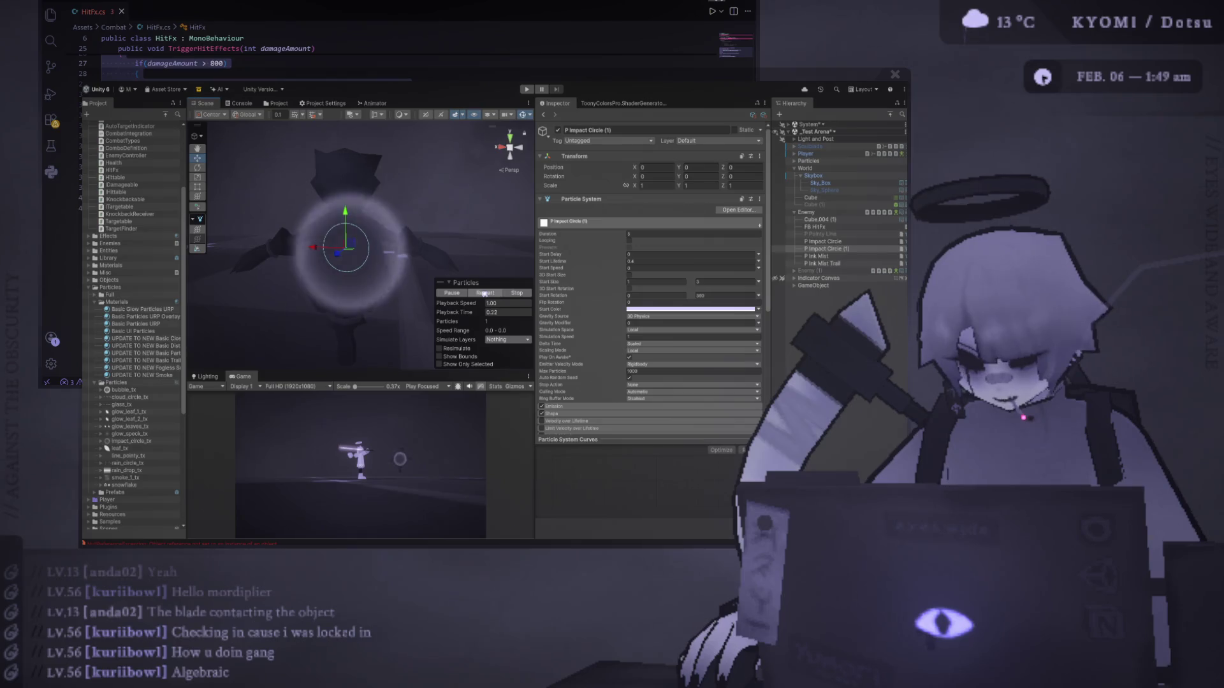
scroll(637, 275, down, 5)
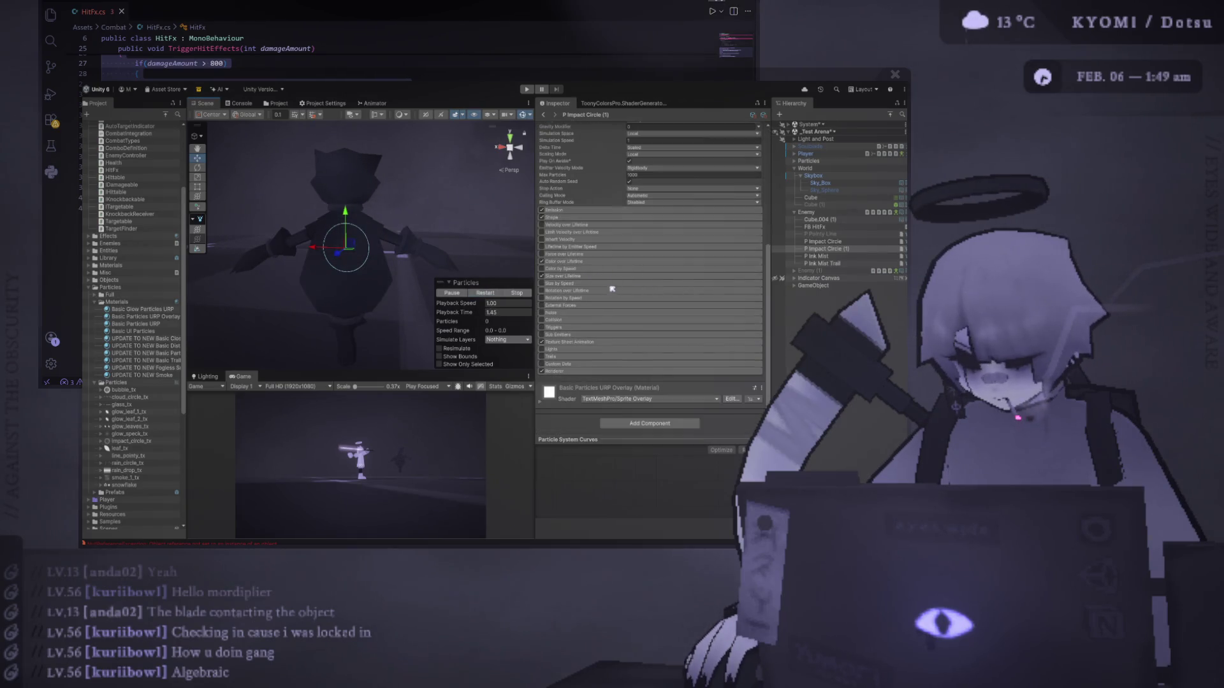
scroll(614, 286, up, 5)
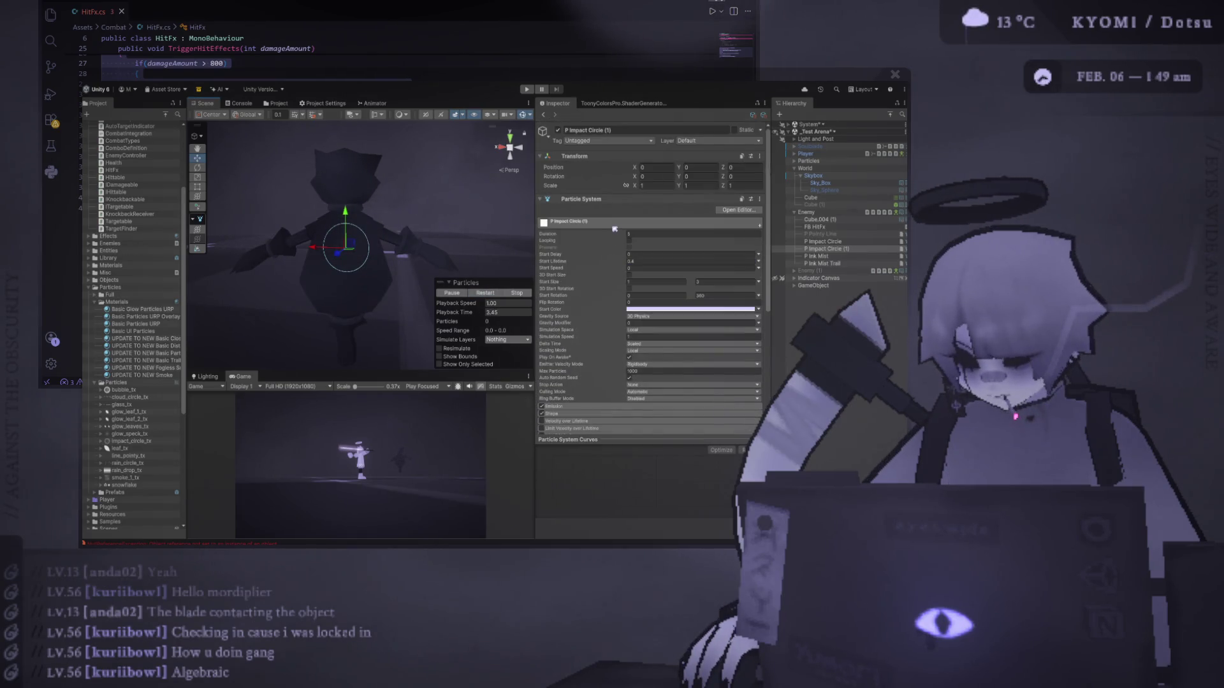
scroll(615, 229, down, 2)
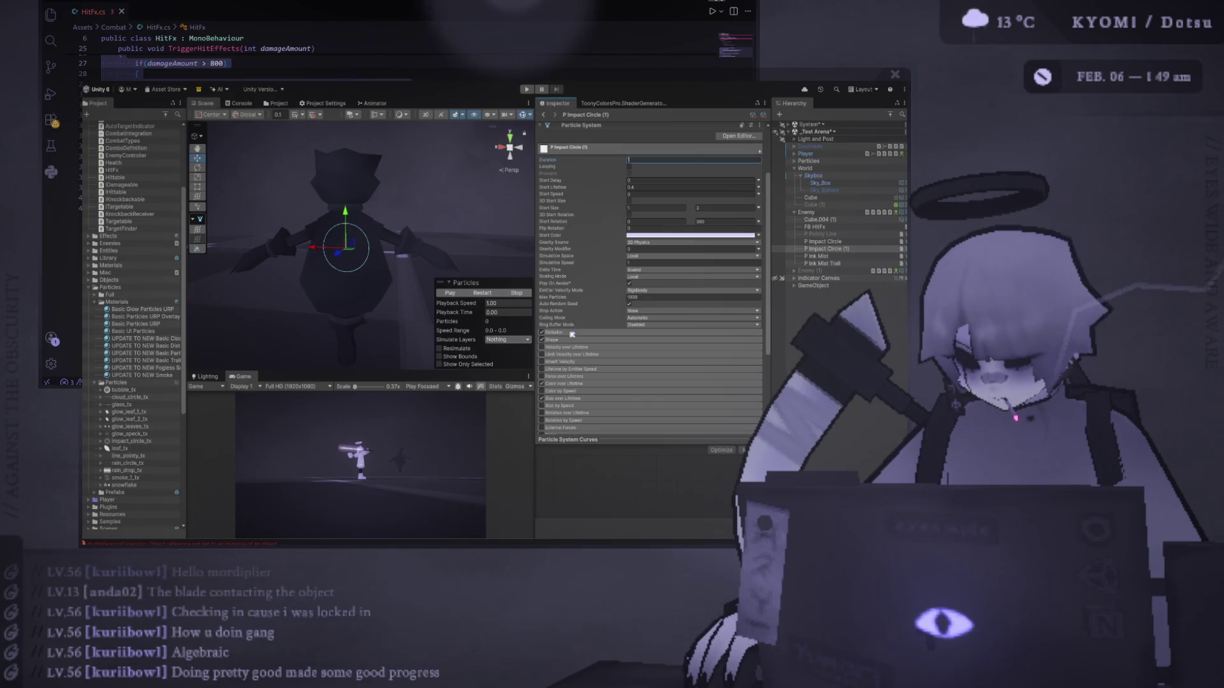
Expand the Emission module and replay the impact burst several times.
click(571, 333)
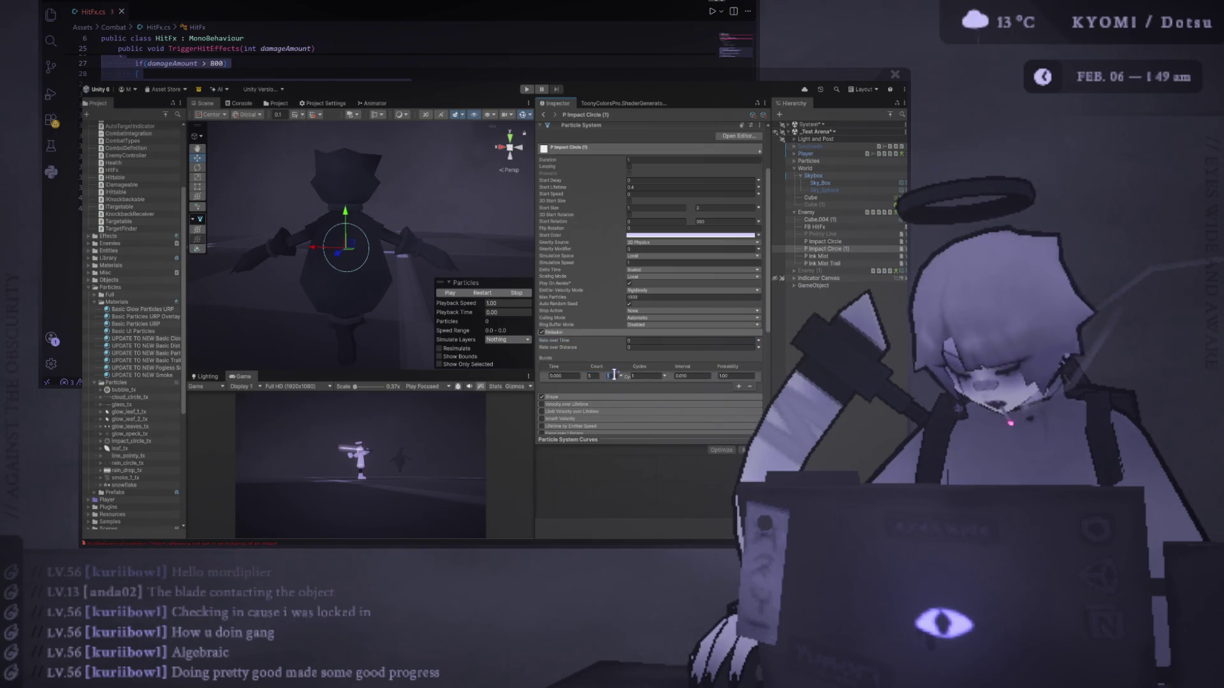
click(484, 294)
click(484, 294)
click(484, 293)
click(485, 294)
click(486, 294)
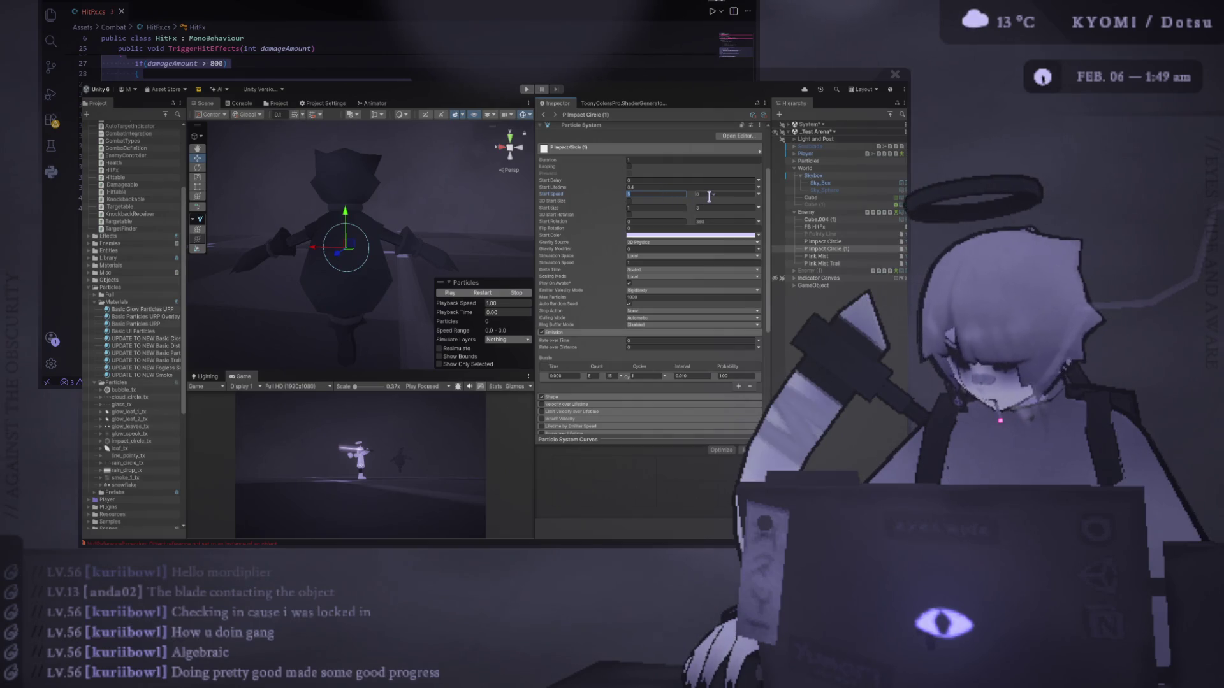
Set Start Speed to 0.2 and replay the slower burst.
text(0.2)
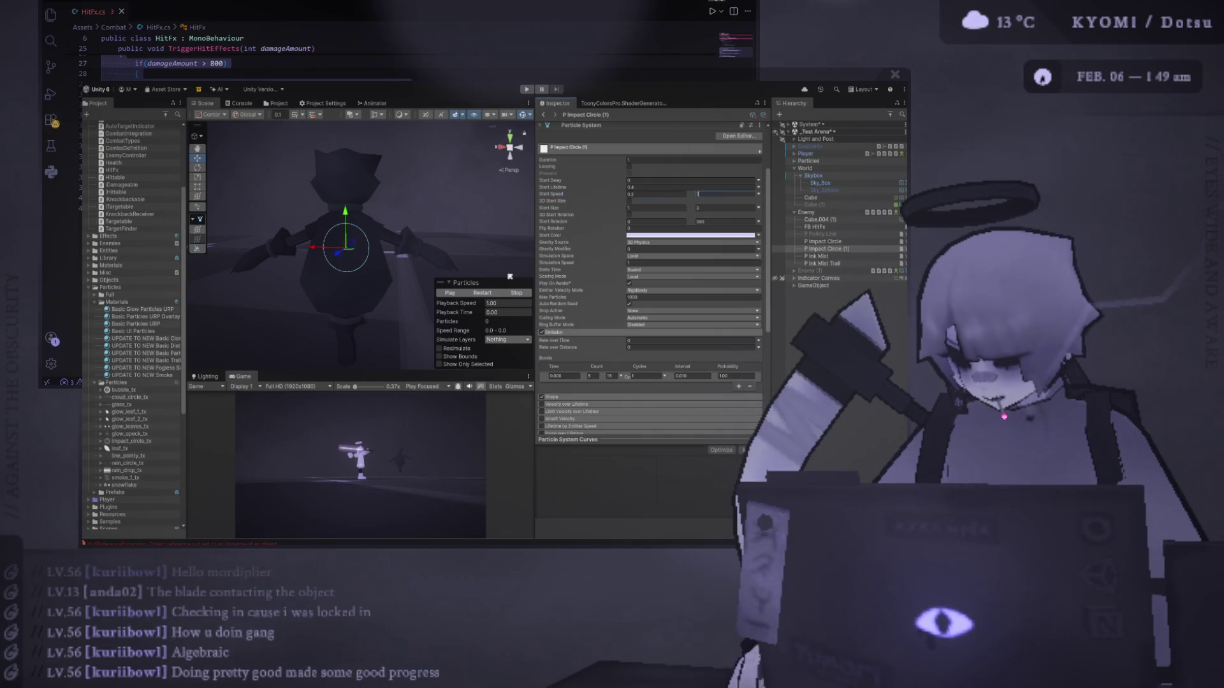
click(485, 293)
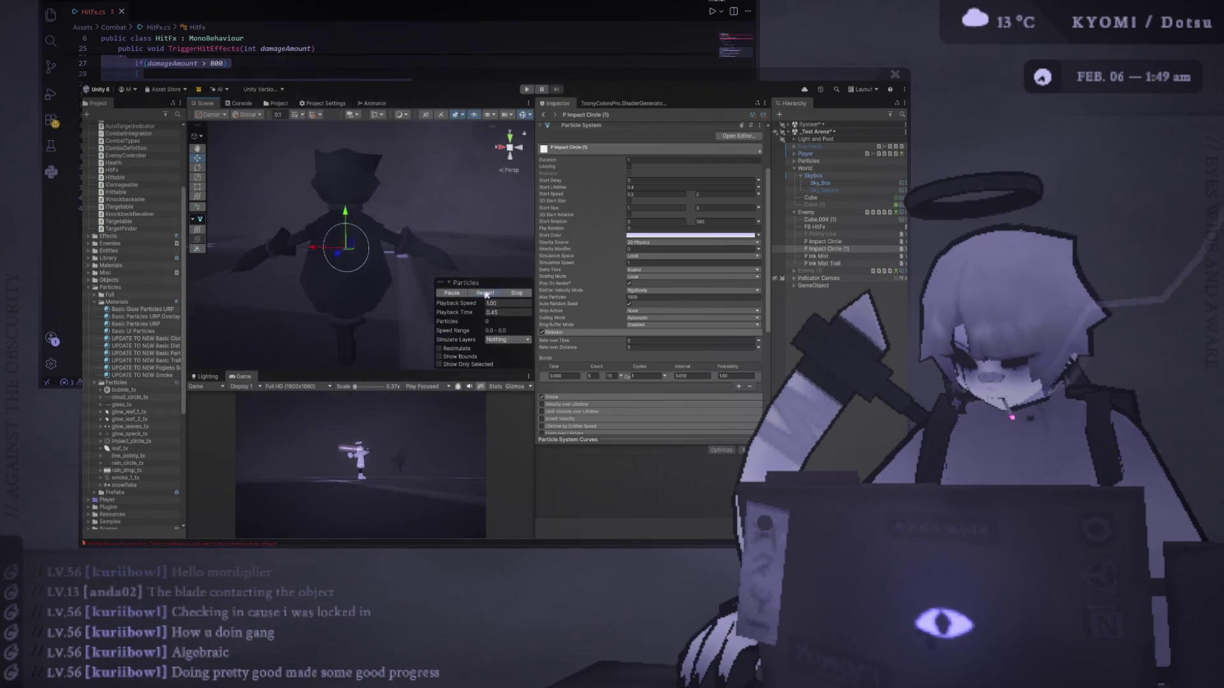
click(486, 294)
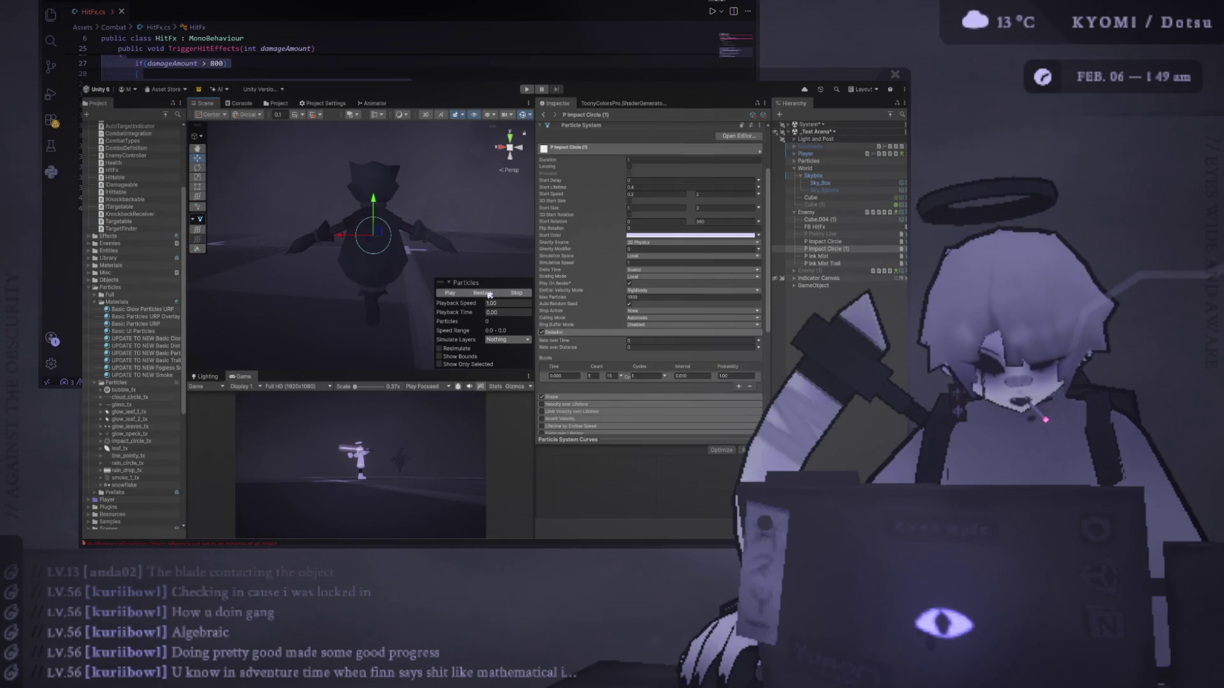
Try a Cone emitter shape for P Impact Circle (1), then revert it to Circle.
click(488, 295)
scroll(589, 282, down, 2)
scroll(588, 282, down, 3)
click(576, 276)
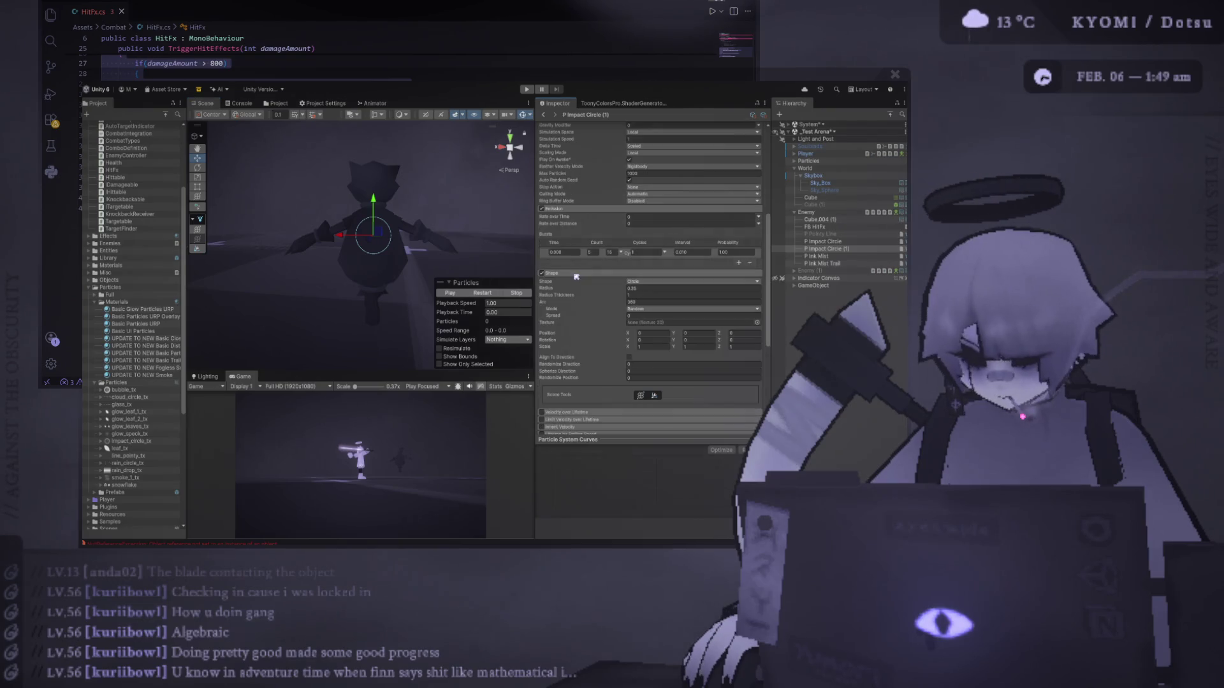
click(662, 314)
click(483, 293)
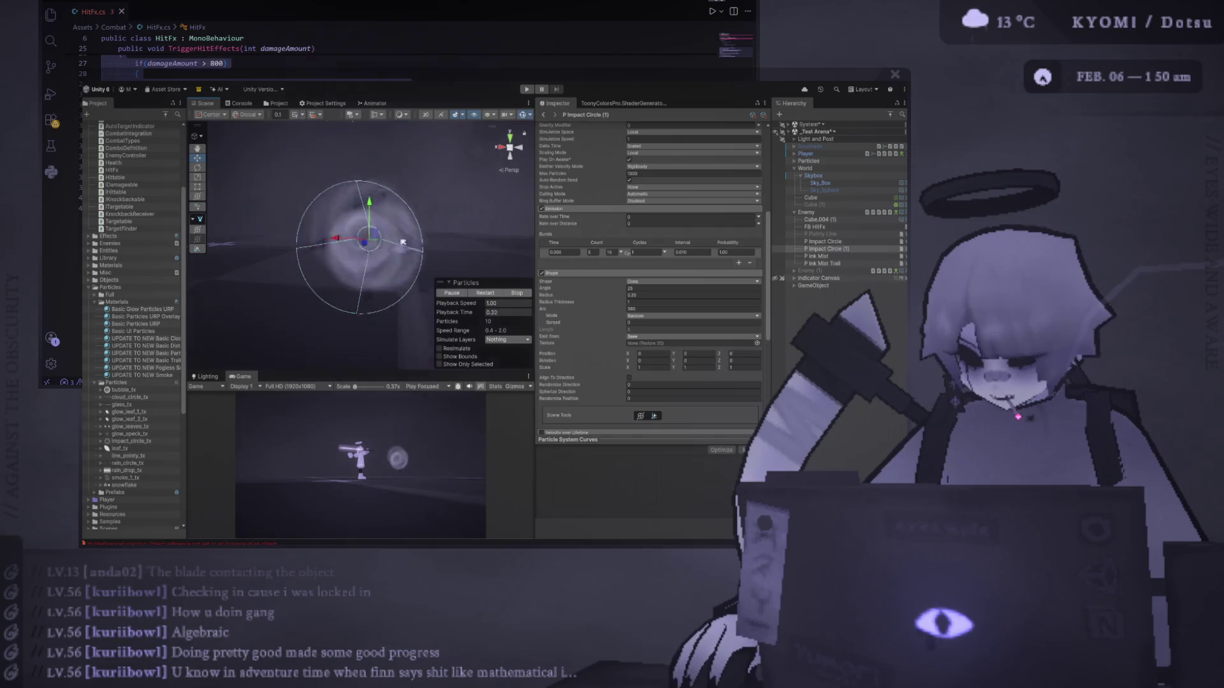
click(478, 293)
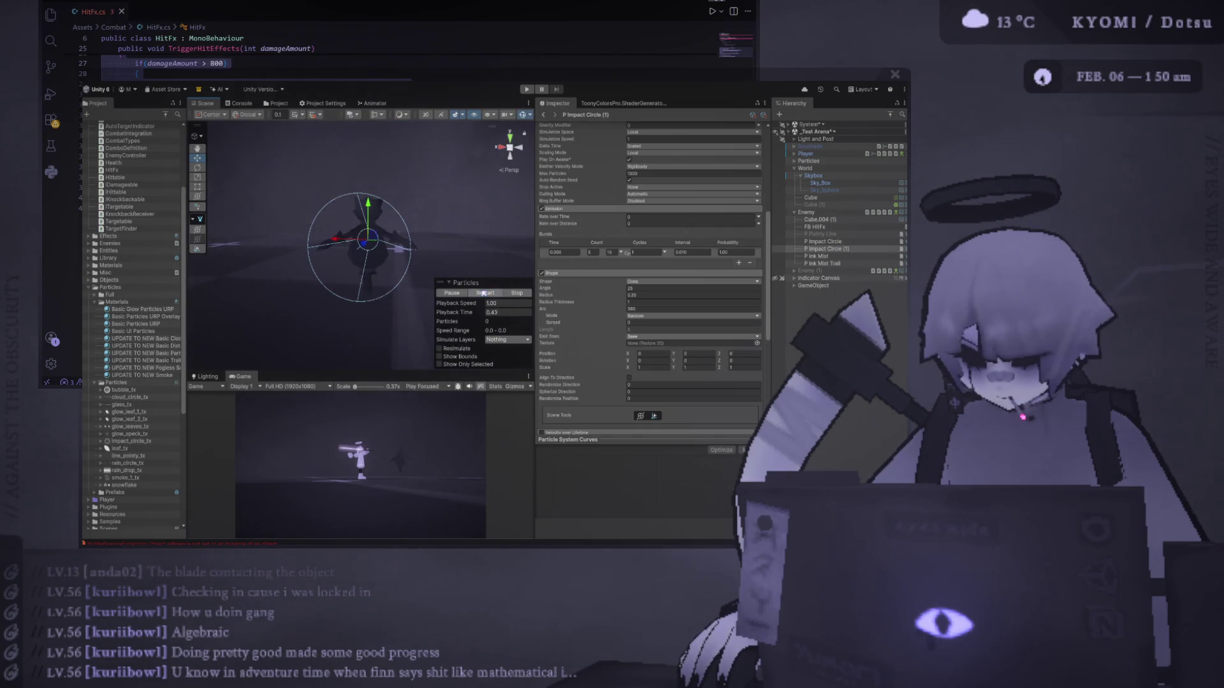
key(ctrl+z)
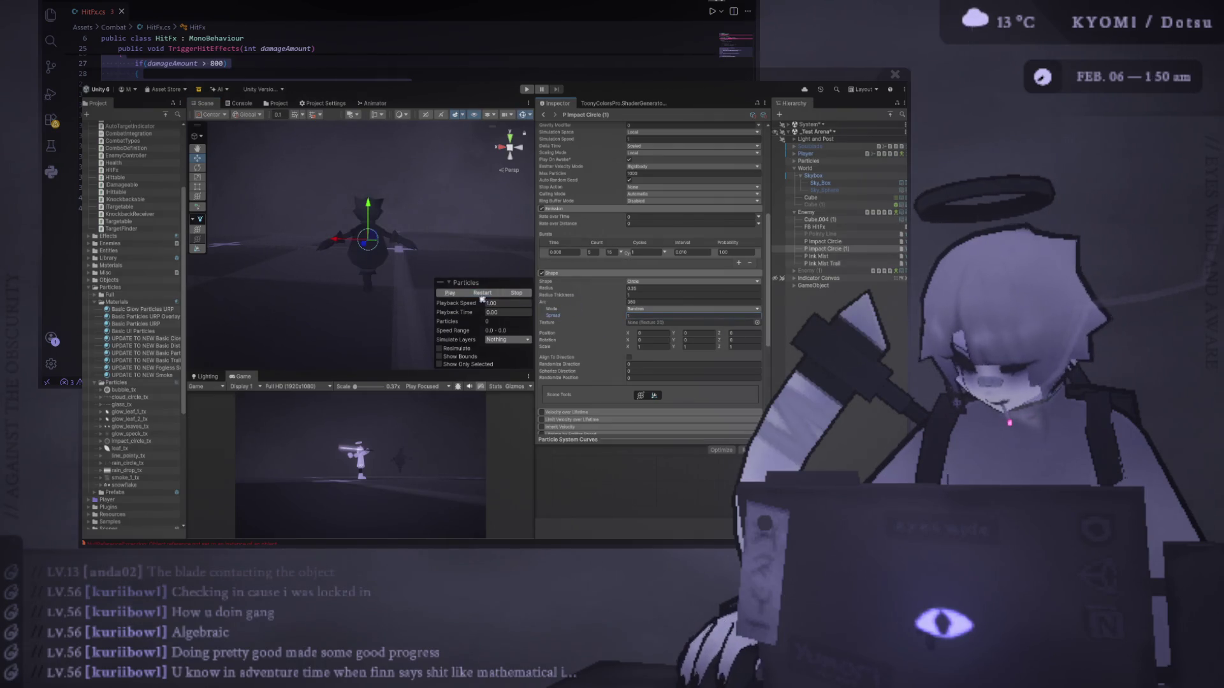
Replay the circle burst a few times and reduce the shape spread to 0.71.
click(483, 294)
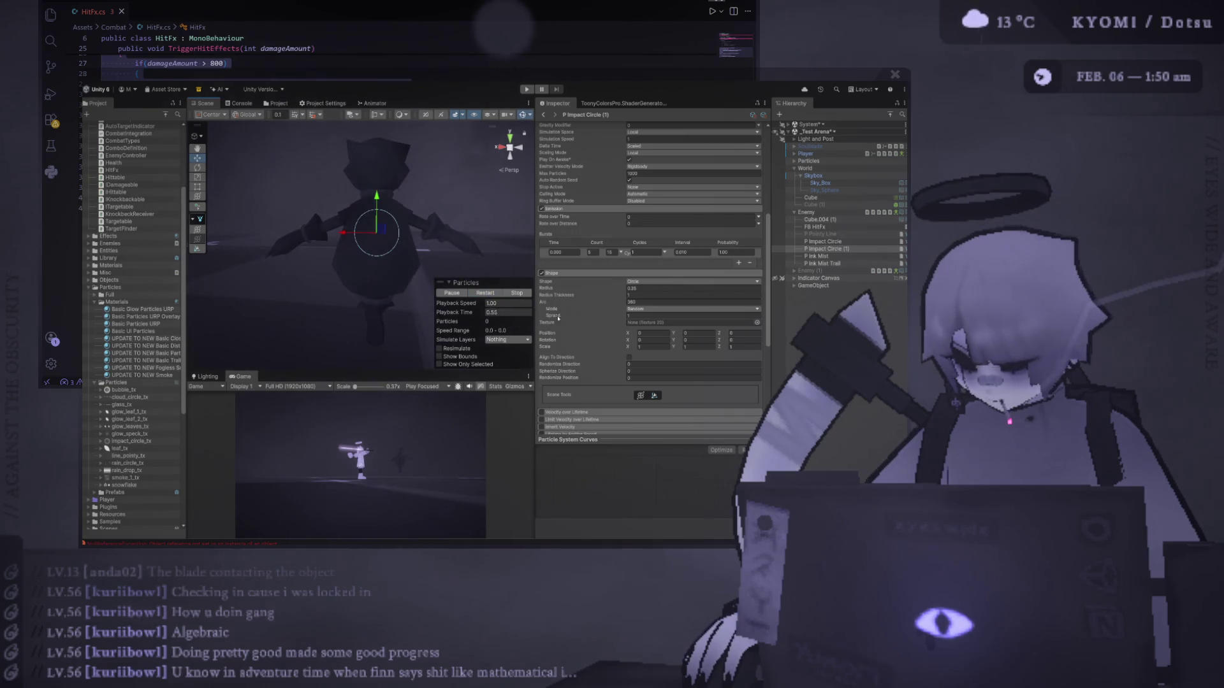
click(484, 294)
click(484, 294)
click(484, 293)
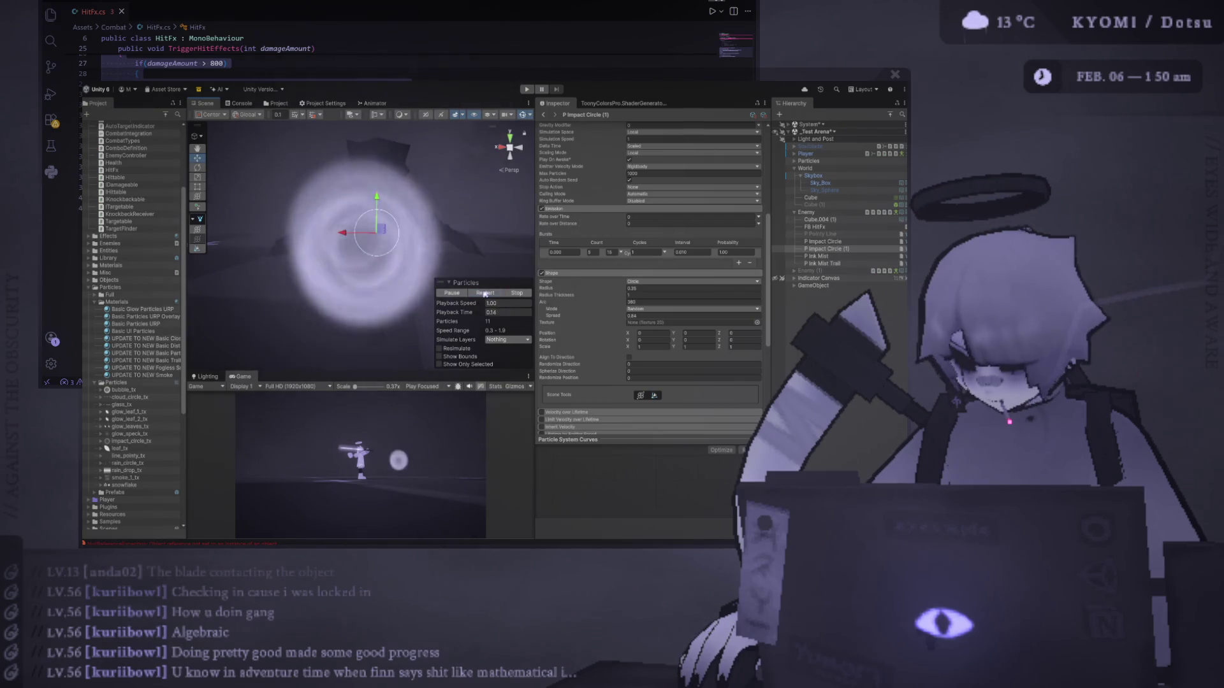
click(484, 294)
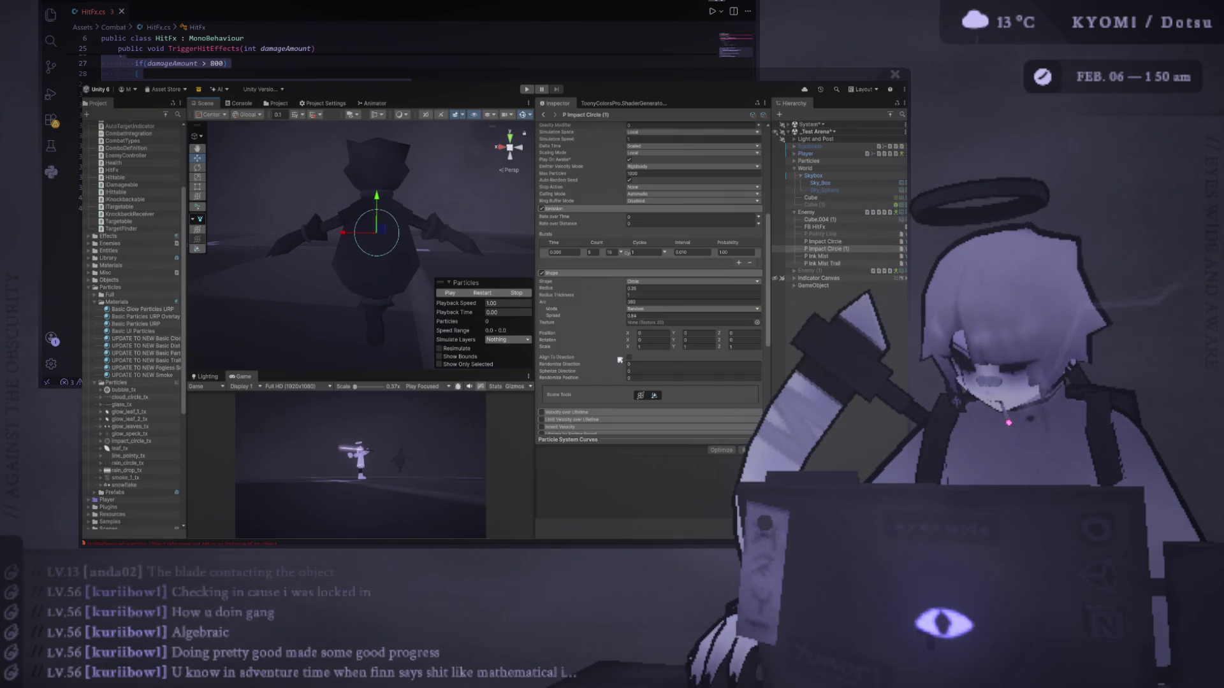
click(486, 294)
click(487, 294)
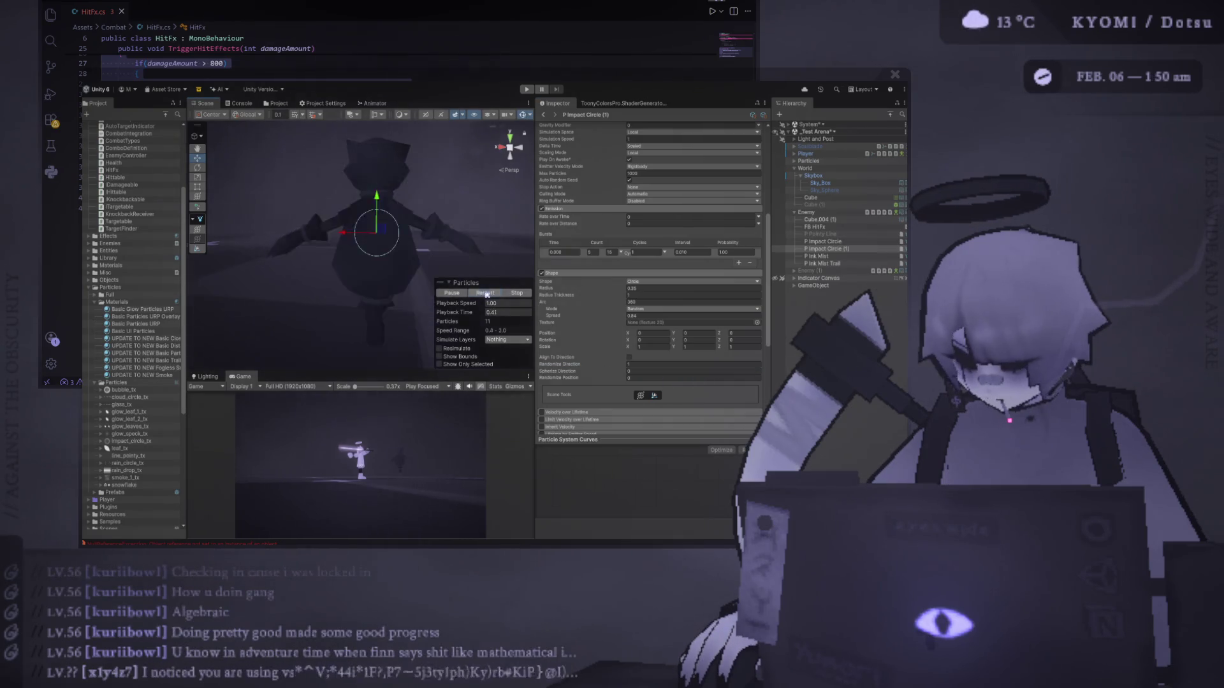
click(486, 294)
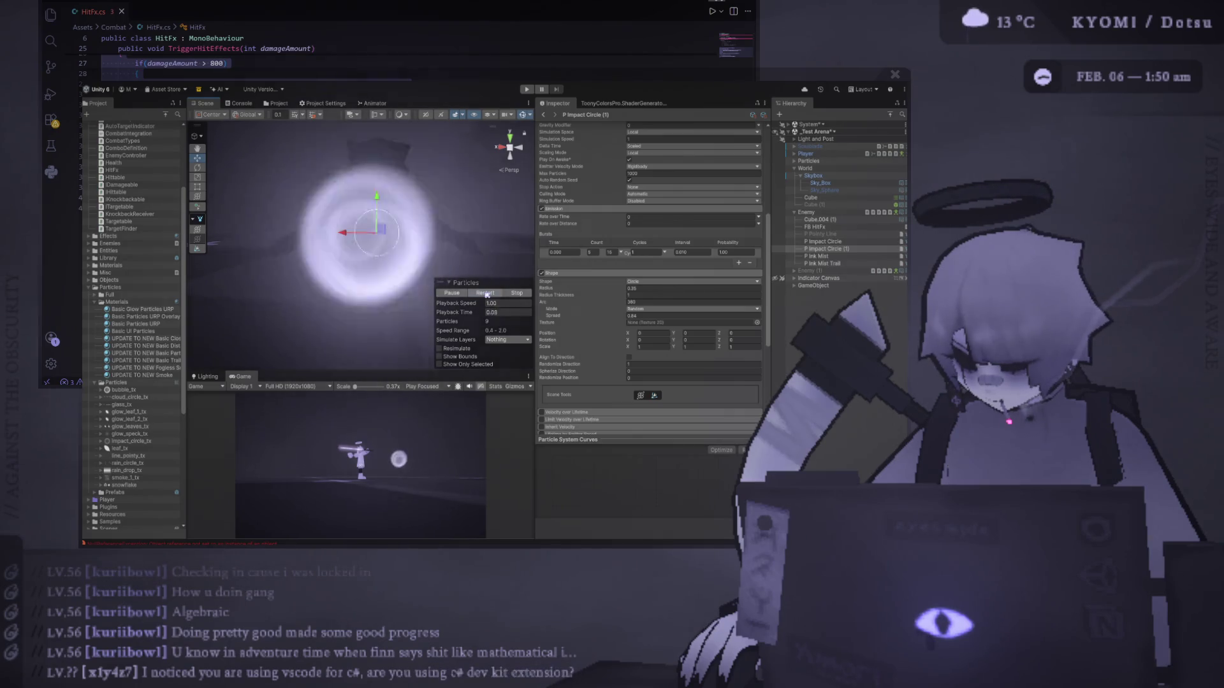
drag(552, 315, 537, 304)
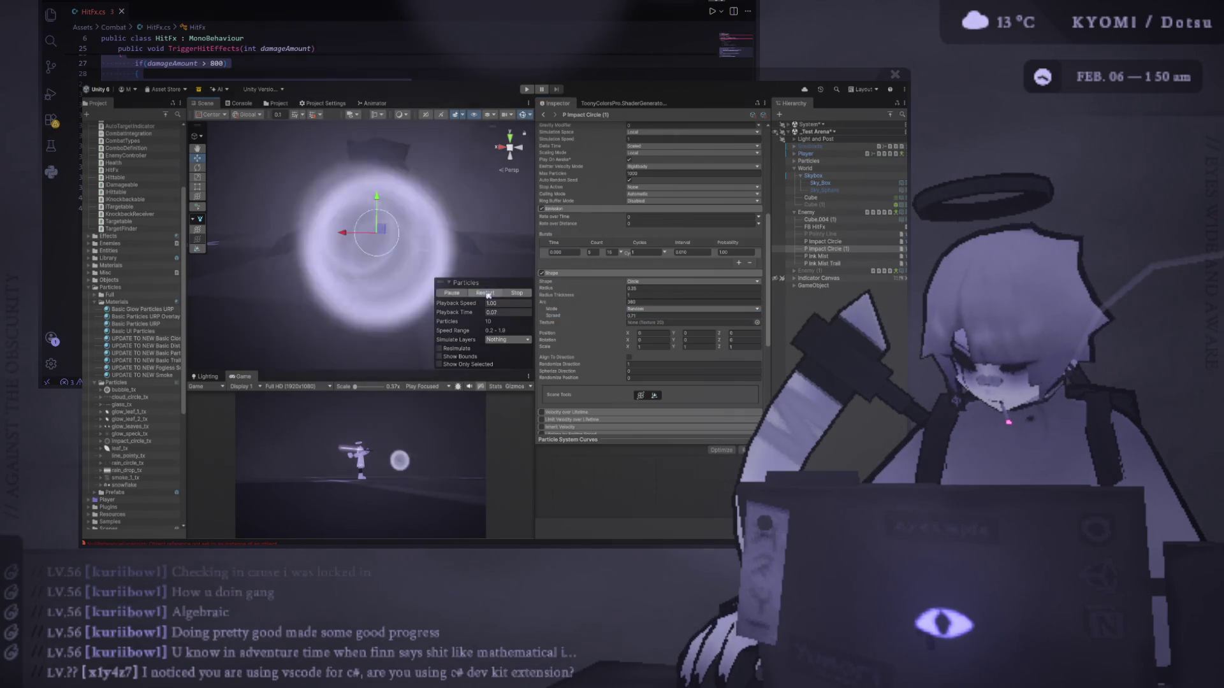
Set Start Size to a random range between 0.2 and 0.8.
scroll(678, 254, up, 5)
scroll(701, 264, up, 5)
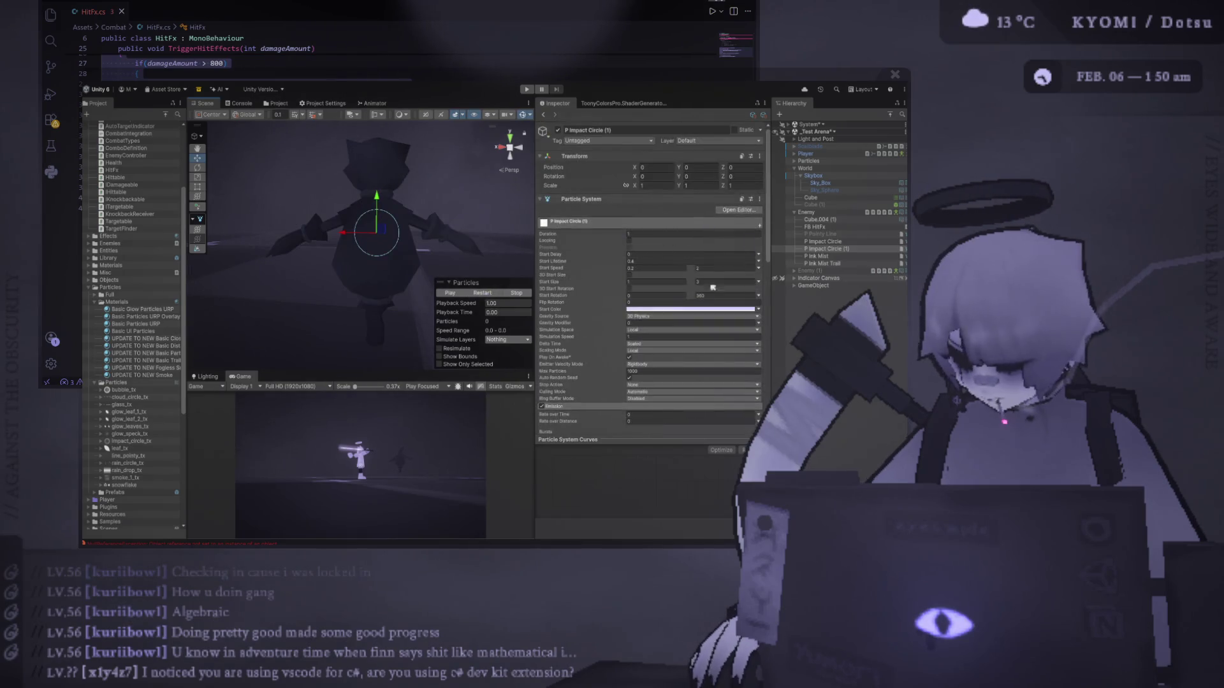
click(673, 281)
text(0.2)
click(710, 282)
text(1)
key(Return)
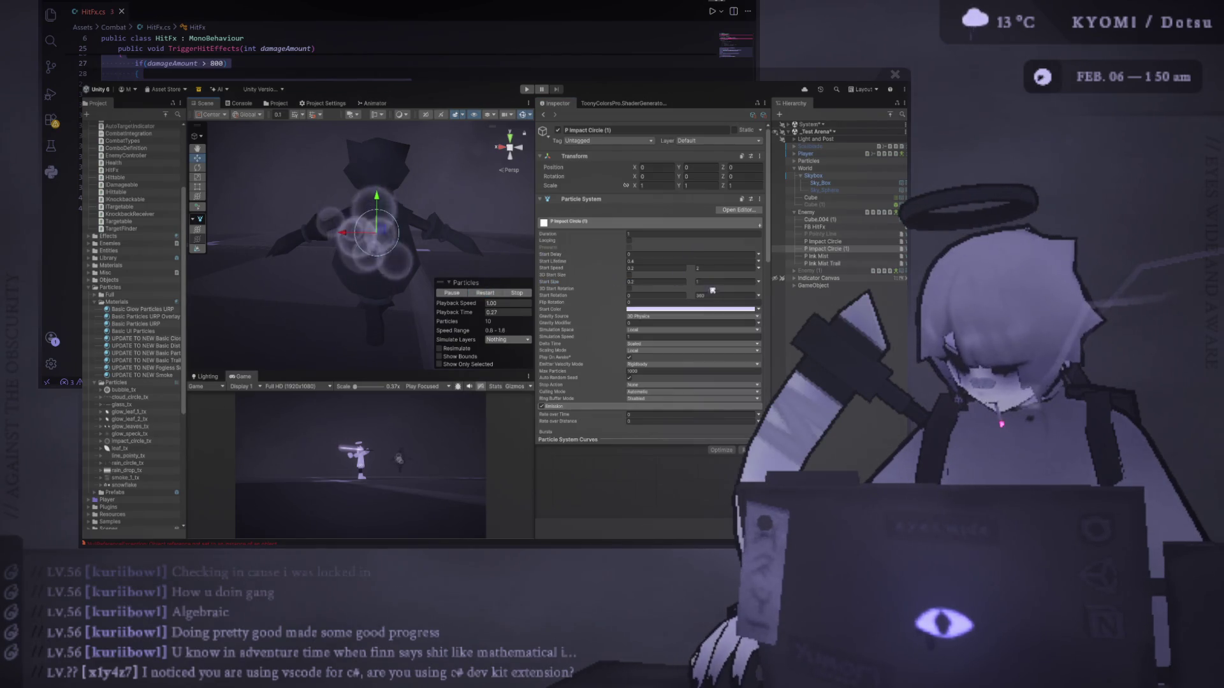
click(714, 282)
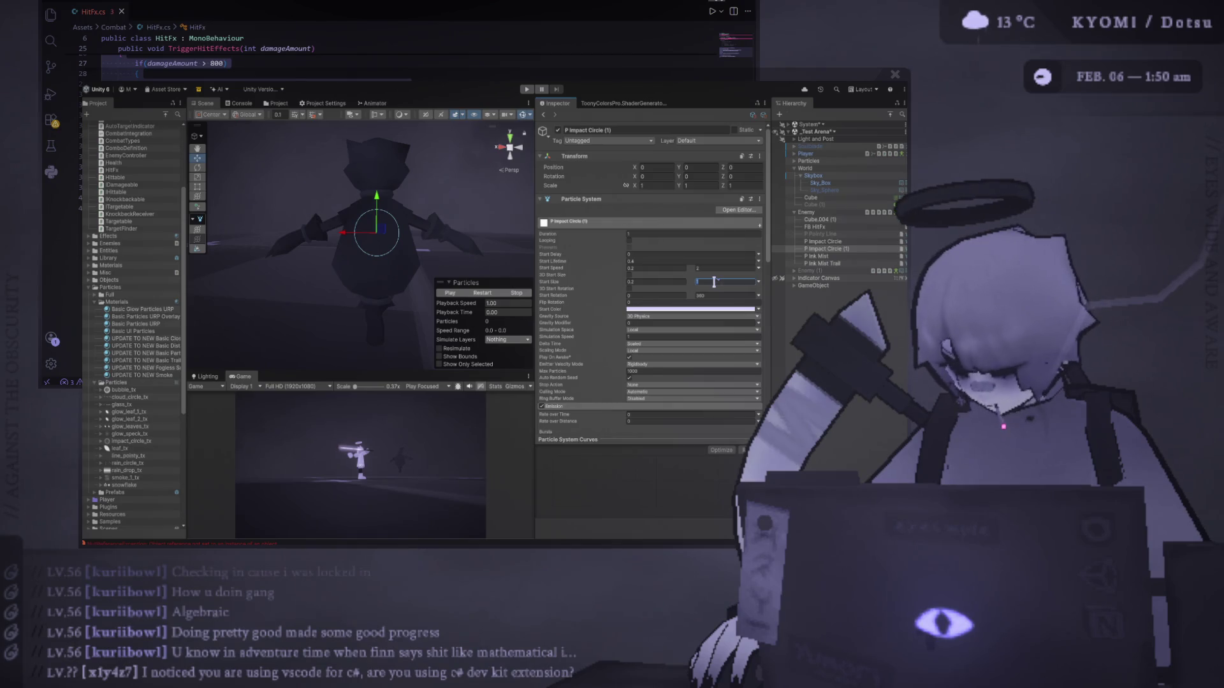
text(0.8)
click(492, 294)
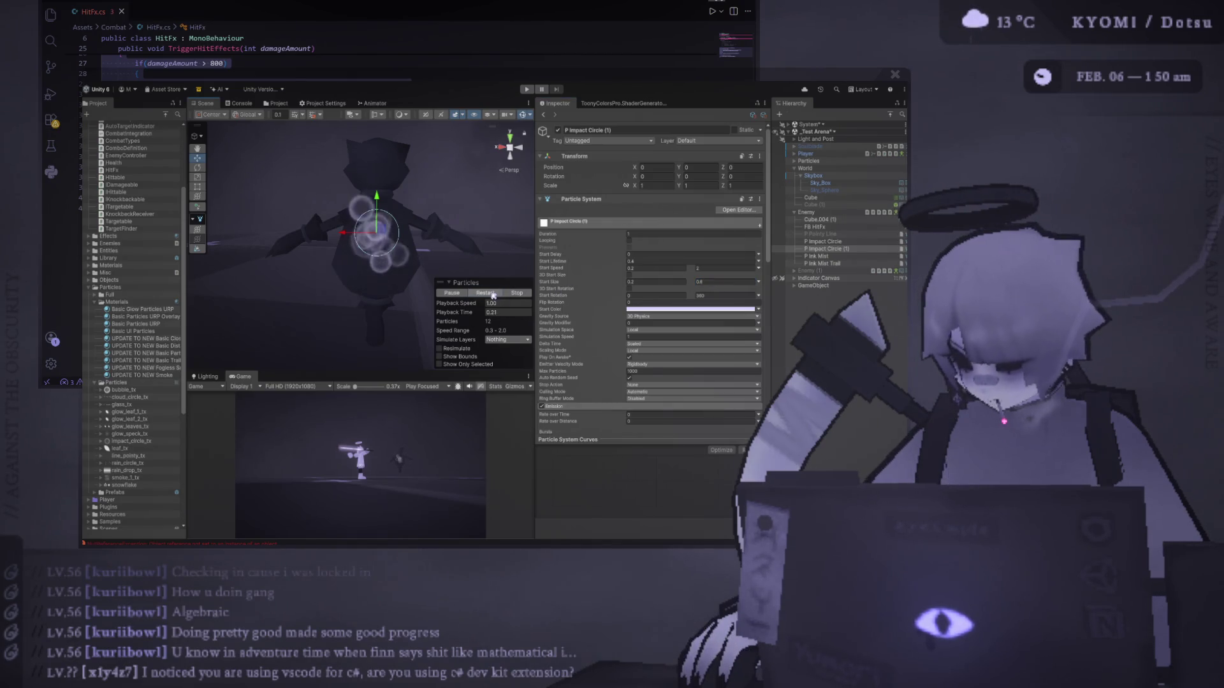
Set Randomize Direction to 0 and the shape Spread to 1.
scroll(579, 355, down, 6)
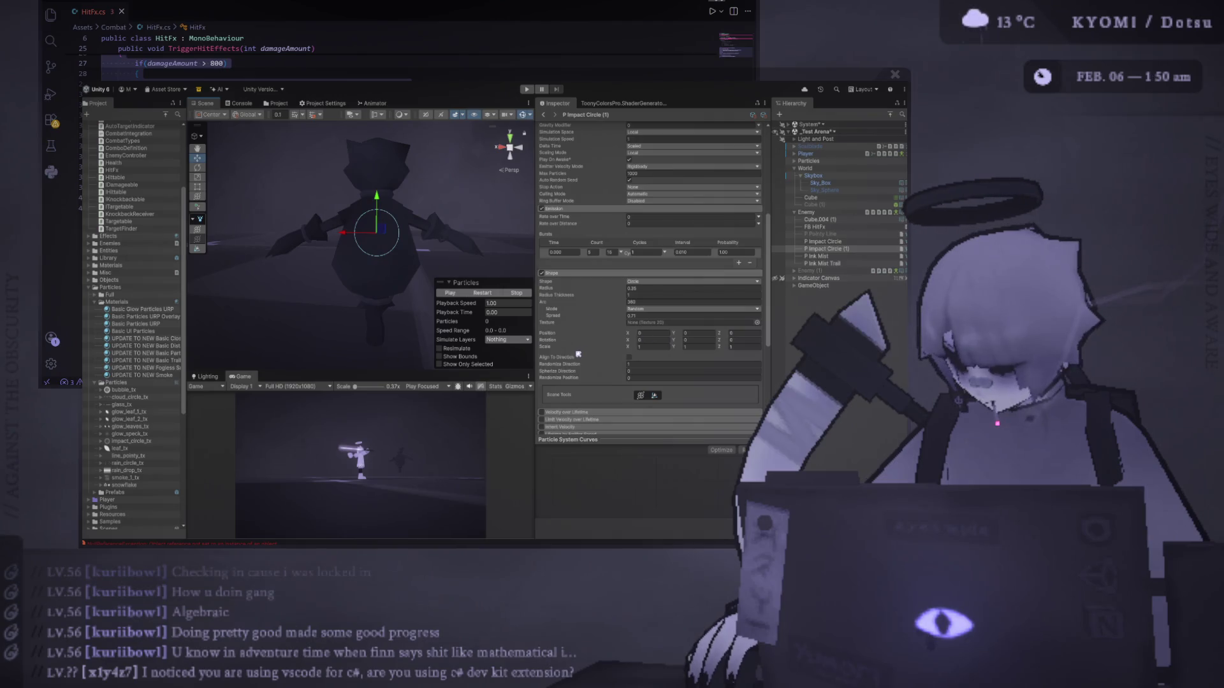
drag(565, 365, 465, 356)
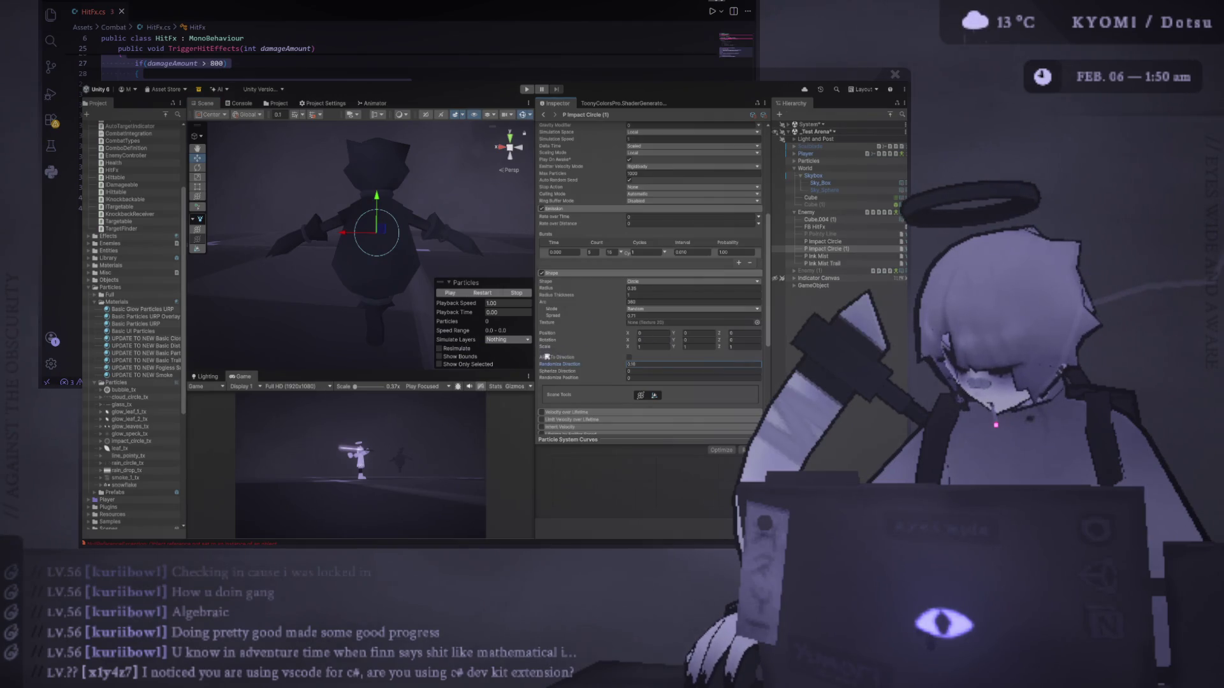
drag(563, 366, 495, 364)
click(484, 293)
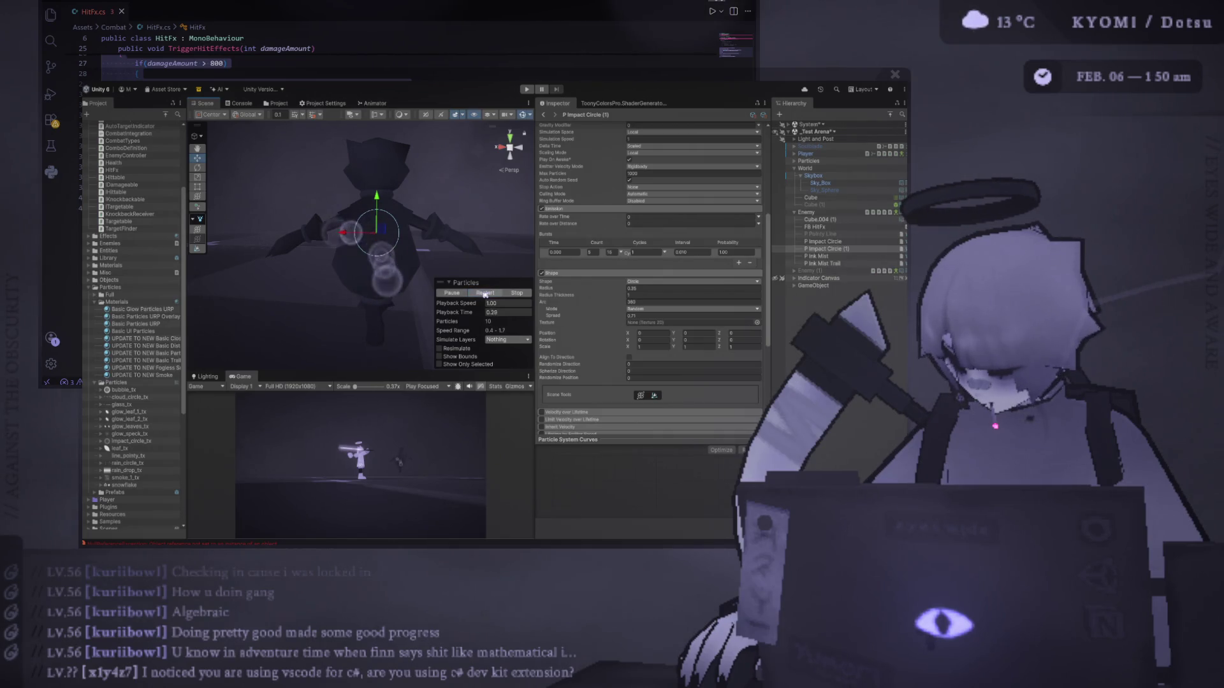
drag(556, 317, 535, 317)
click(496, 295)
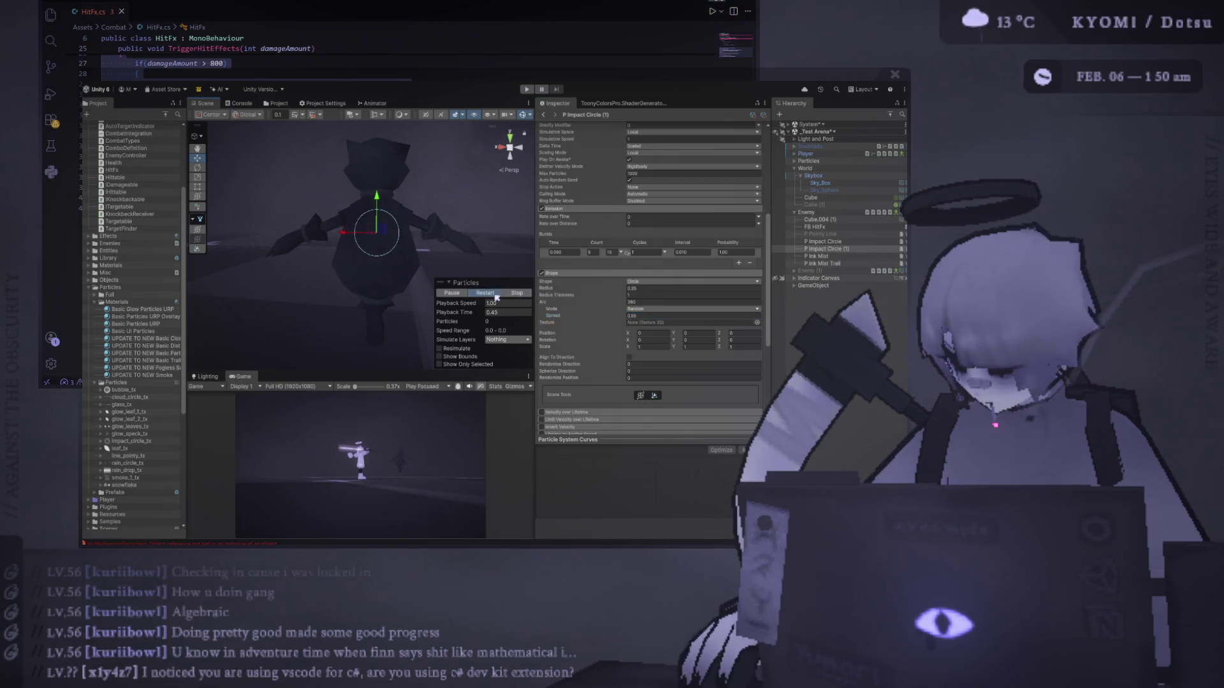
text(1)
click(497, 294)
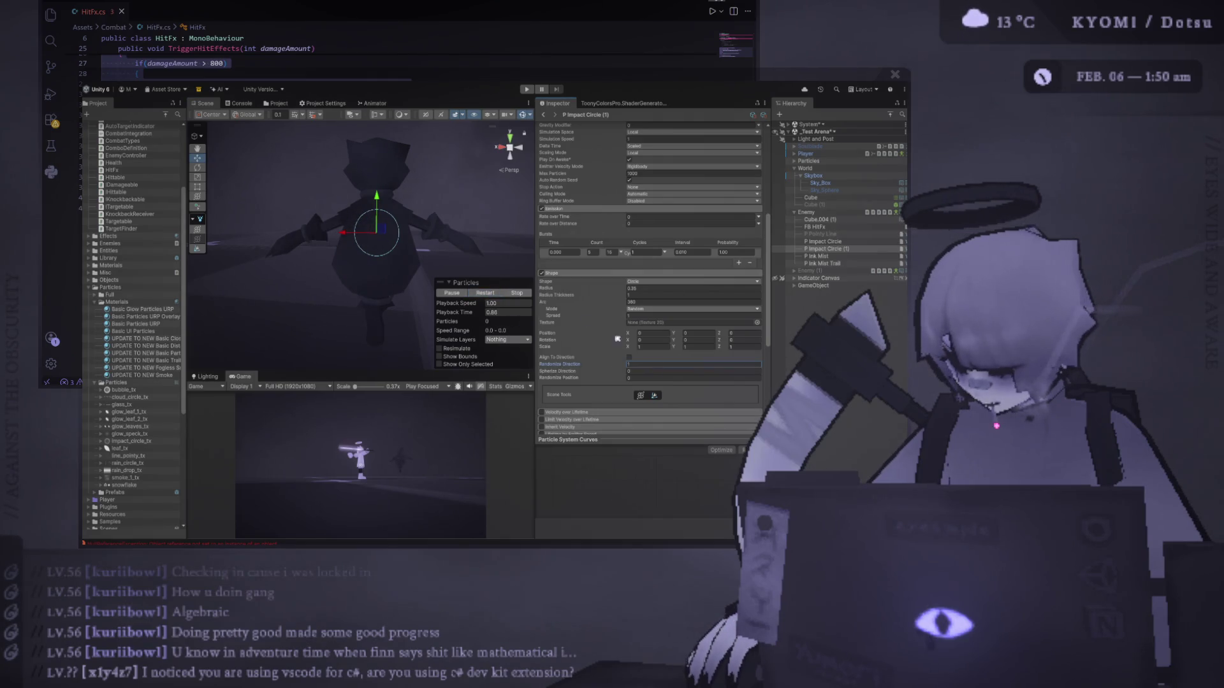
click(484, 296)
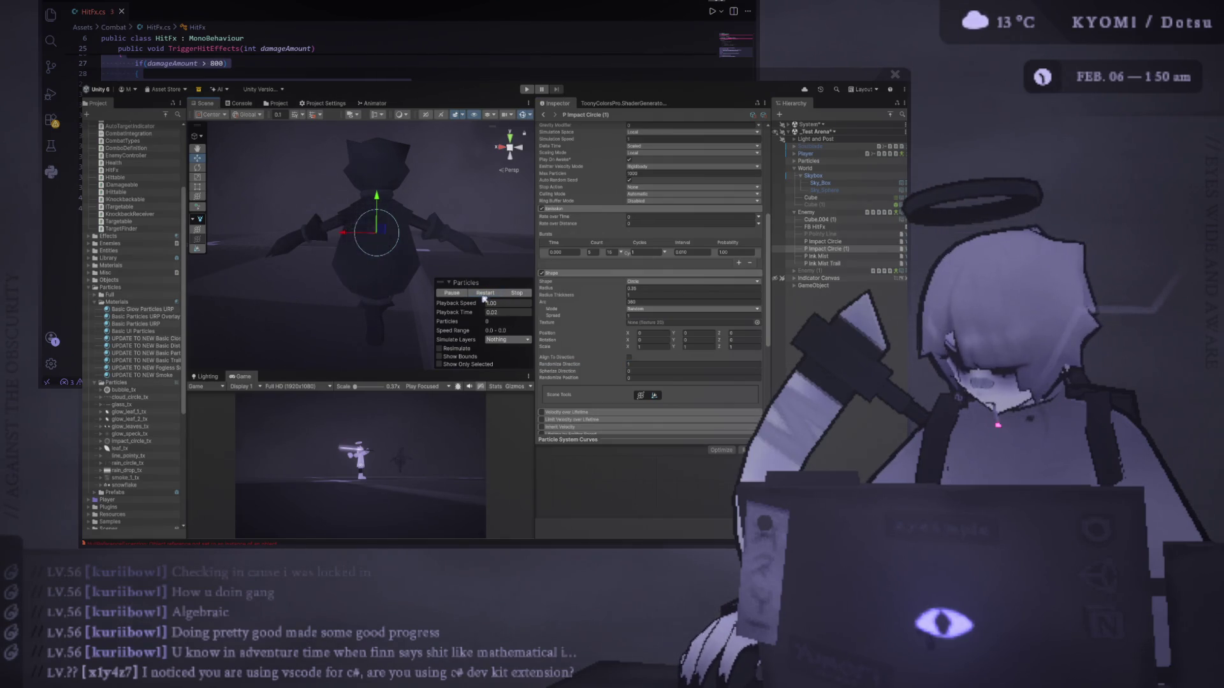
Set Spherize Direction and Randomize Position both to 0, then preview the burst.
click(599, 372)
click(484, 294)
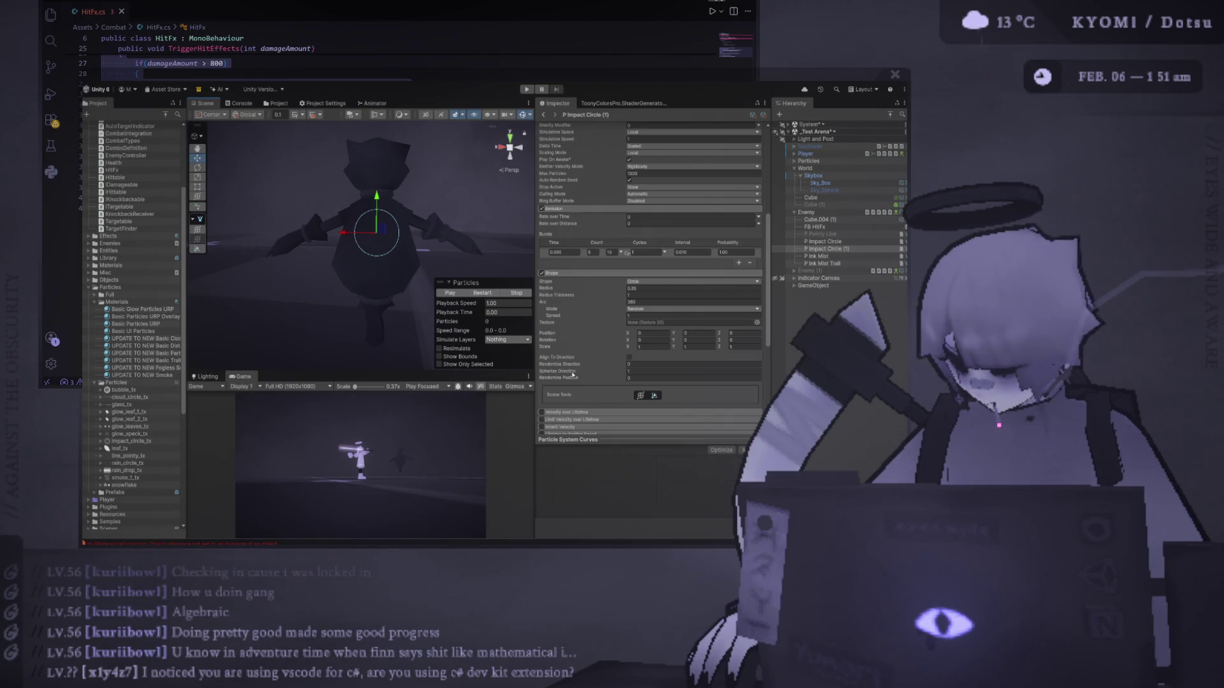
mouse_move(573, 374)
mouse_down()
mouse_move(553, 383)
mouse_move(567, 380)
mouse_up()
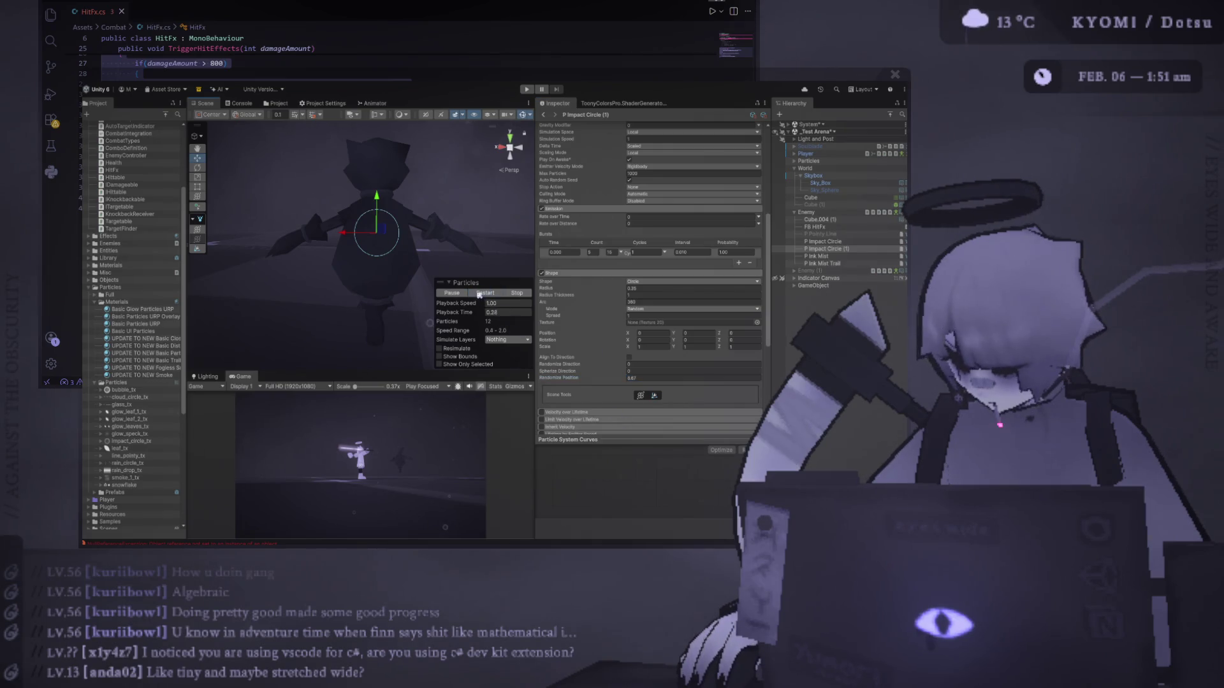
drag(567, 380, 599, 380)
text(0)
click(482, 293)
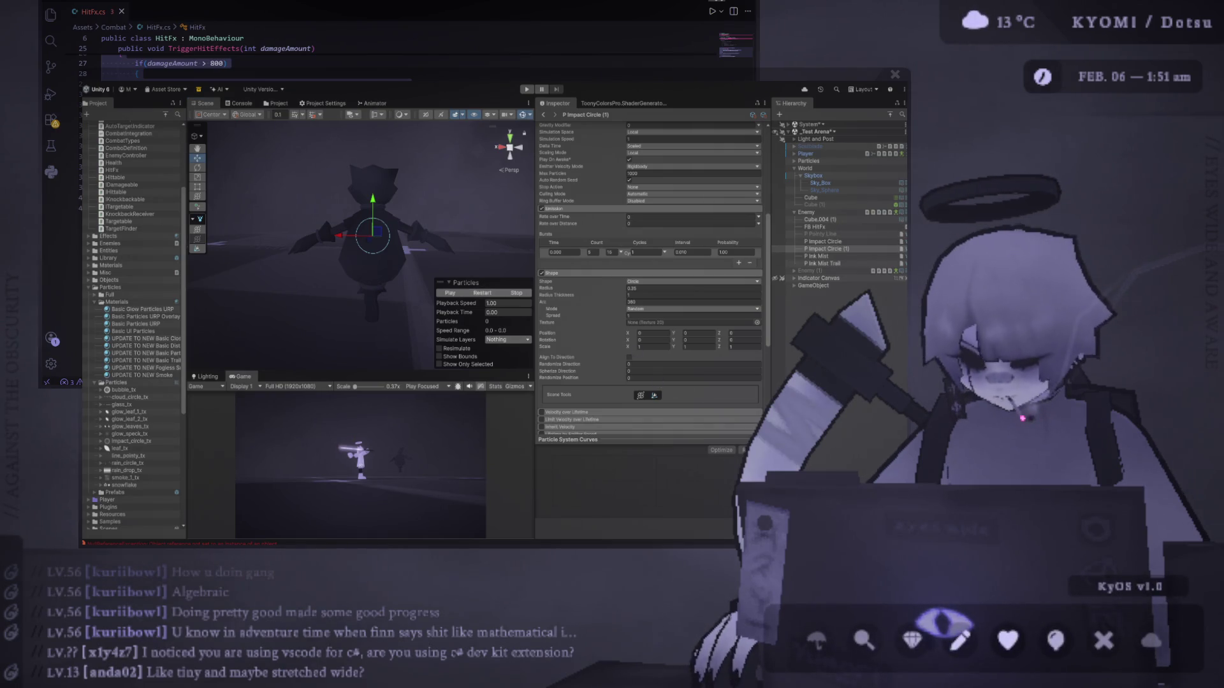
key(alt+Tab)
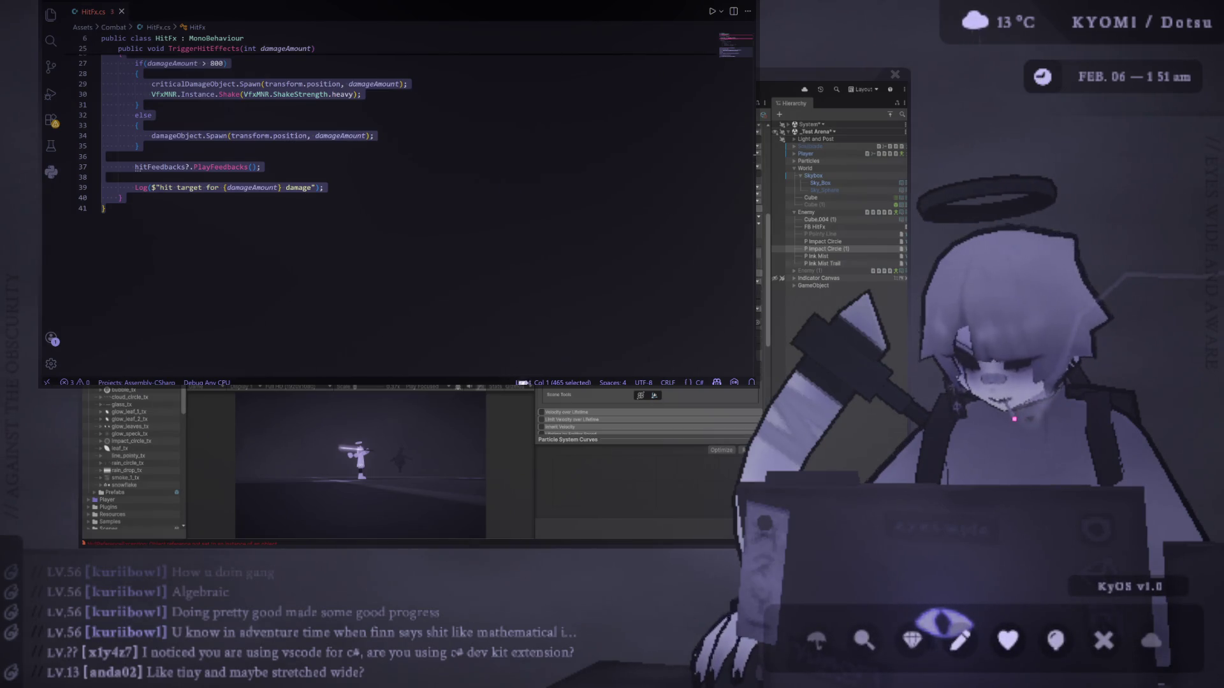
key(alt+Tab)
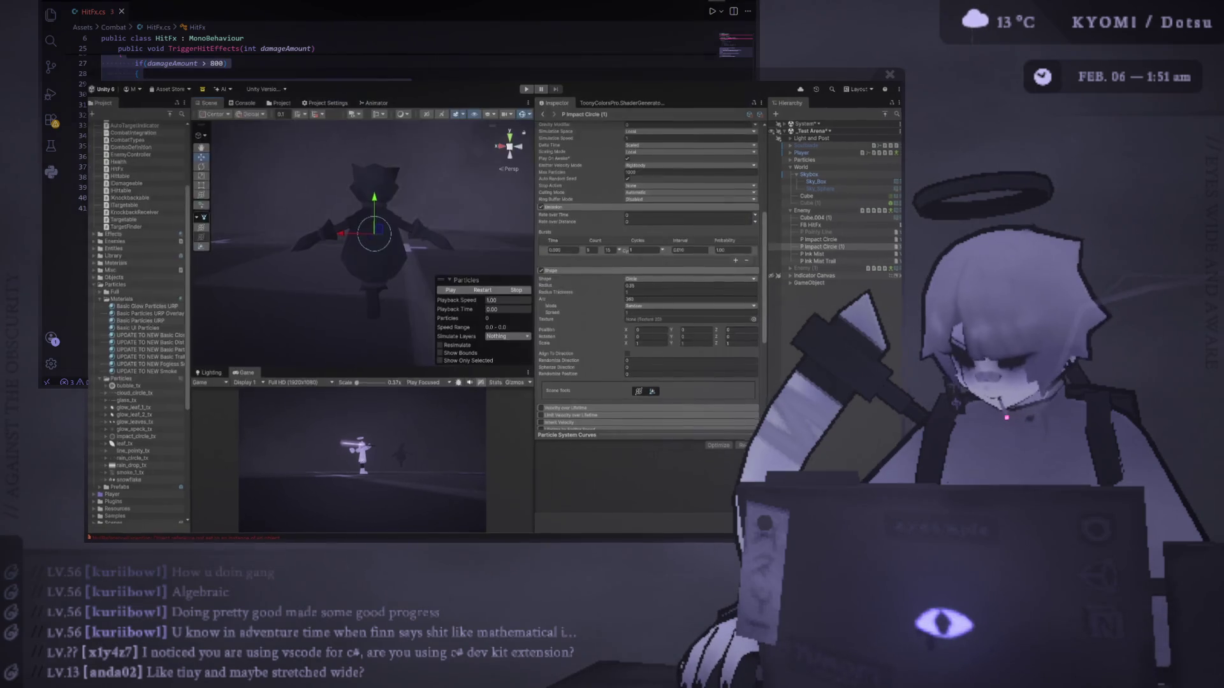
key(alt+Tab)
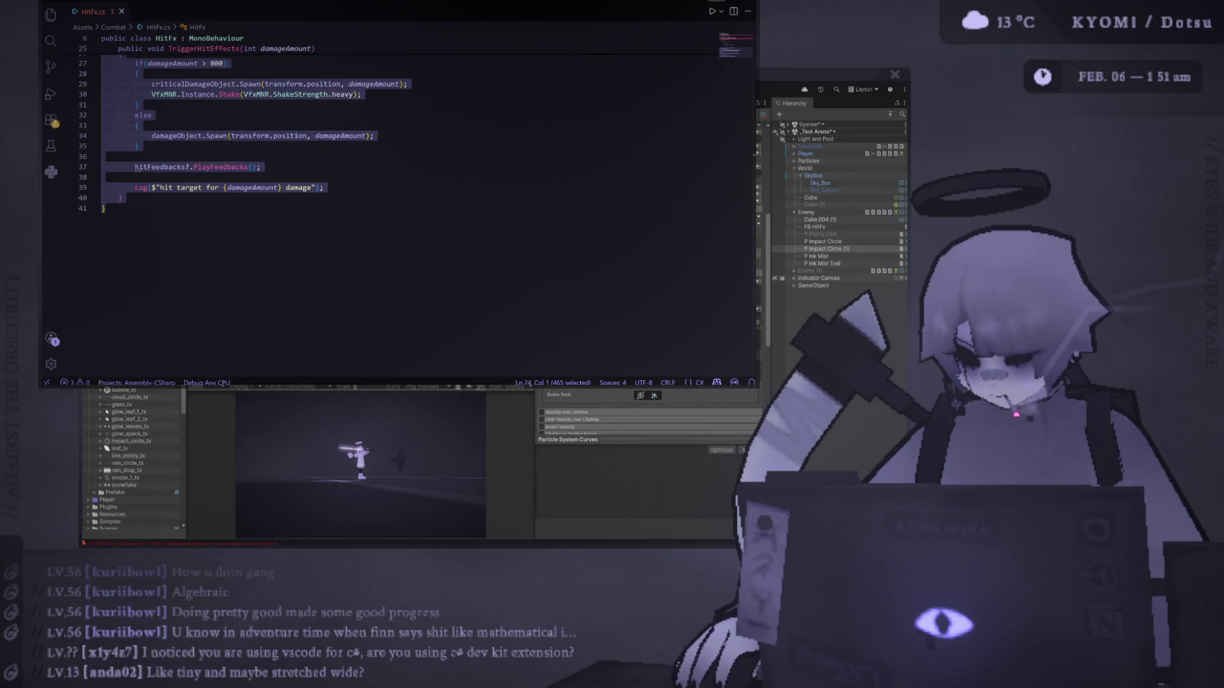
key(alt+Tab)
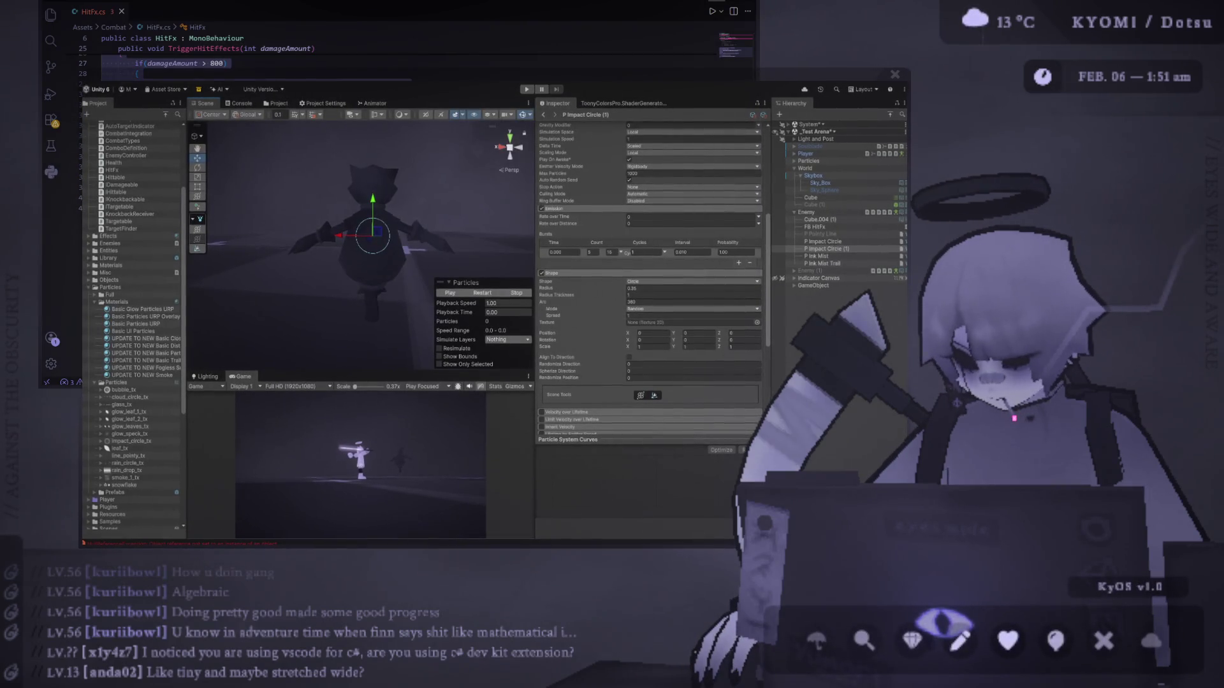
key(alt+Tab)
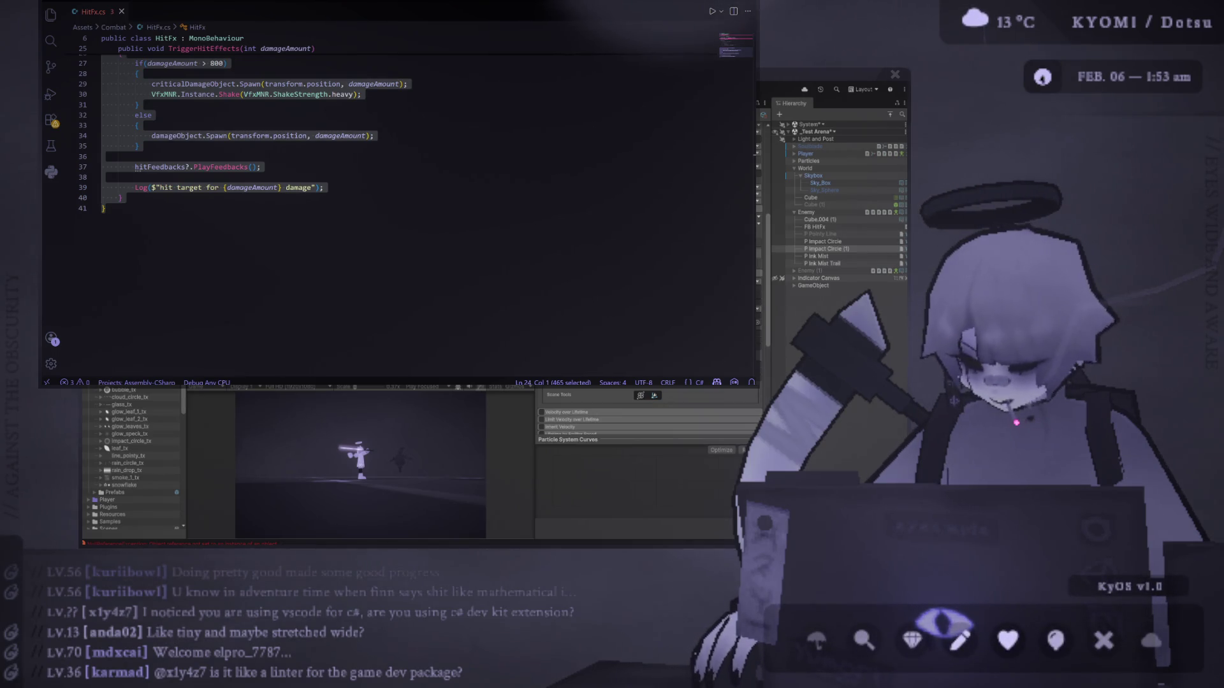
key(alt+Tab)
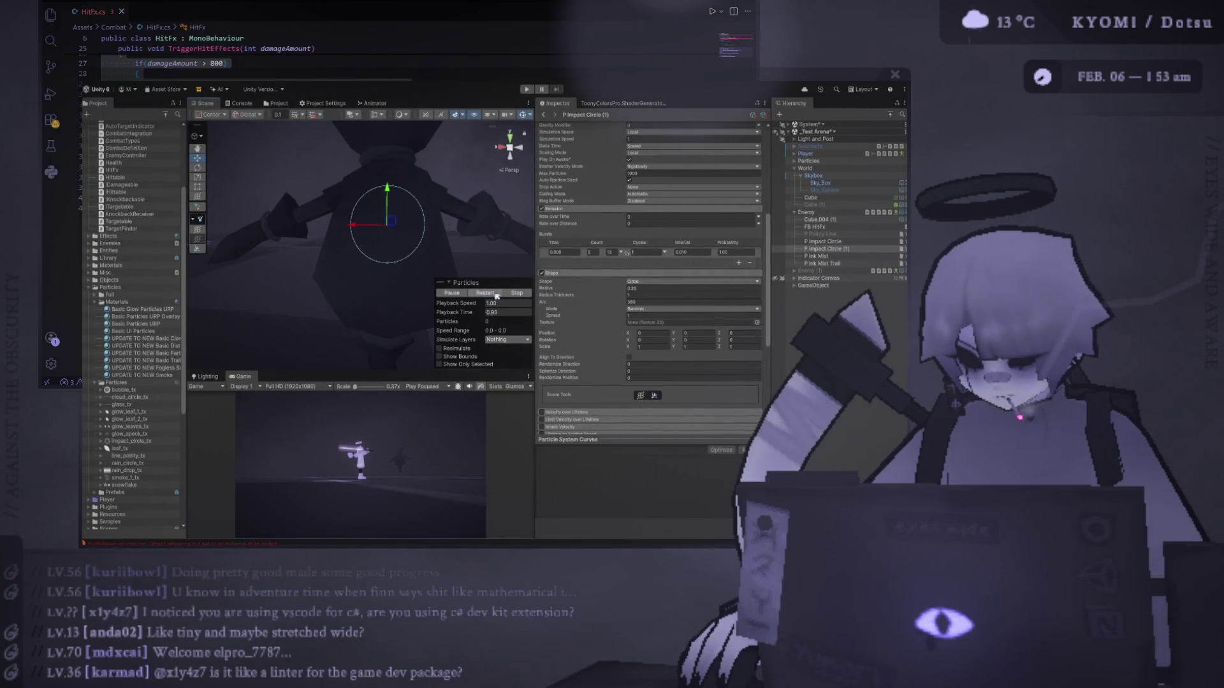
Switch to the Rotate tool and widen the emitter shape radius to 0.85.
scroll(404, 235, up, 3)
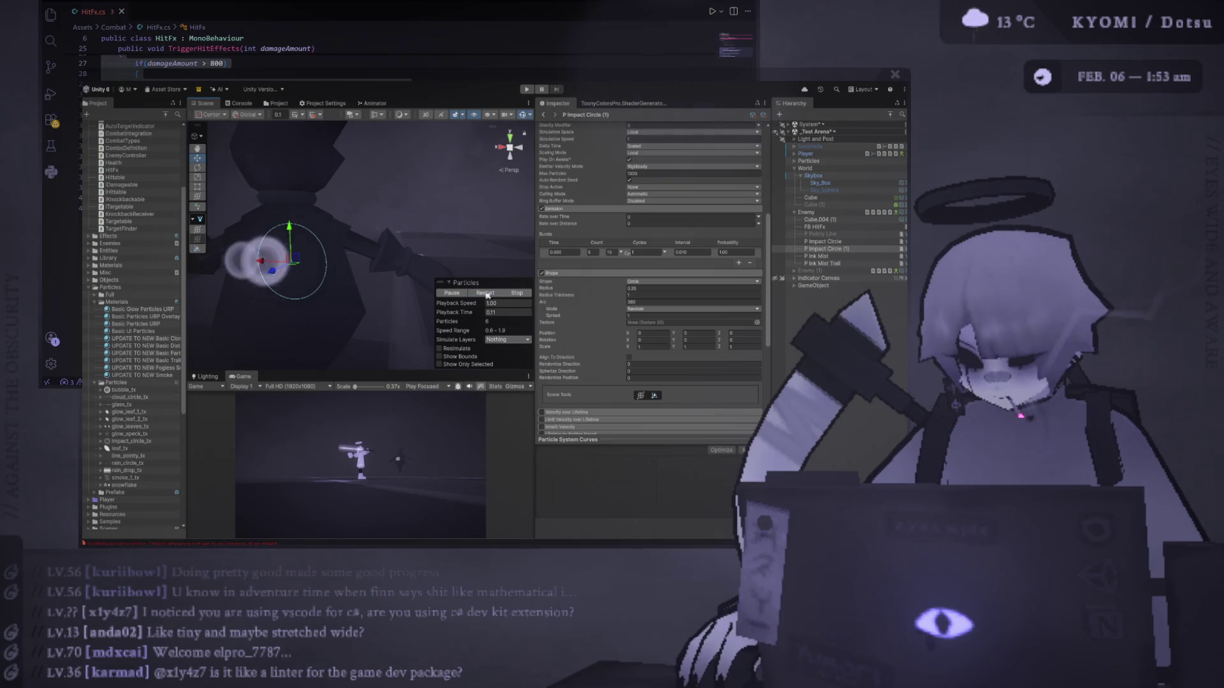
scroll(357, 271, down, 3)
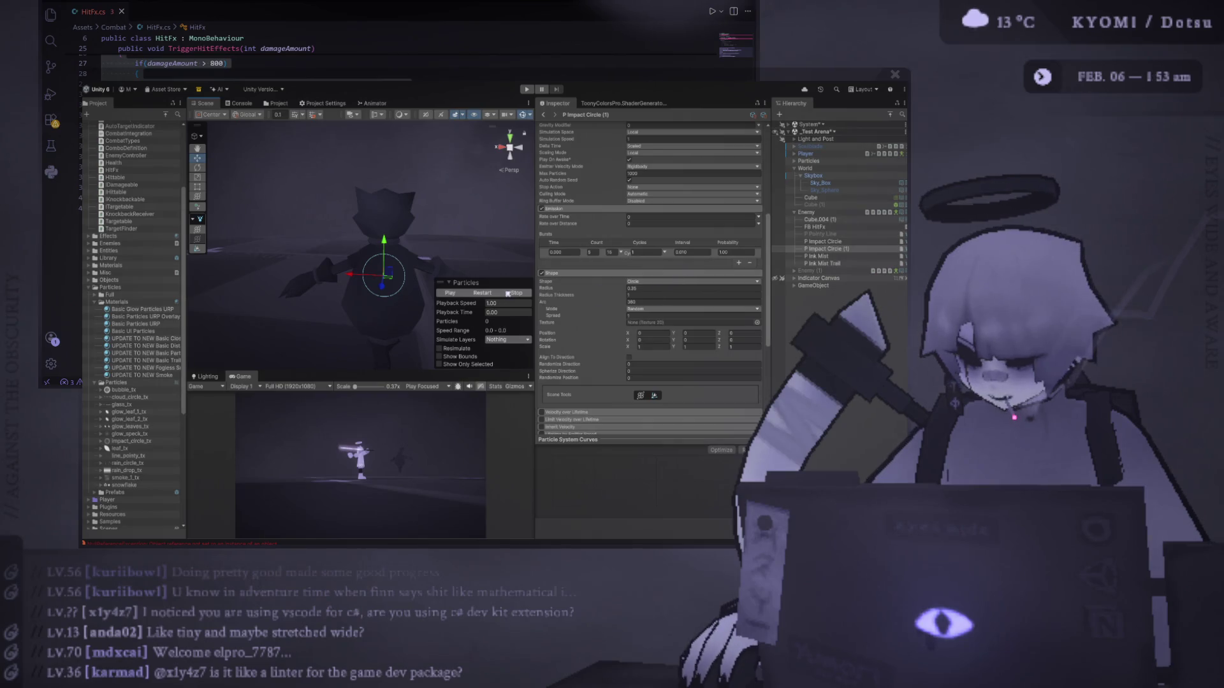
key(e)
click(464, 294)
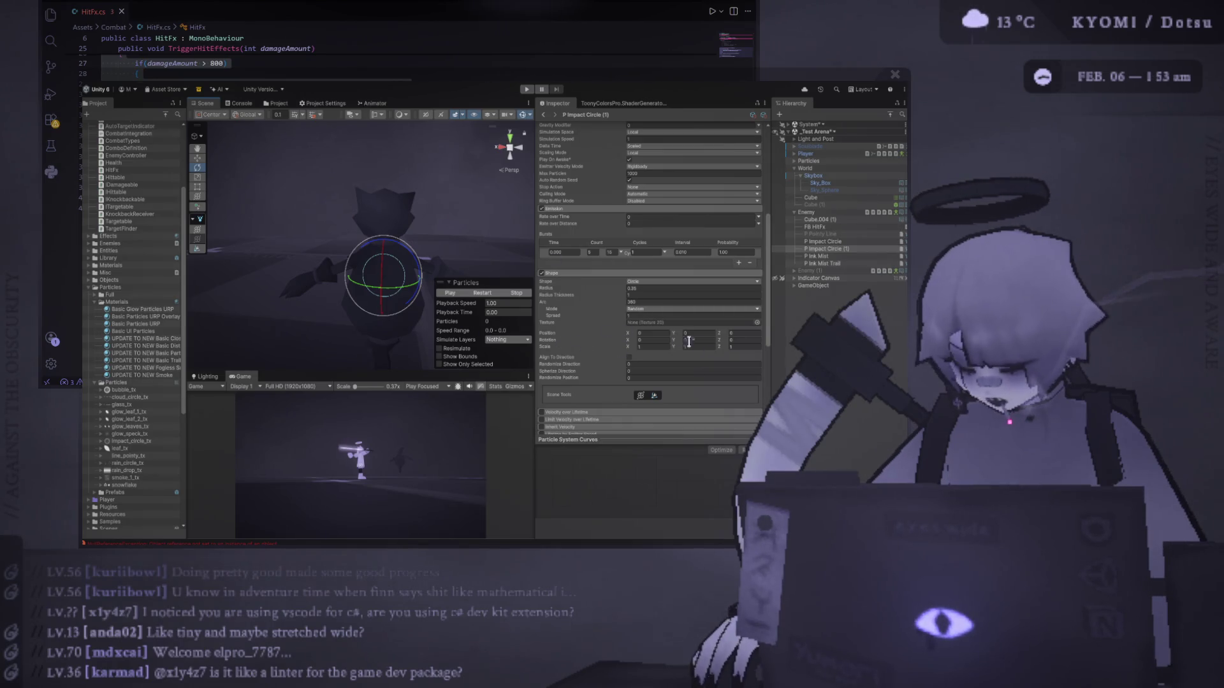
click(663, 296)
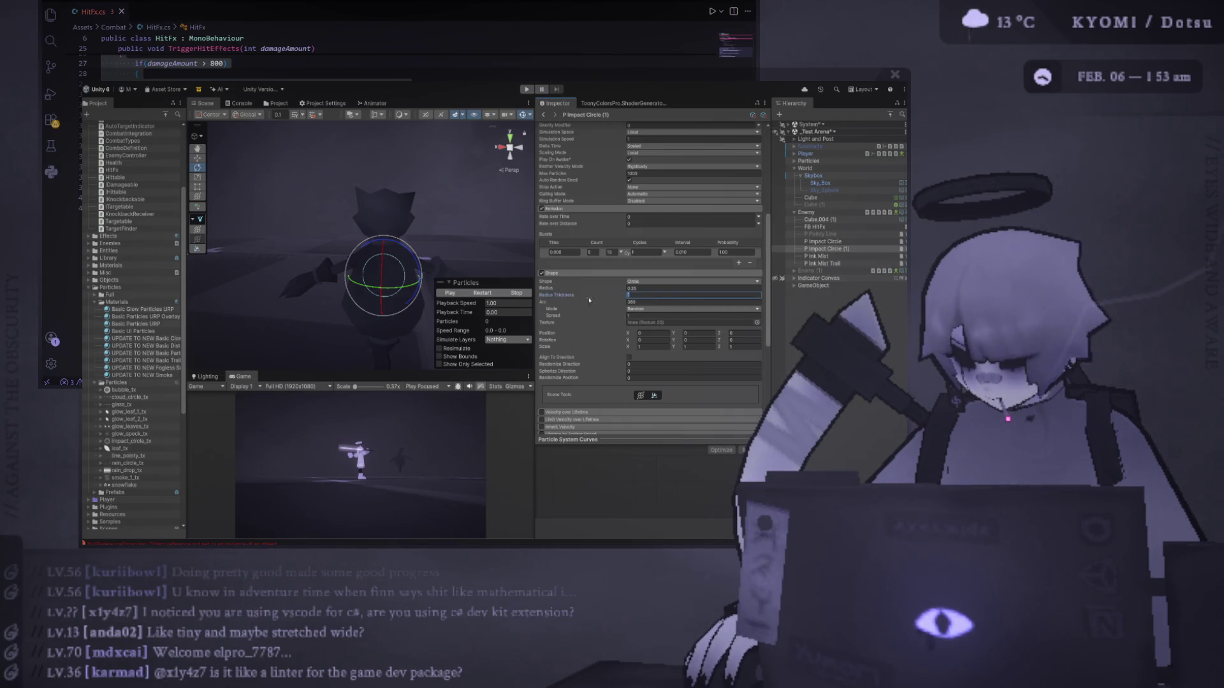
click(479, 292)
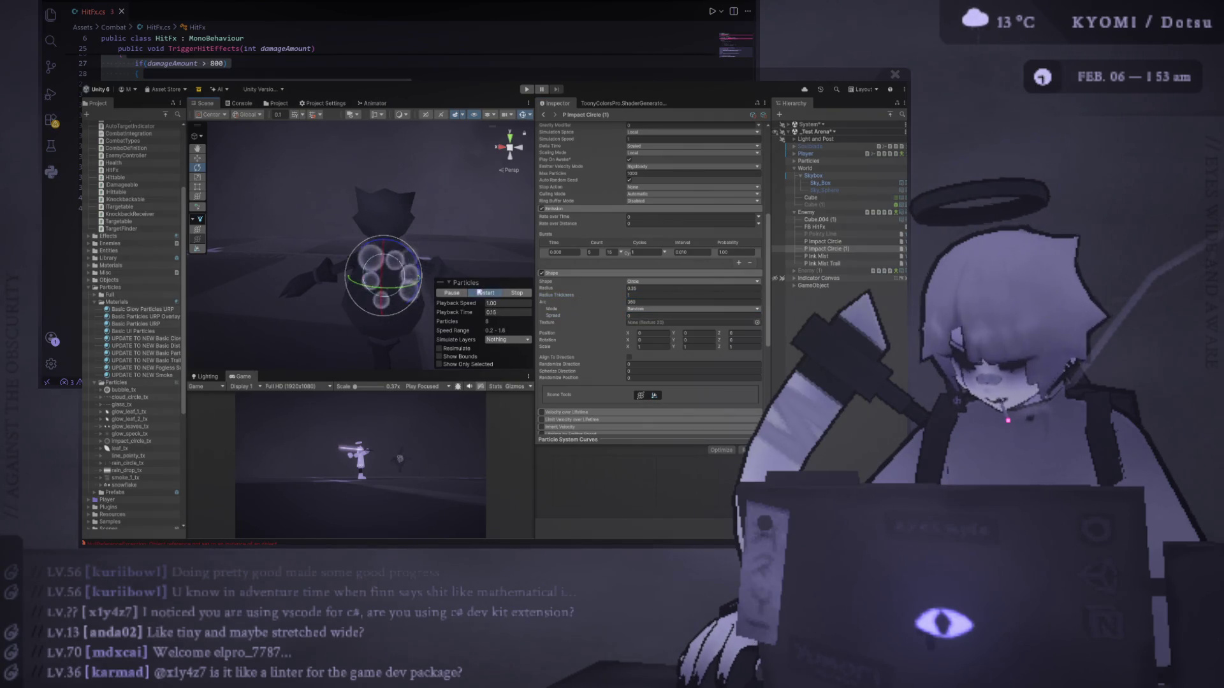
click(517, 292)
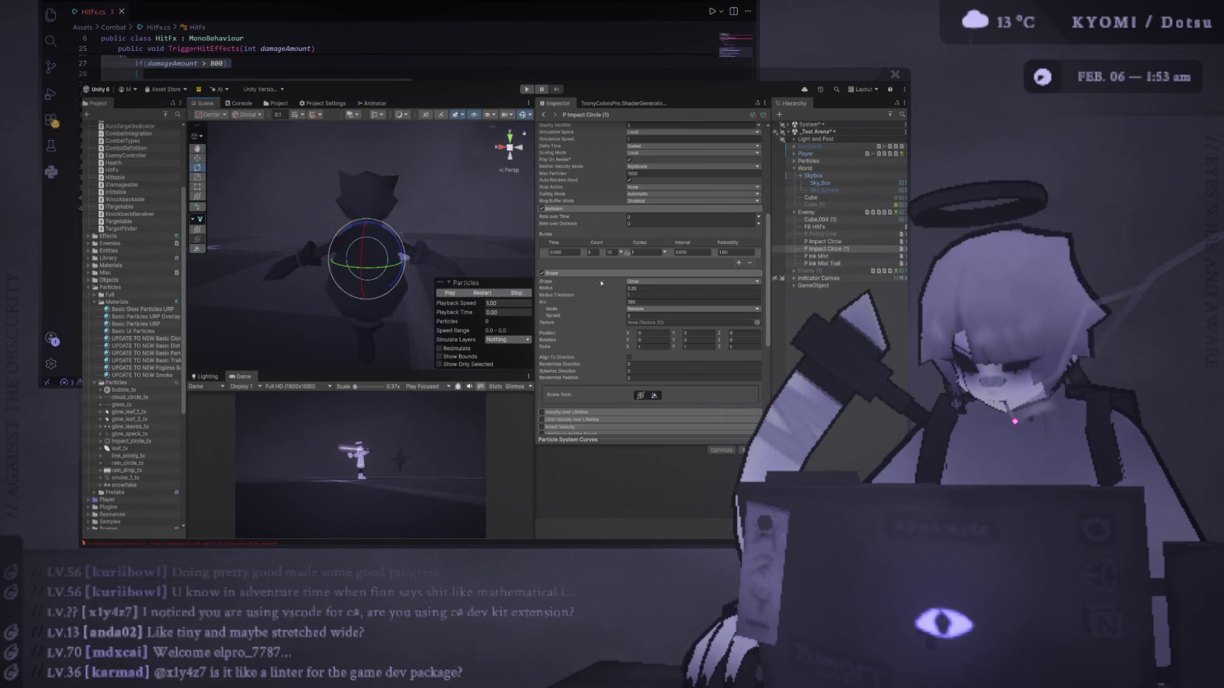
drag(603, 288, 644, 288)
click(489, 293)
click(486, 293)
Cut the emission burst count from 10 to 5 and replay the preview.
scroll(682, 230, up, 5)
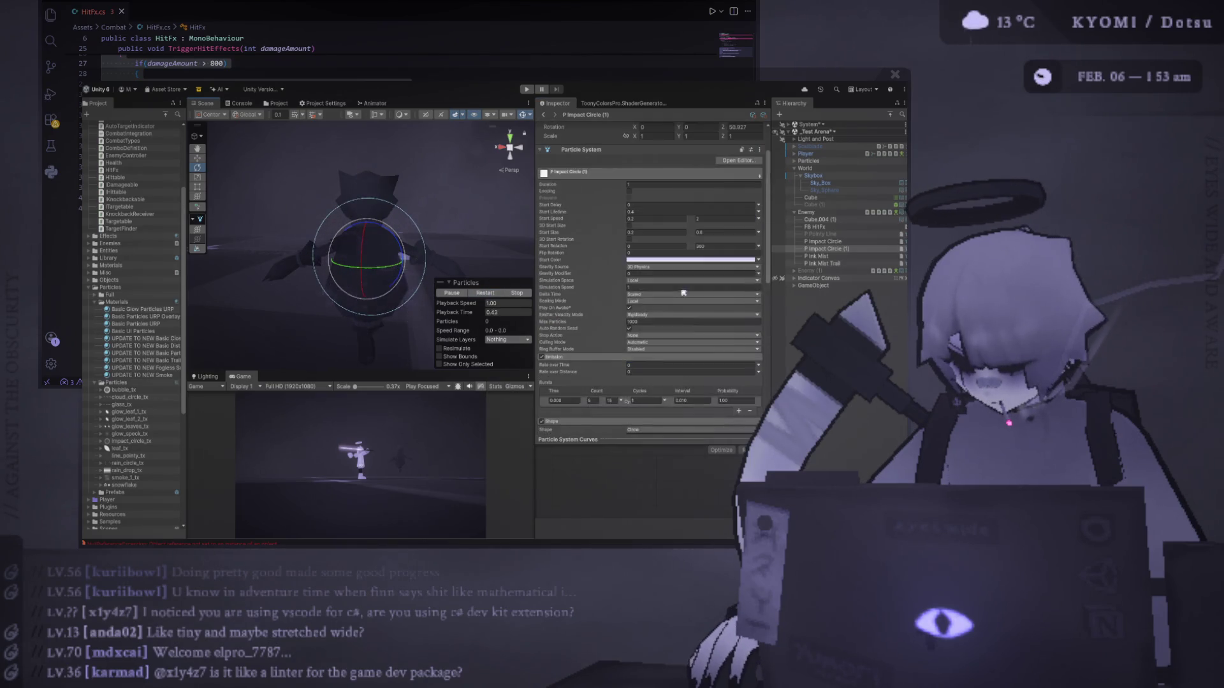
scroll(627, 305, down, 5)
click(615, 253)
text(5)
click(498, 294)
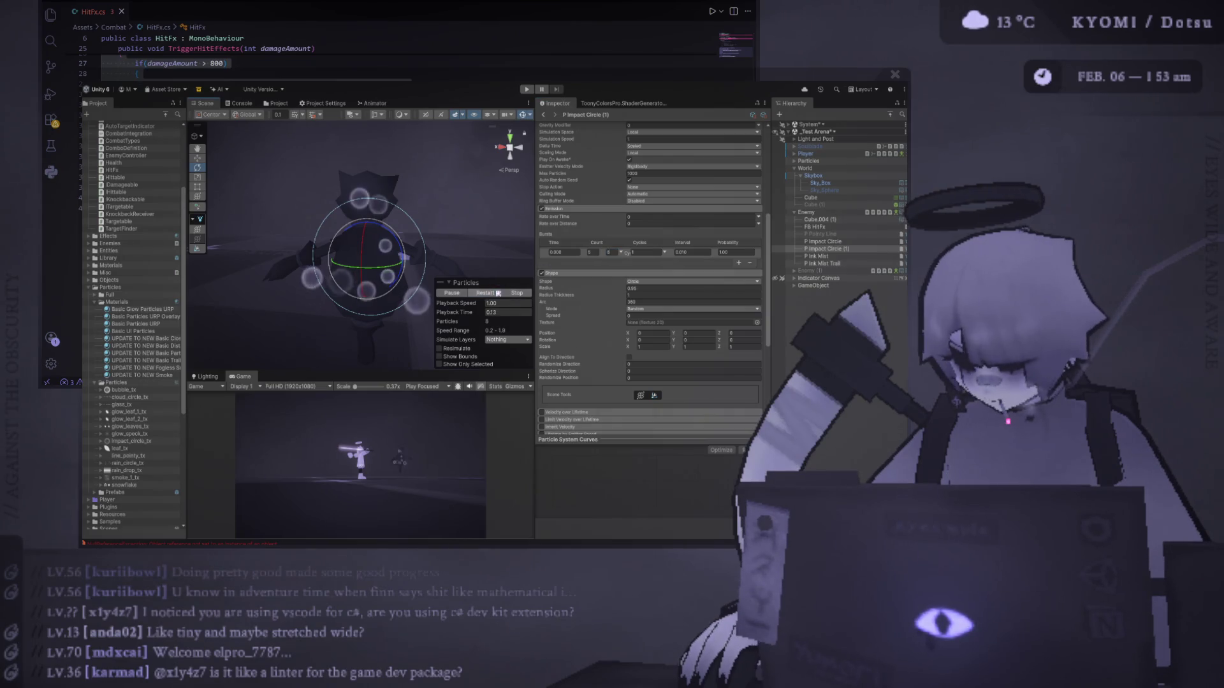
scroll(572, 358, down, 3)
scroll(572, 358, down, 3)
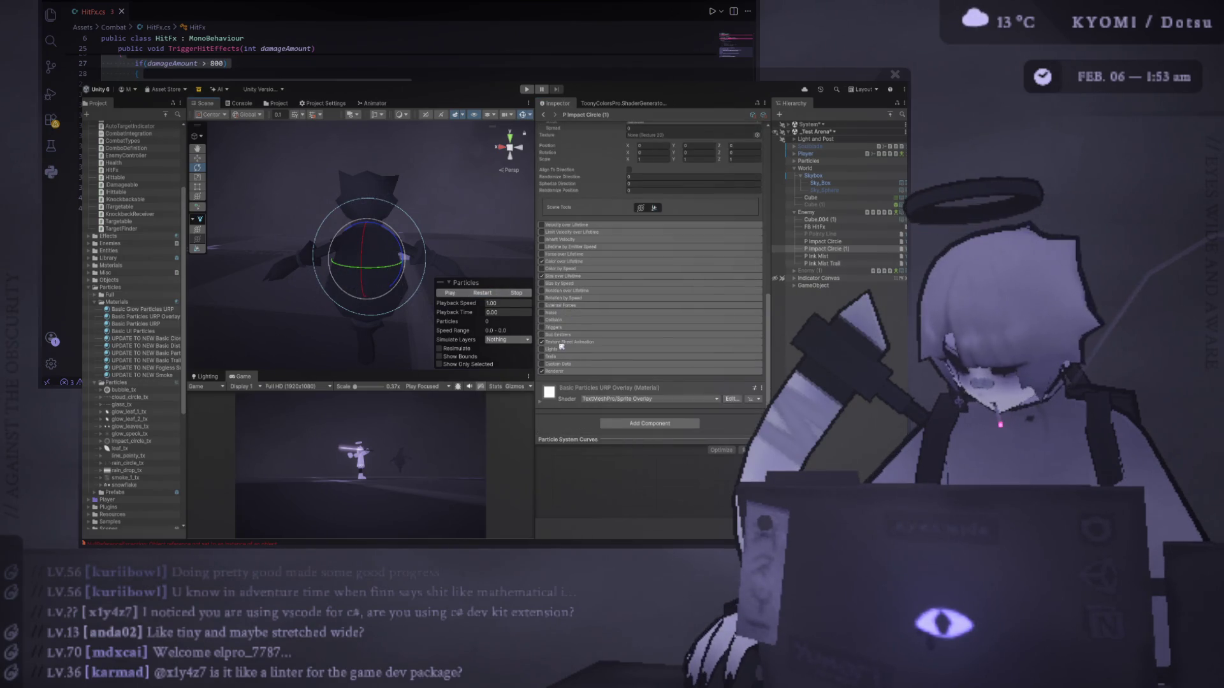
Assign the blur_circle sprite in the Texture Sheet Animation module.
click(562, 344)
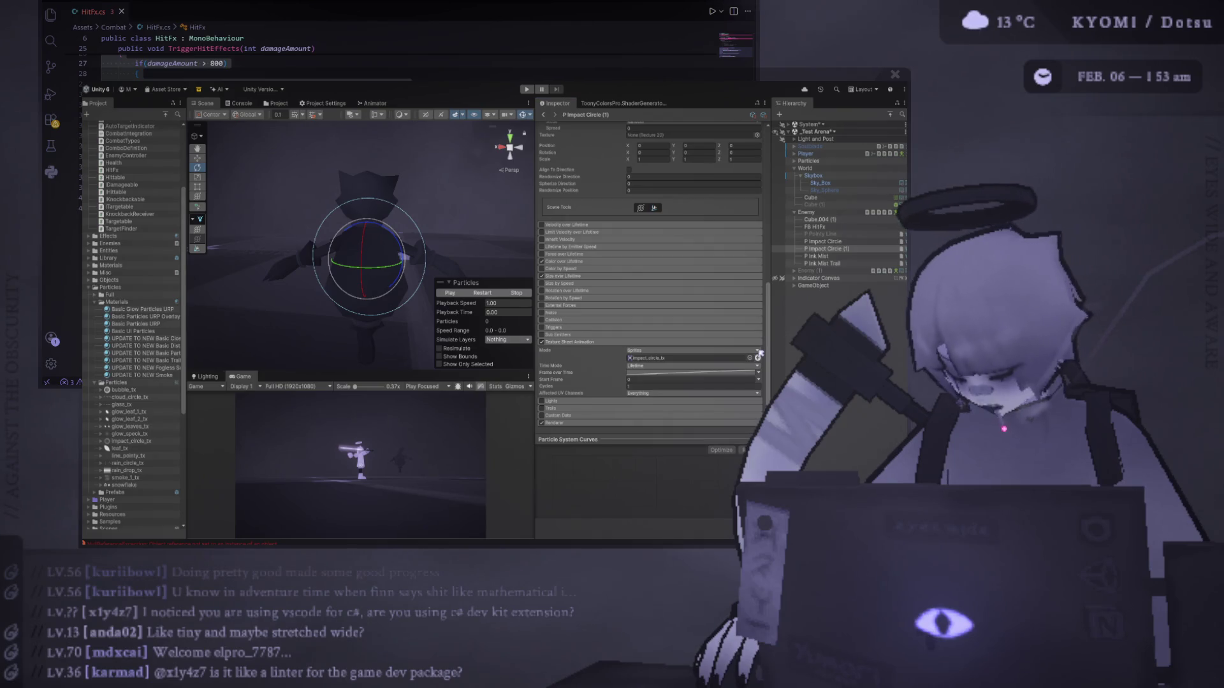
drag(799, 325, 657, 358)
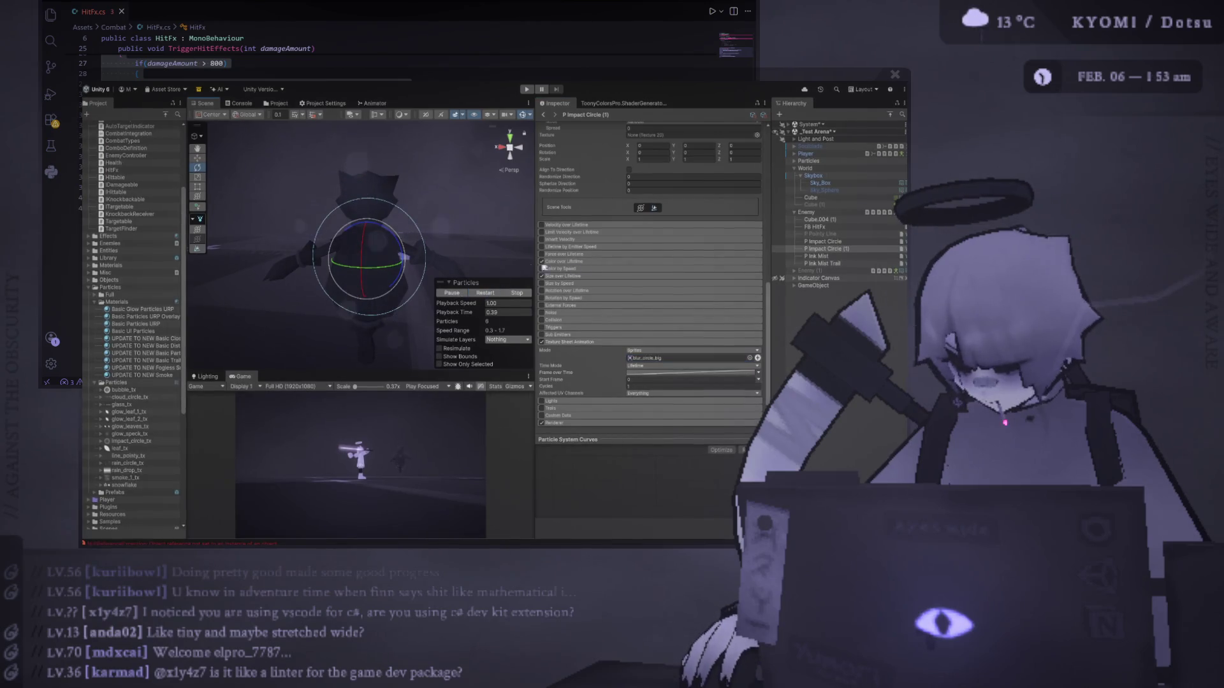
scroll(564, 255, up, 10)
scroll(587, 268, down, 5)
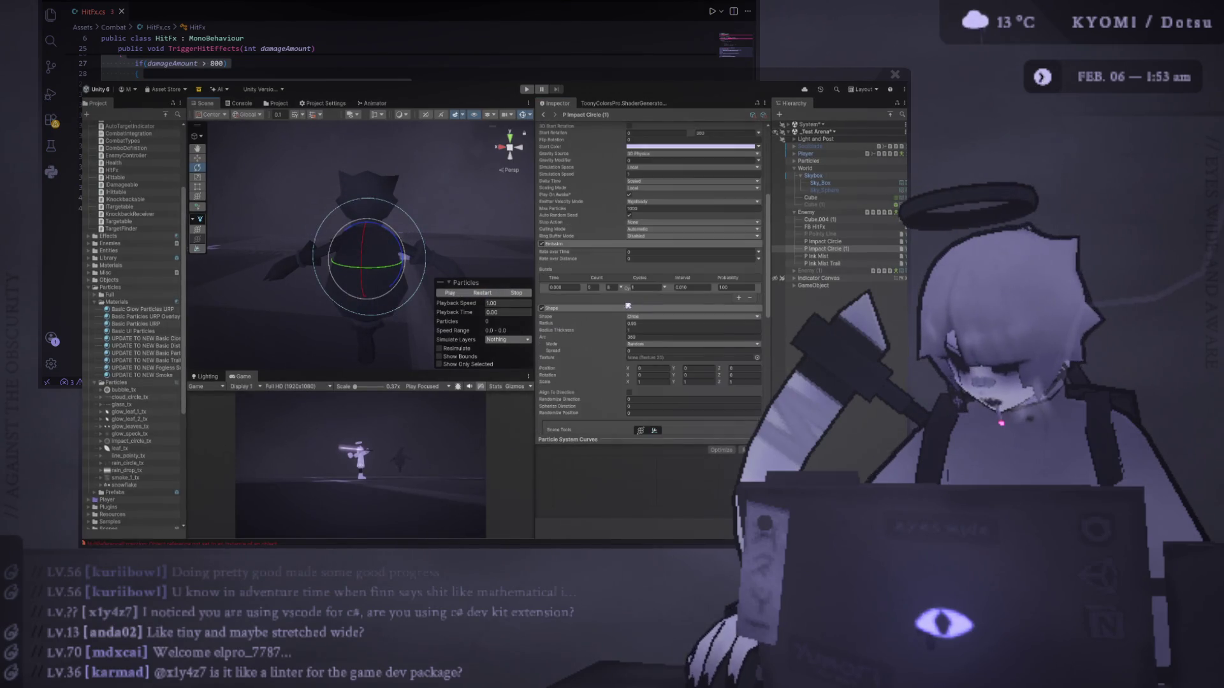
Set Rate over Time to 10 and enable 3D Start Size.
click(643, 251)
text(10)
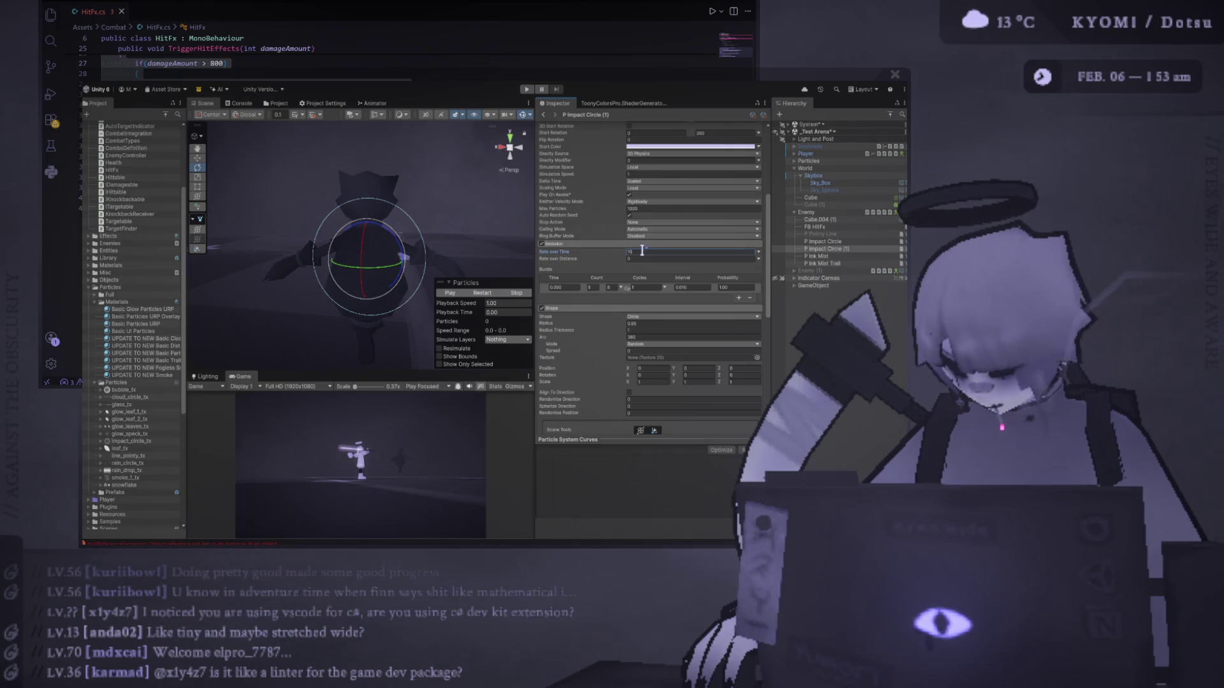
key(Return)
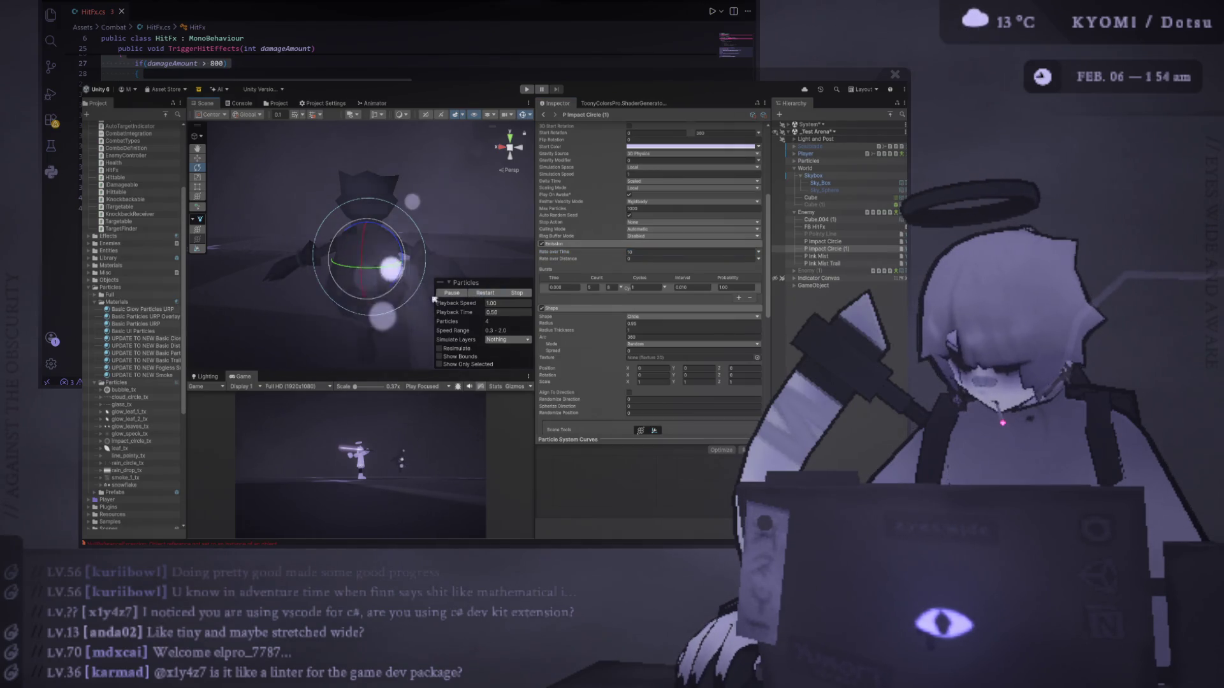
scroll(619, 233, up, 5)
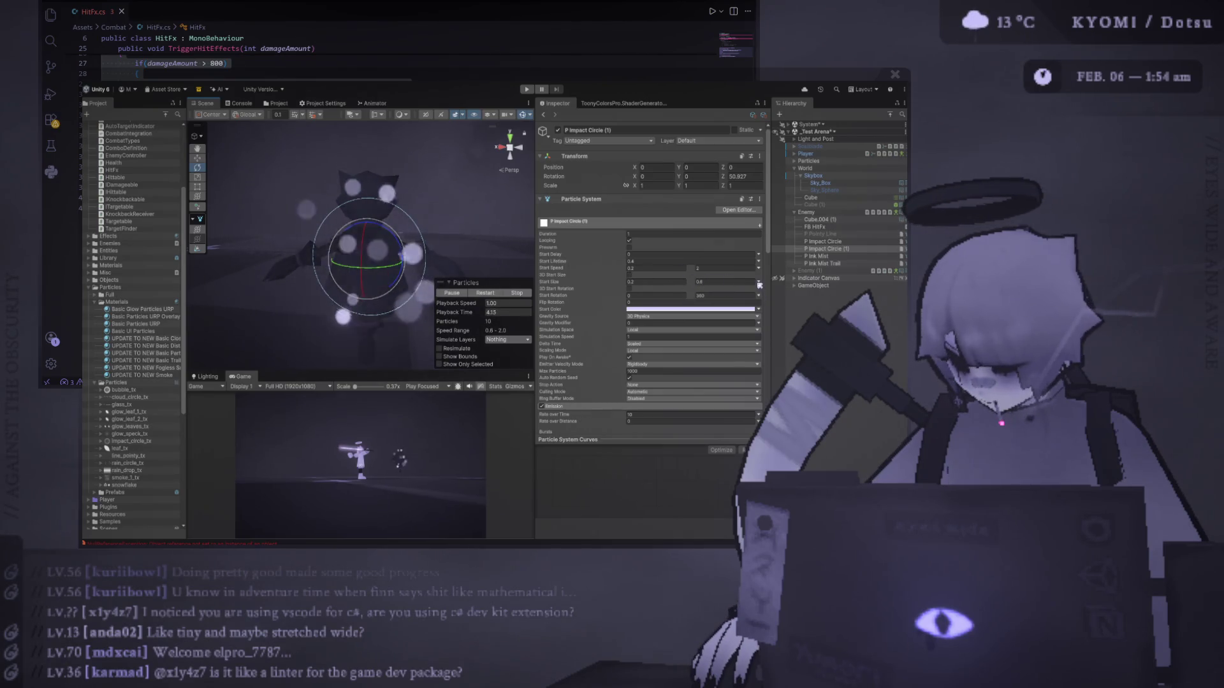
click(631, 275)
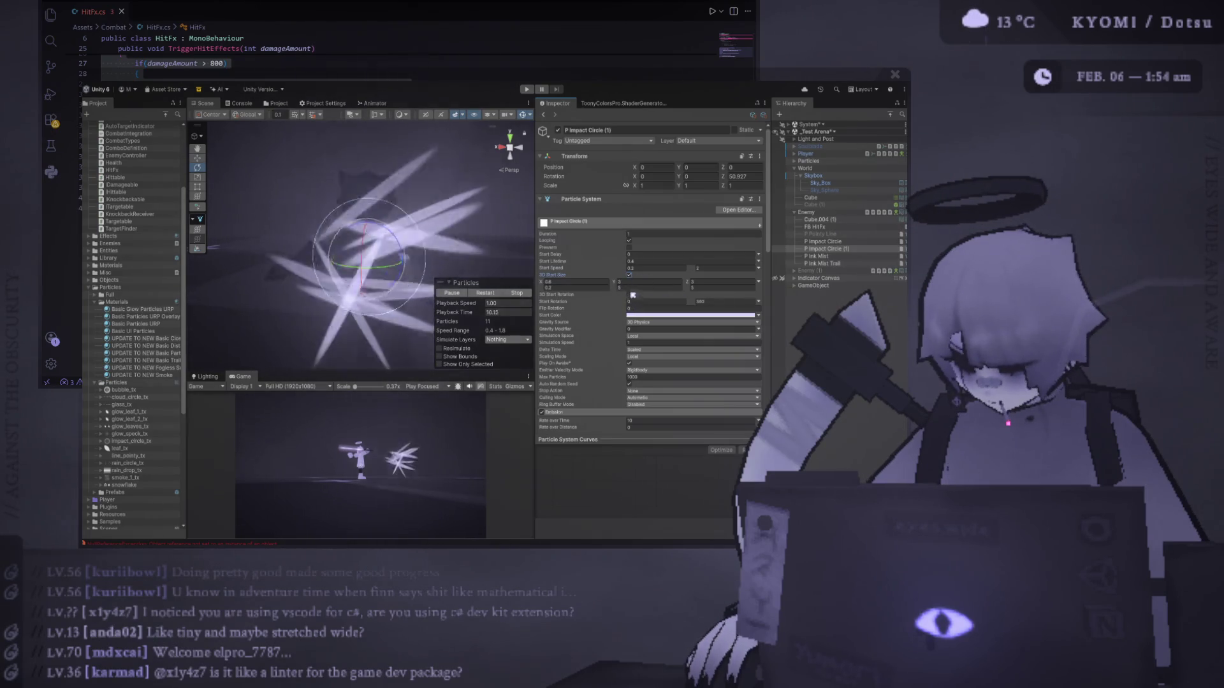
Enable Align To Direction in the Shape module so particles face their travel direction.
scroll(631, 300, down, 5)
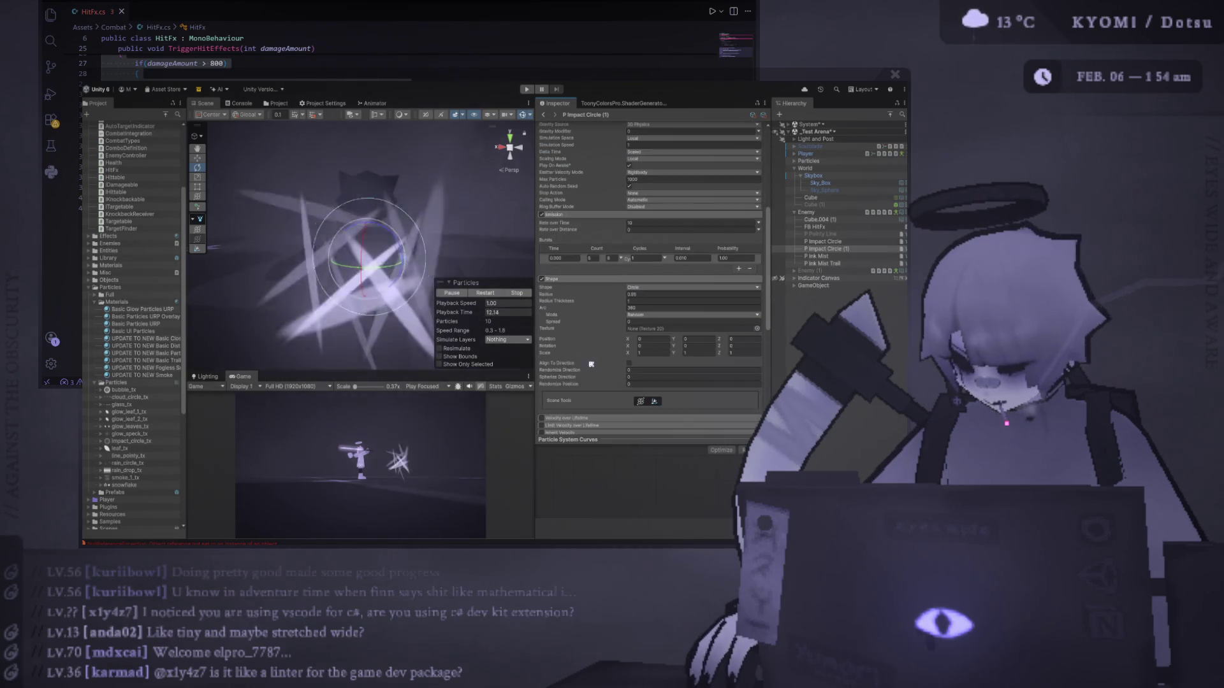
click(631, 365)
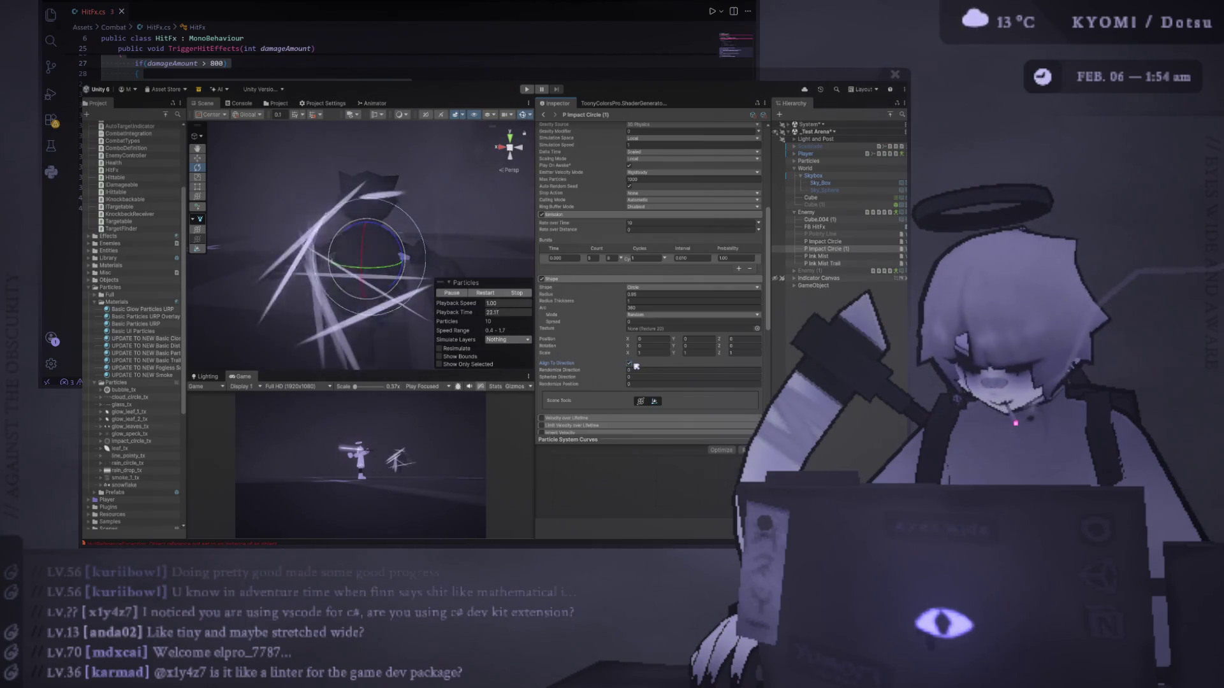
scroll(644, 306, up, 5)
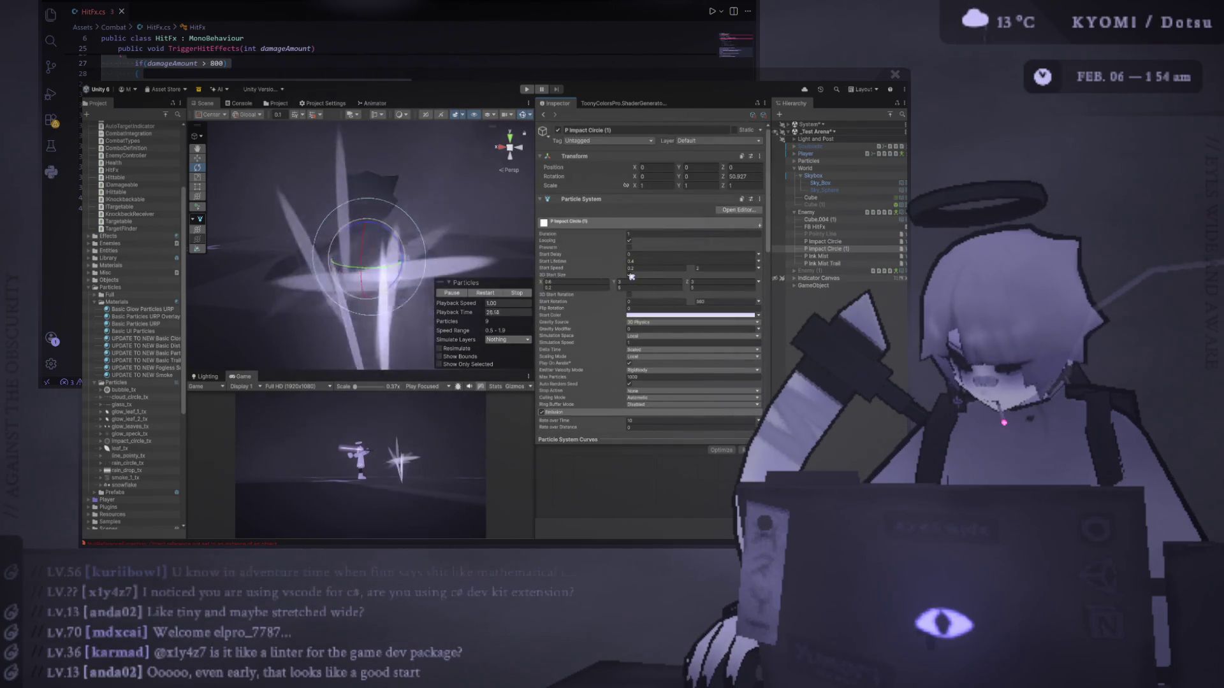
scroll(559, 290, down, 5)
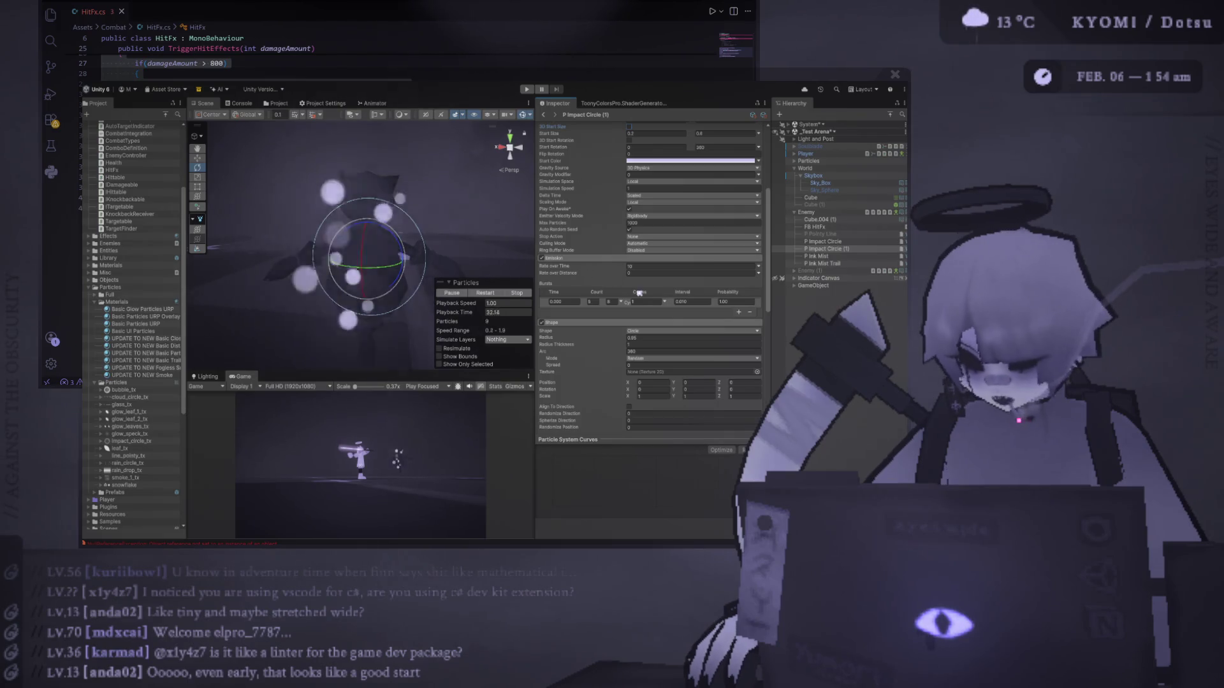
Enable the Trails module on the impact-circle particles.
scroll(610, 297, down, 5)
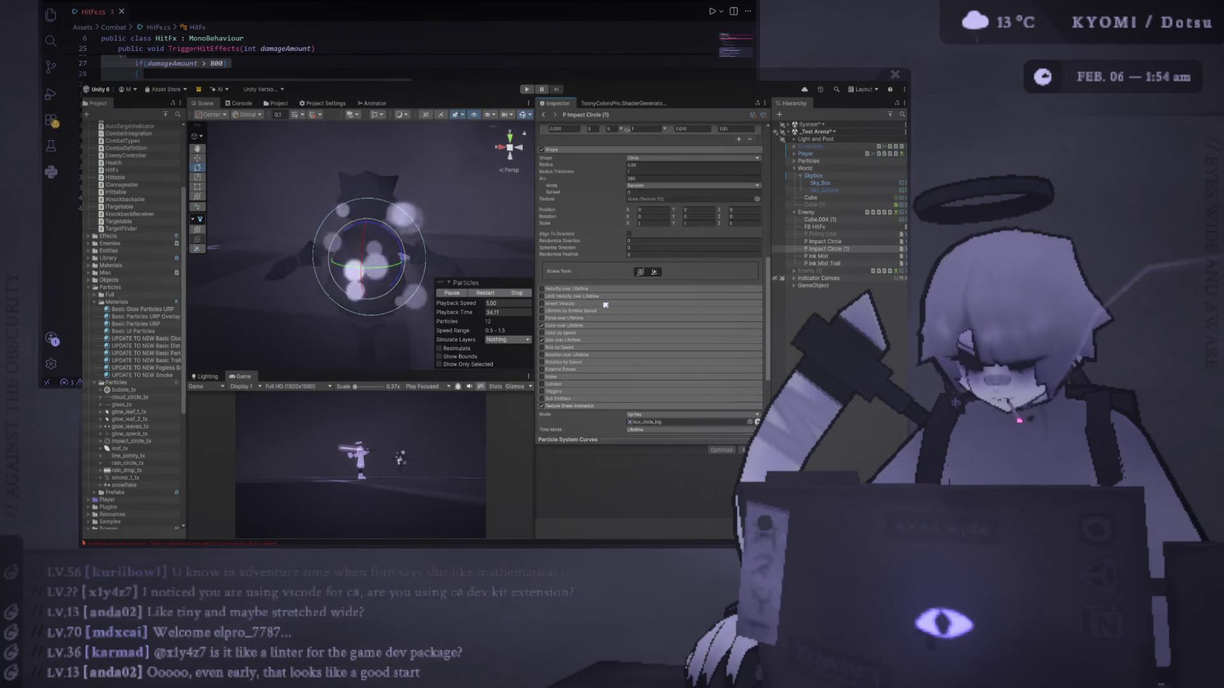
scroll(611, 311, down, 3)
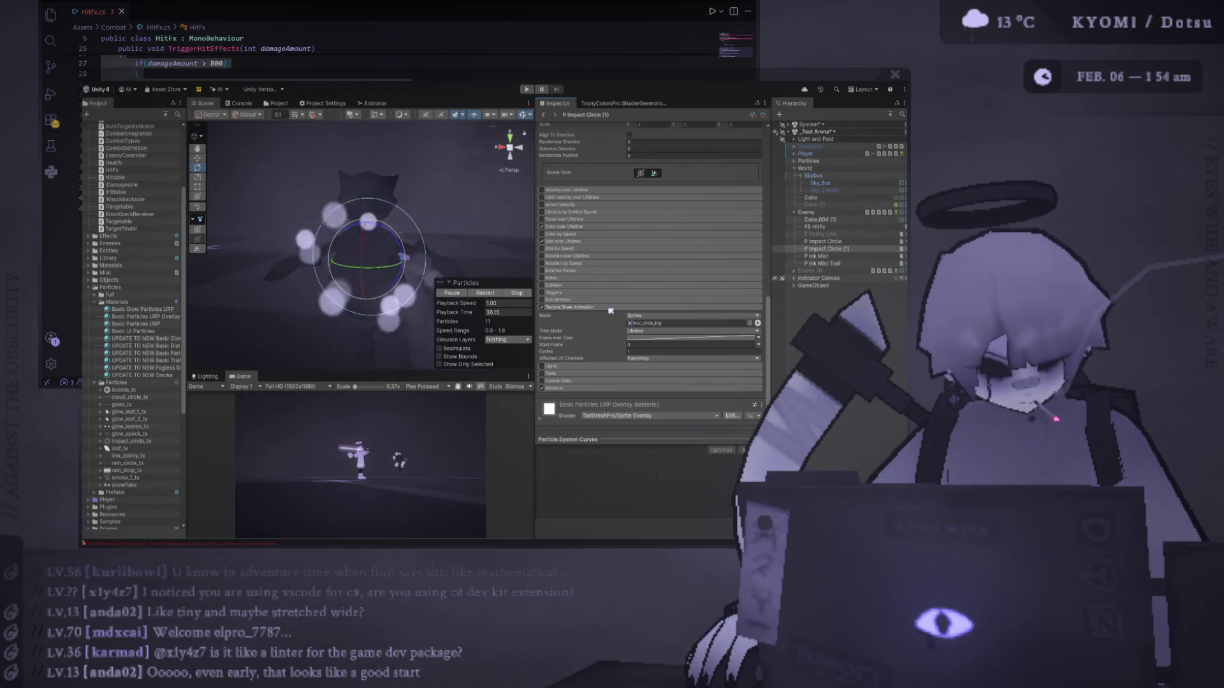
scroll(610, 312, down, 1)
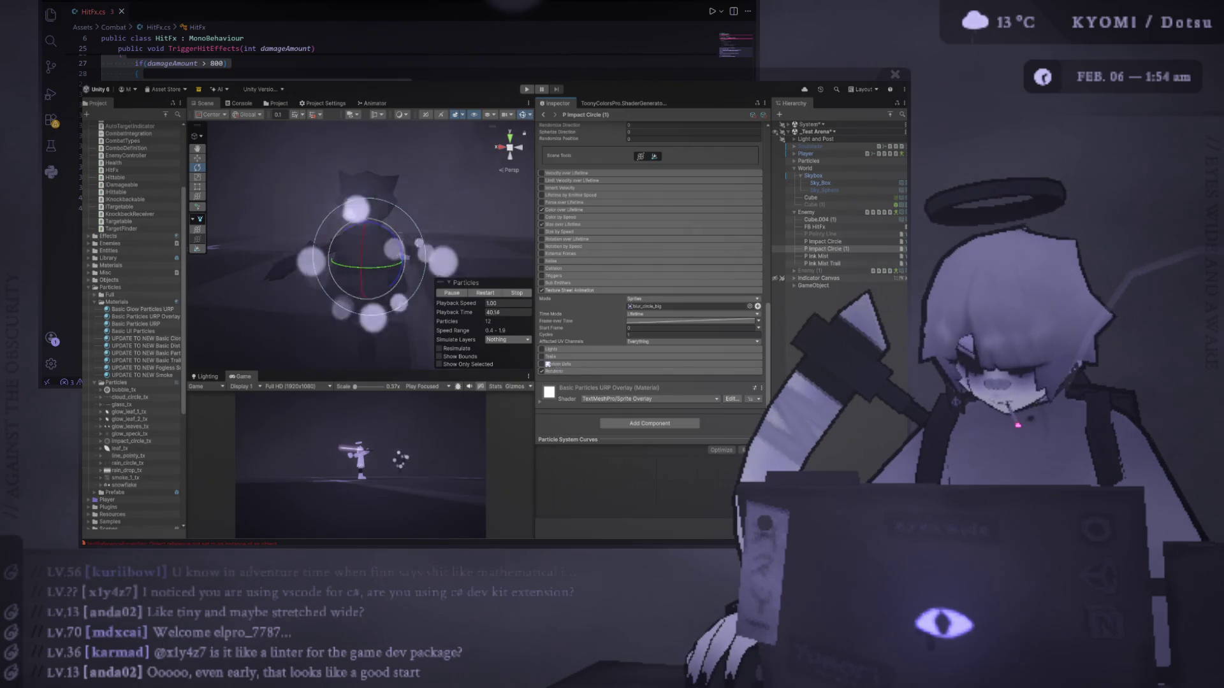
click(541, 357)
click(562, 358)
Assign Basic Particles URP Overlay as the trail material and set Render Mode to None.
scroll(606, 327, down, 3)
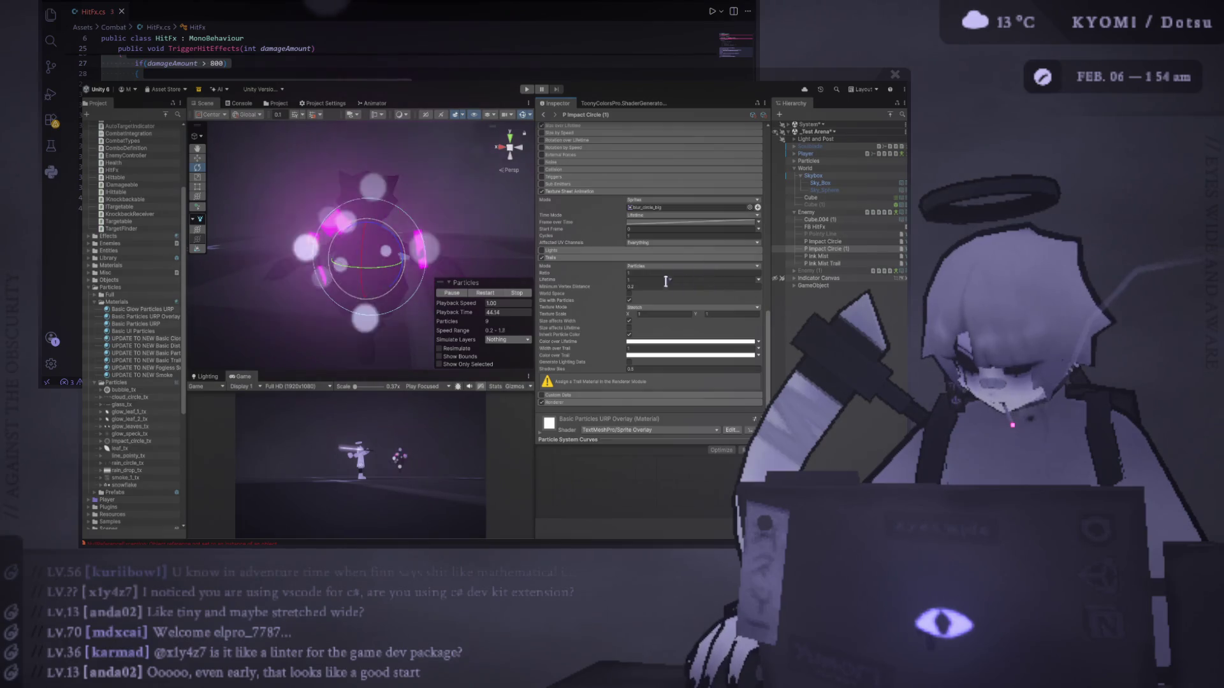
click(561, 402)
scroll(661, 319, down, 4)
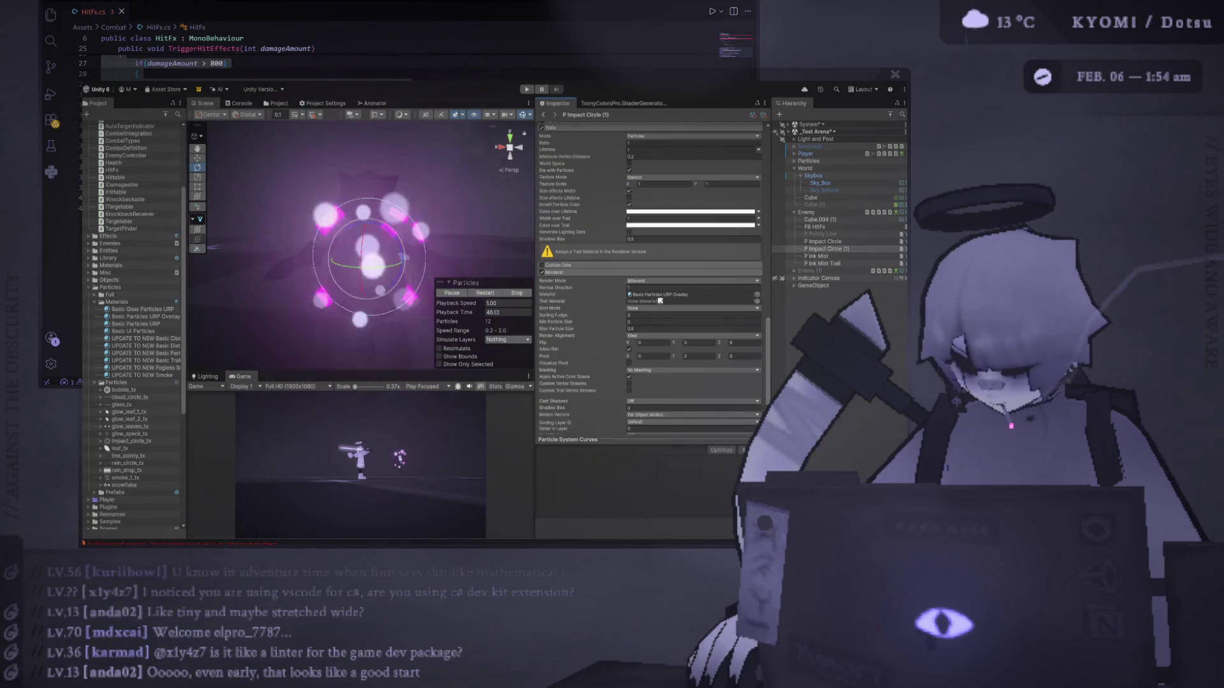
click(650, 295)
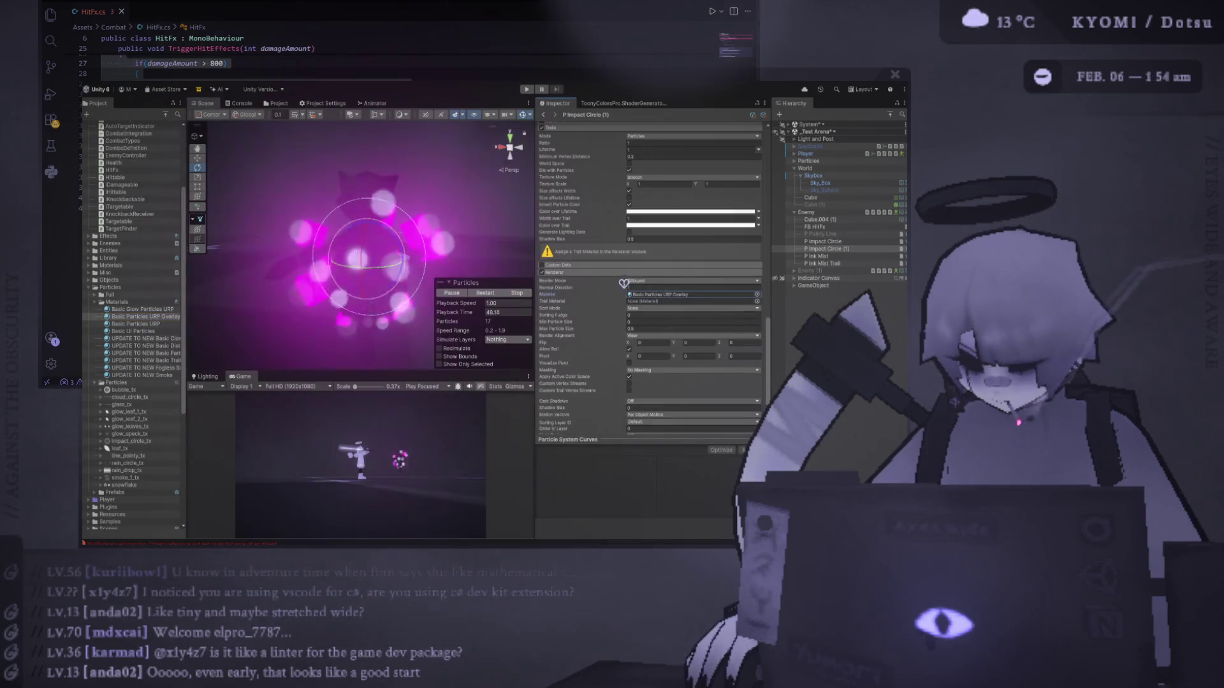
drag(619, 285, 644, 301)
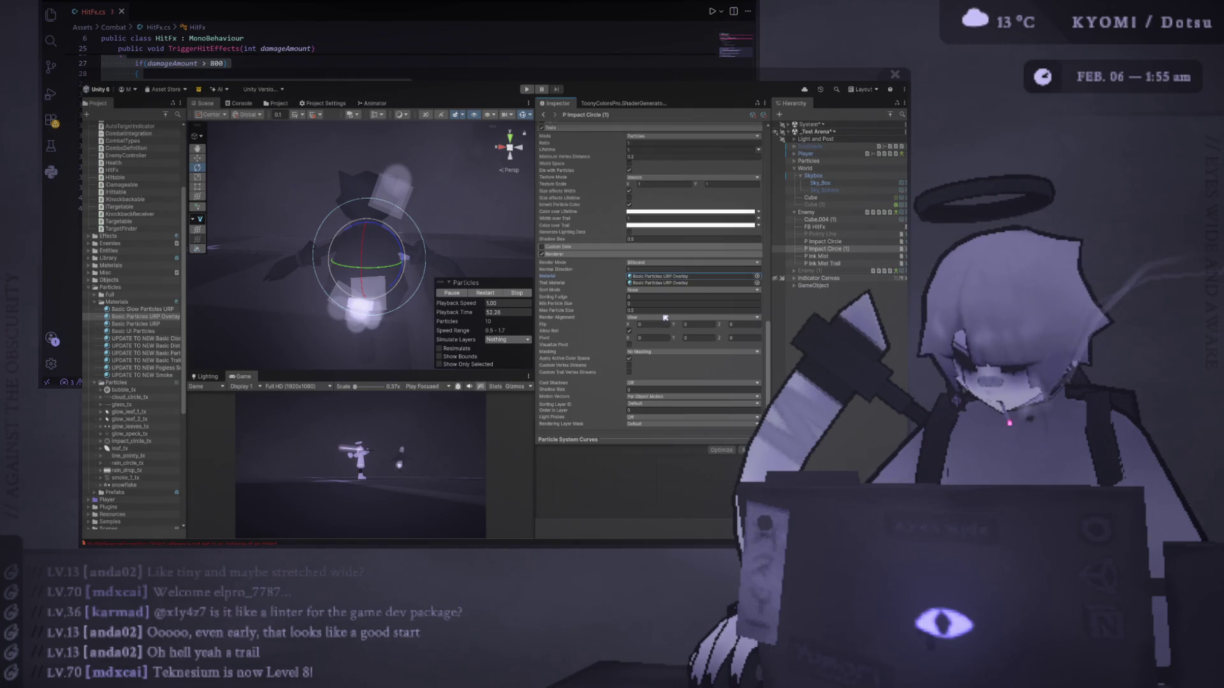
key(ctrl+z)
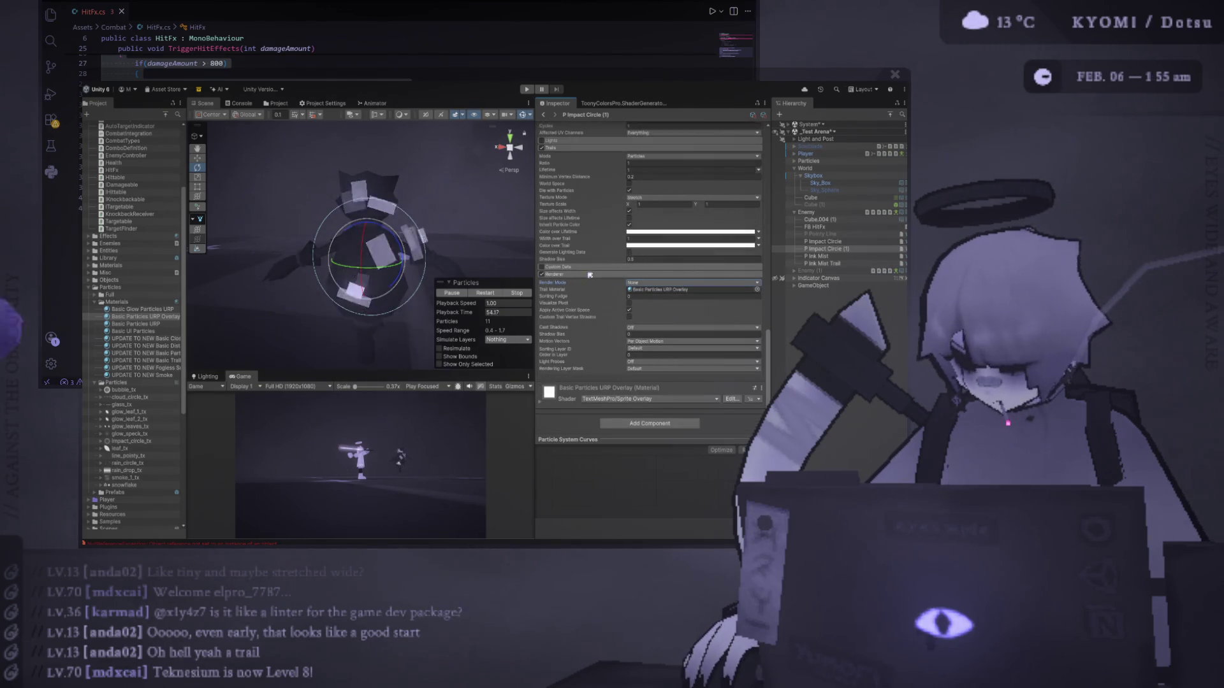
Raise Width over Trail to about 13 and switch its value type to Curve.
scroll(584, 242, up, 3)
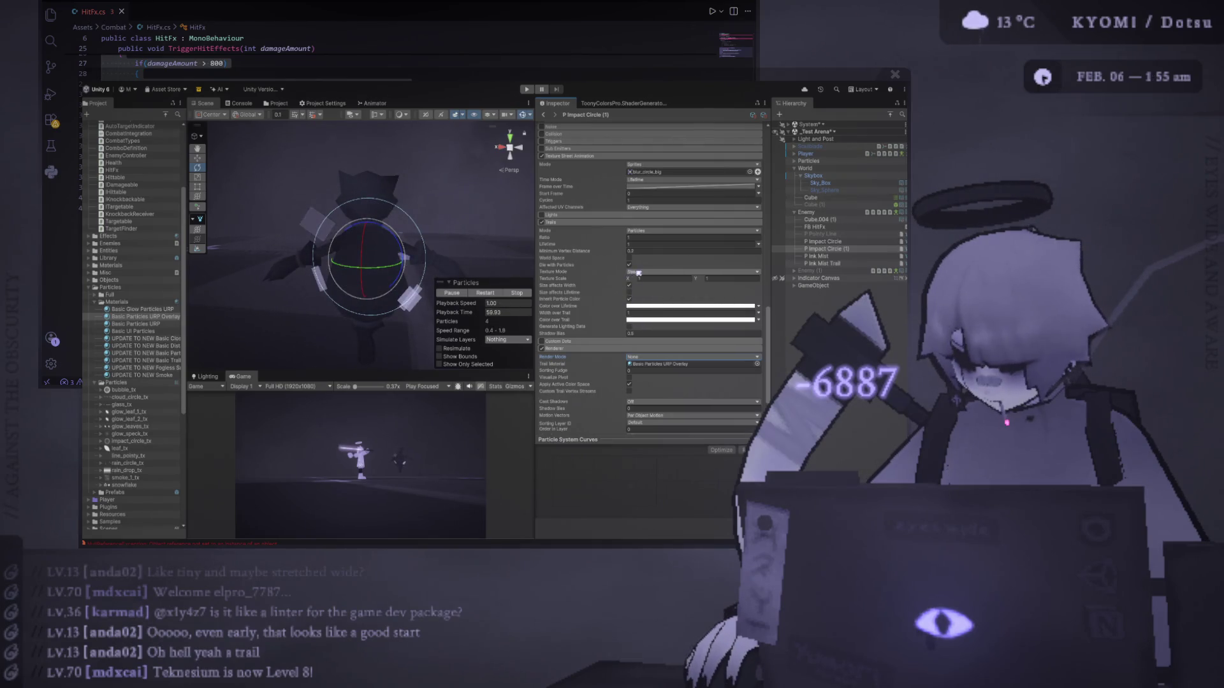
click(543, 271)
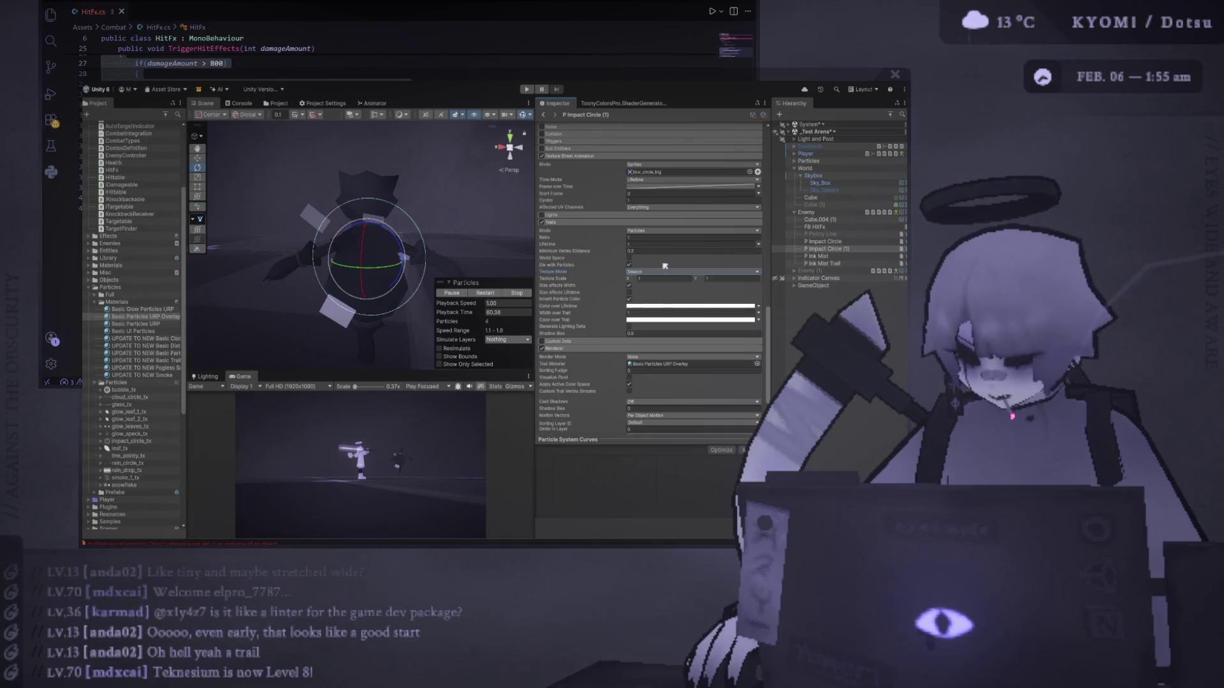
click(630, 264)
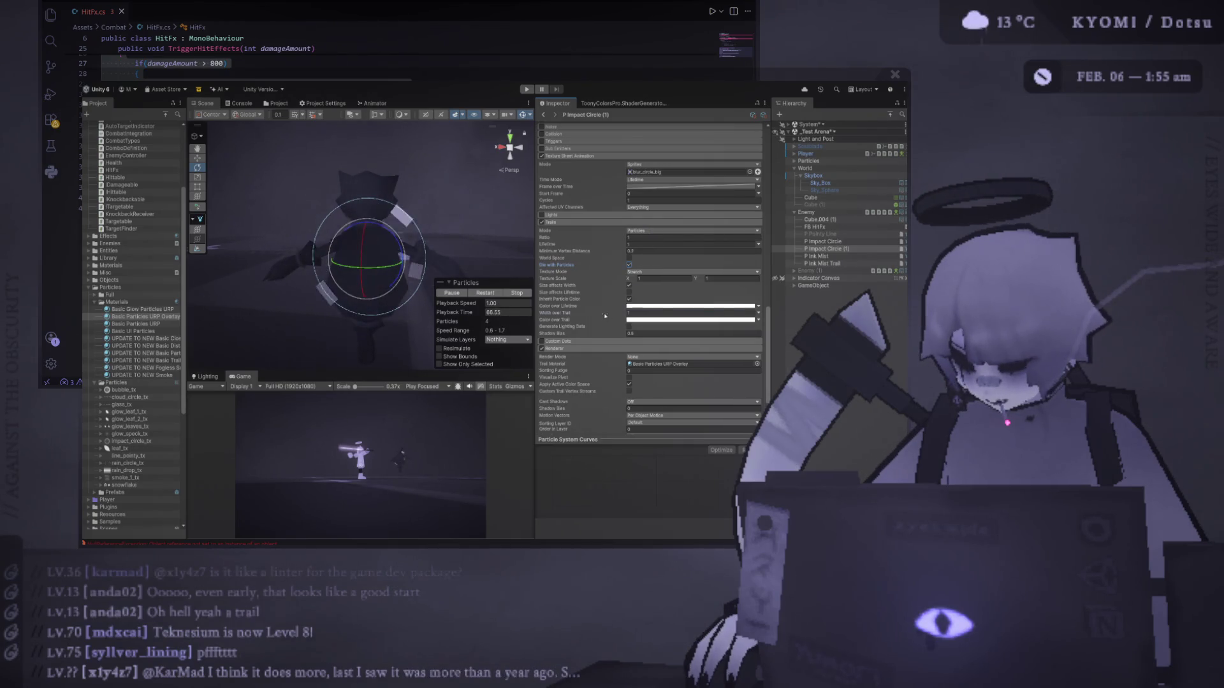
drag(737, 331, 758, 315)
click(758, 313)
click(784, 331)
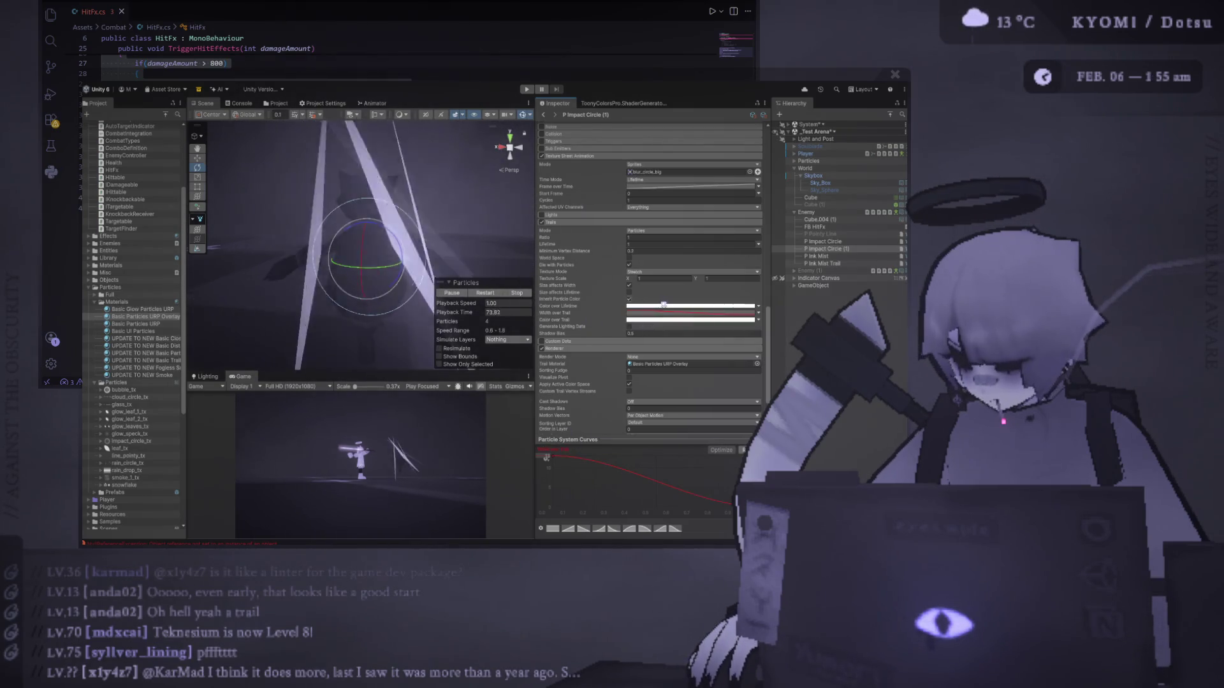
Set Width over Trail to a constant 0.5.
drag(546, 457, 546, 491)
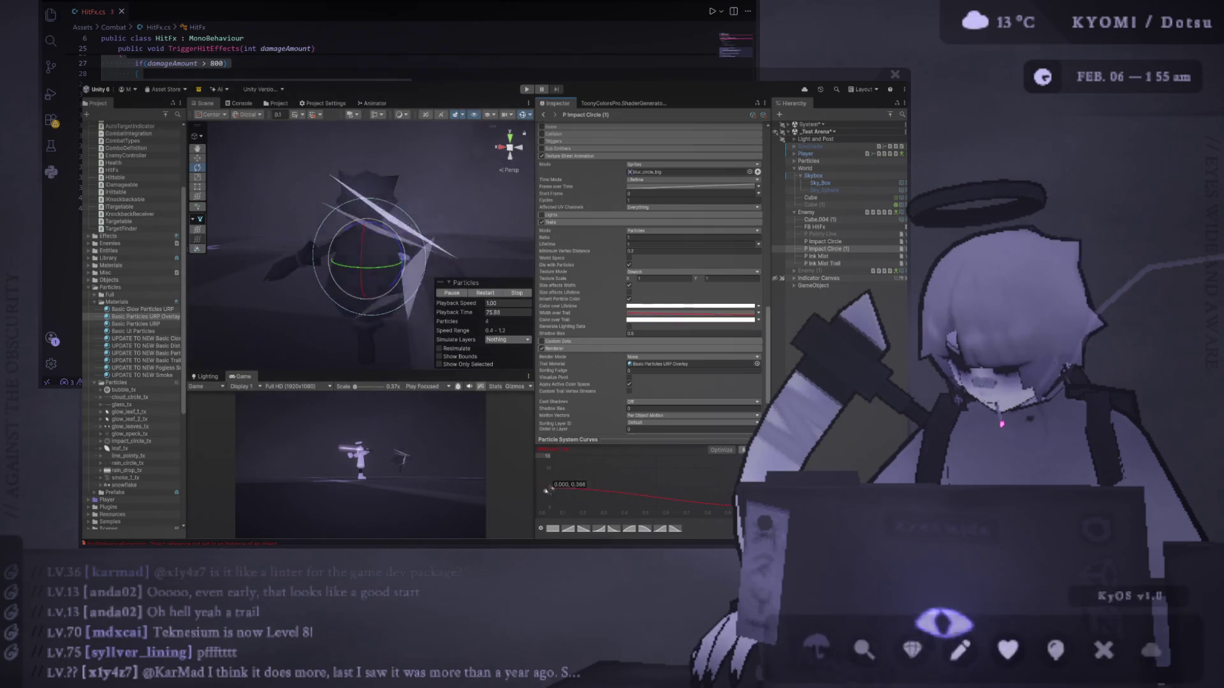
key(ctrl+z)
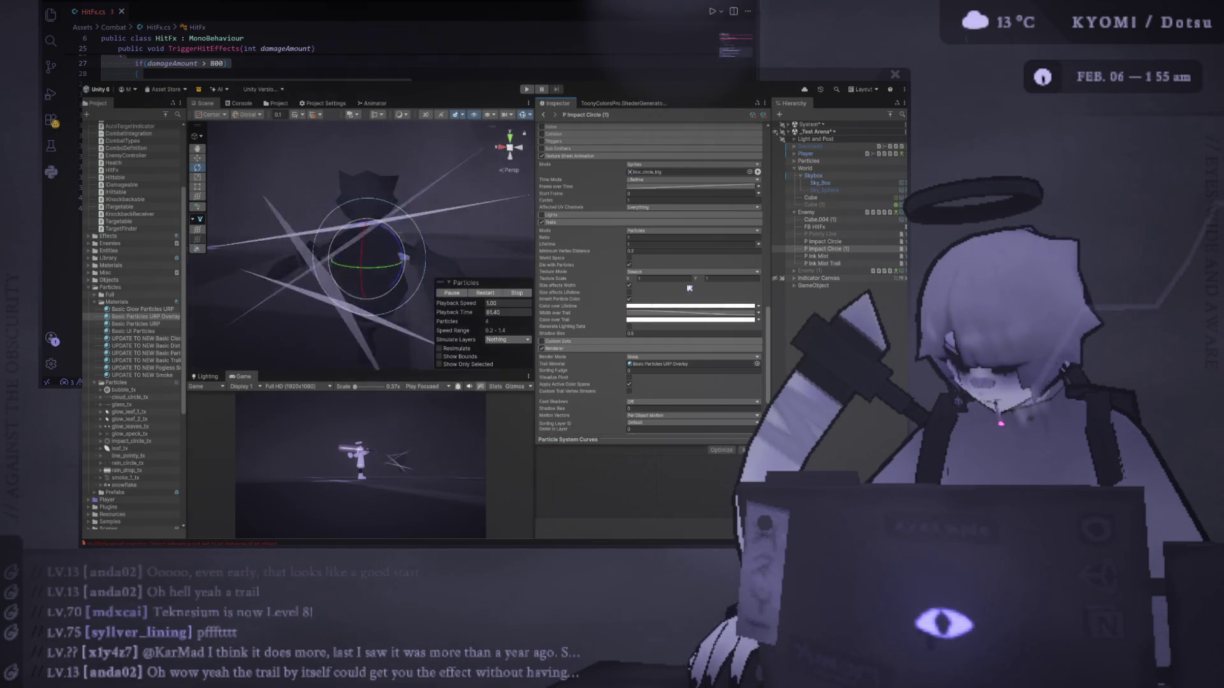
click(758, 317)
click(758, 313)
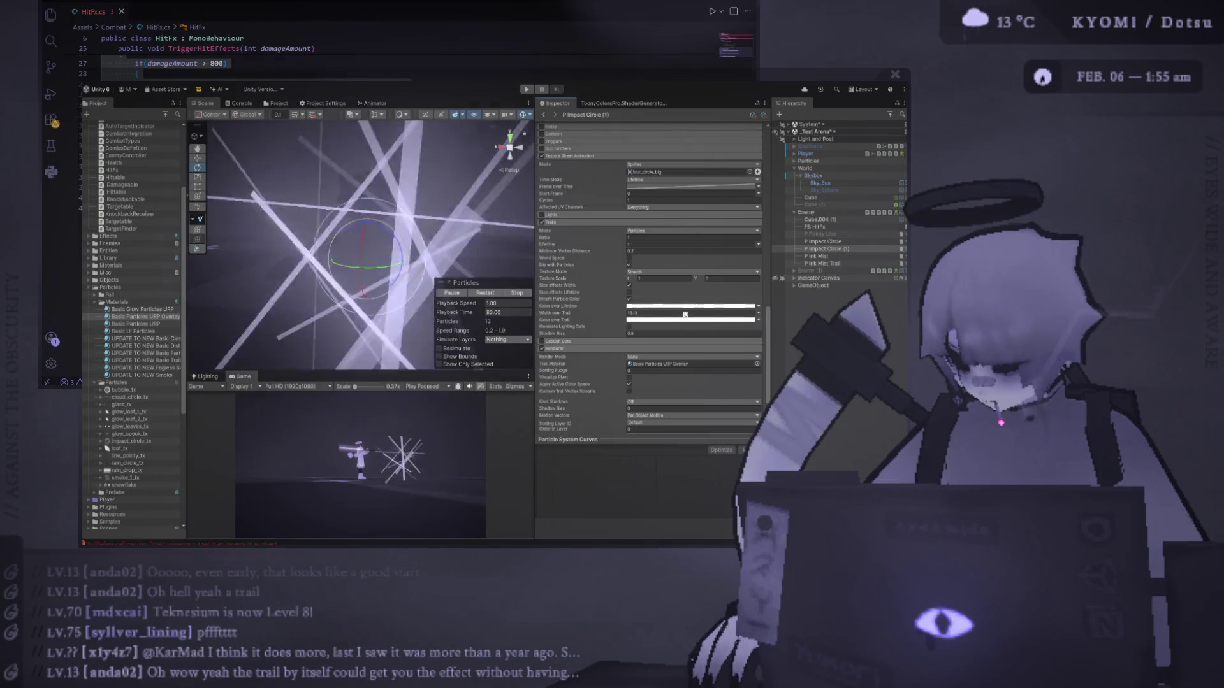
click(689, 312)
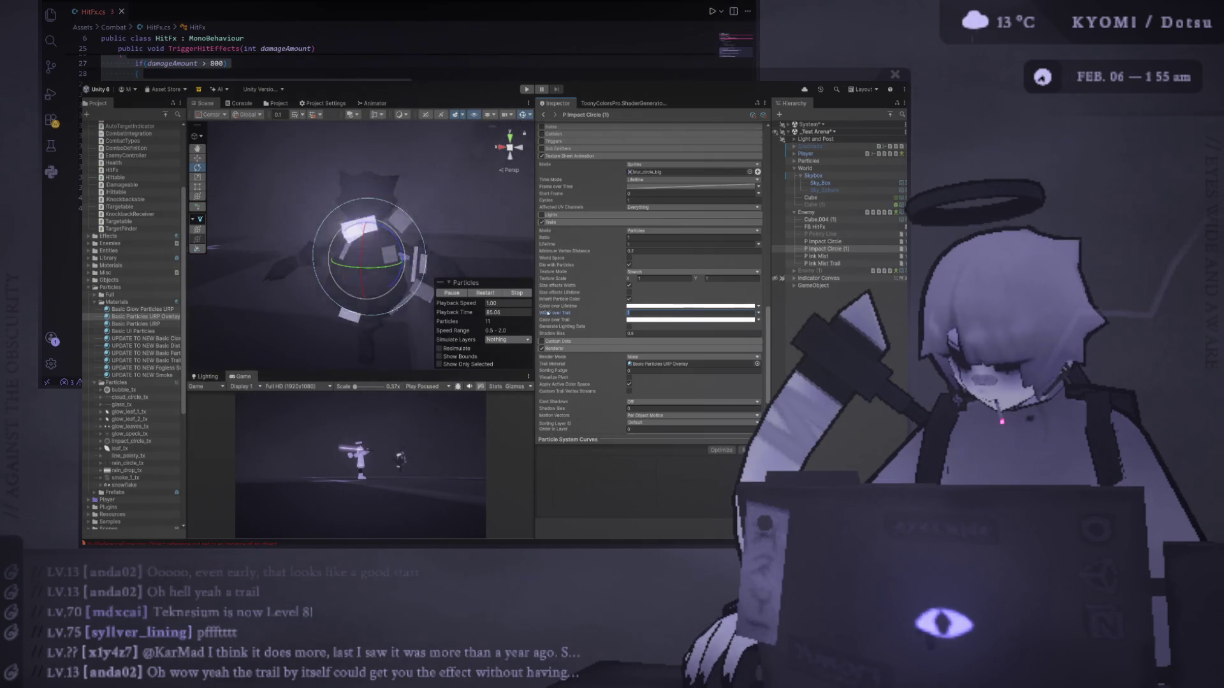
text(0.5)
key(Return)
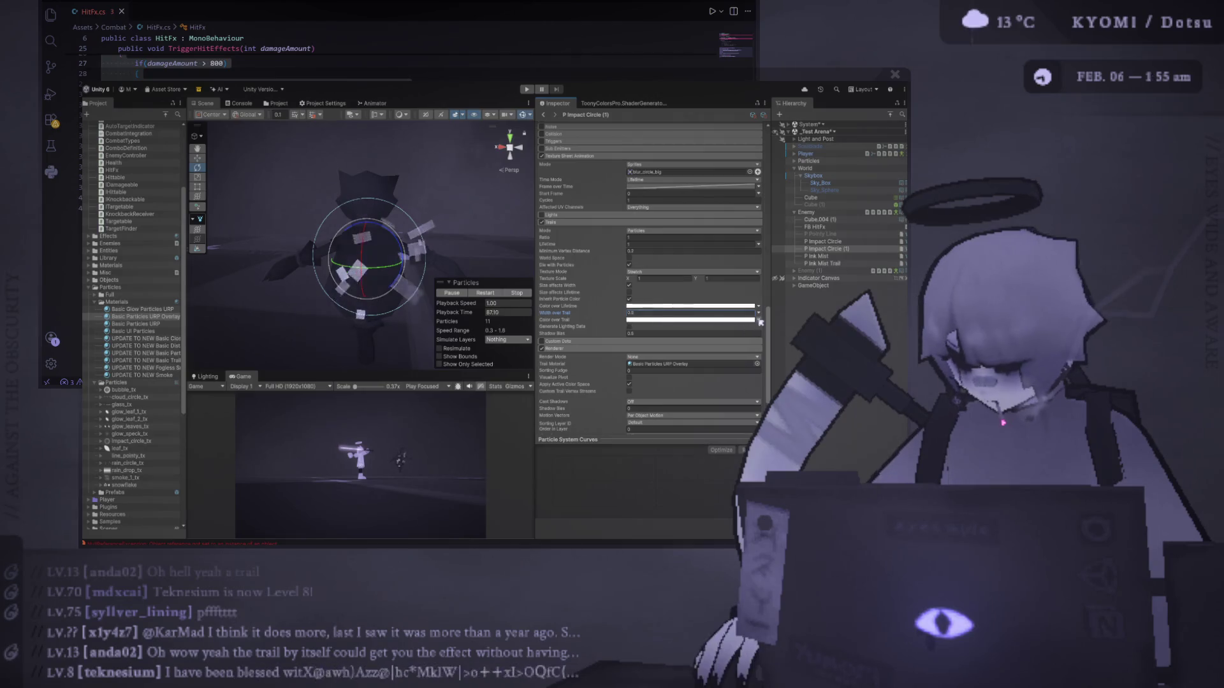
Switch trail width to Curve and set its starting key to about 0.88.
click(758, 313)
click(783, 336)
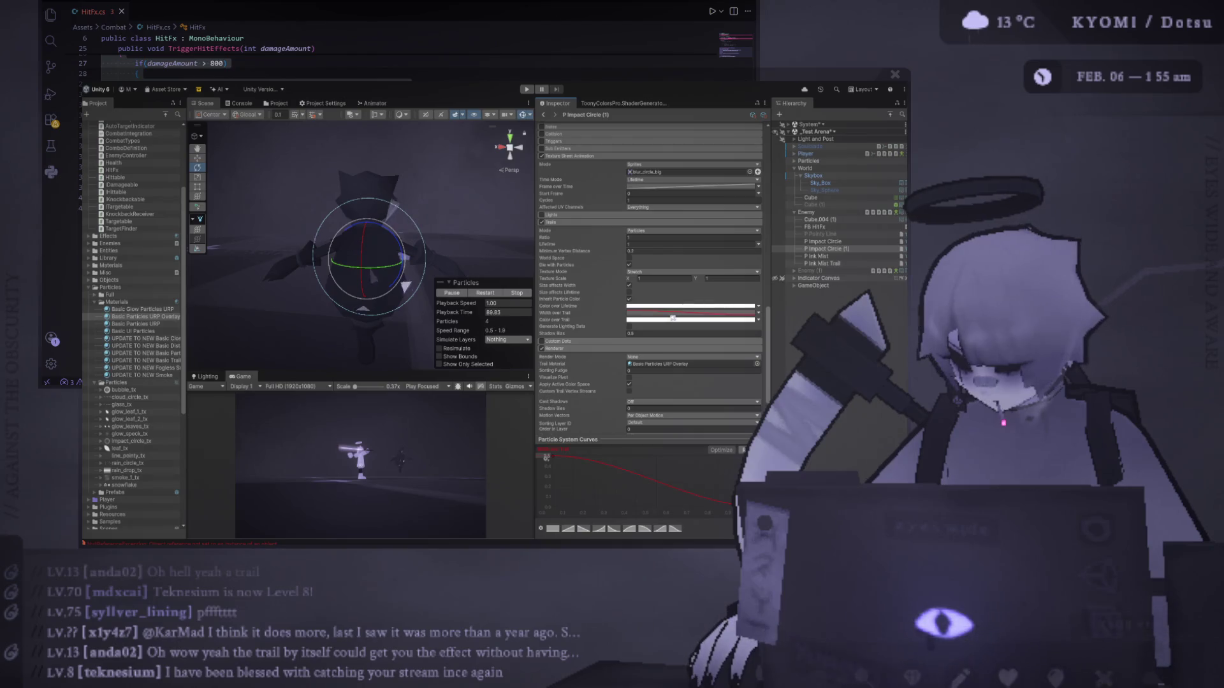
mouse_move(547, 458)
mouse_down()
mouse_move(535, 504)
mouse_move(563, 494)
mouse_up()
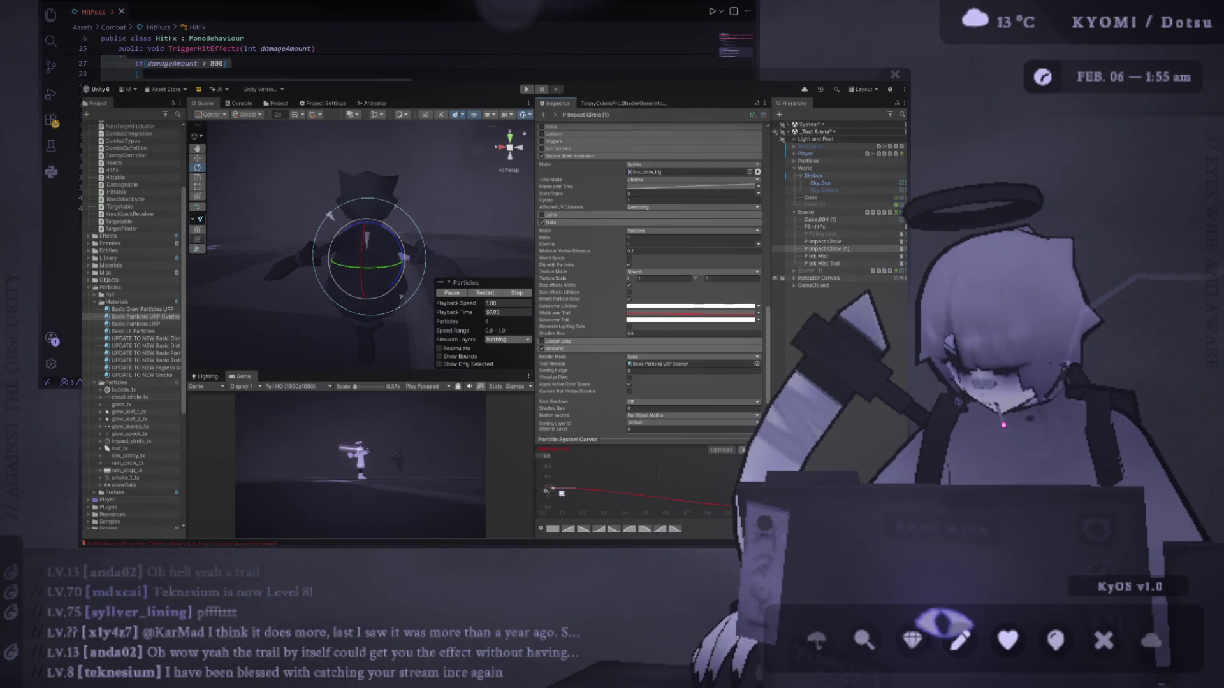
key(ctrl+z)
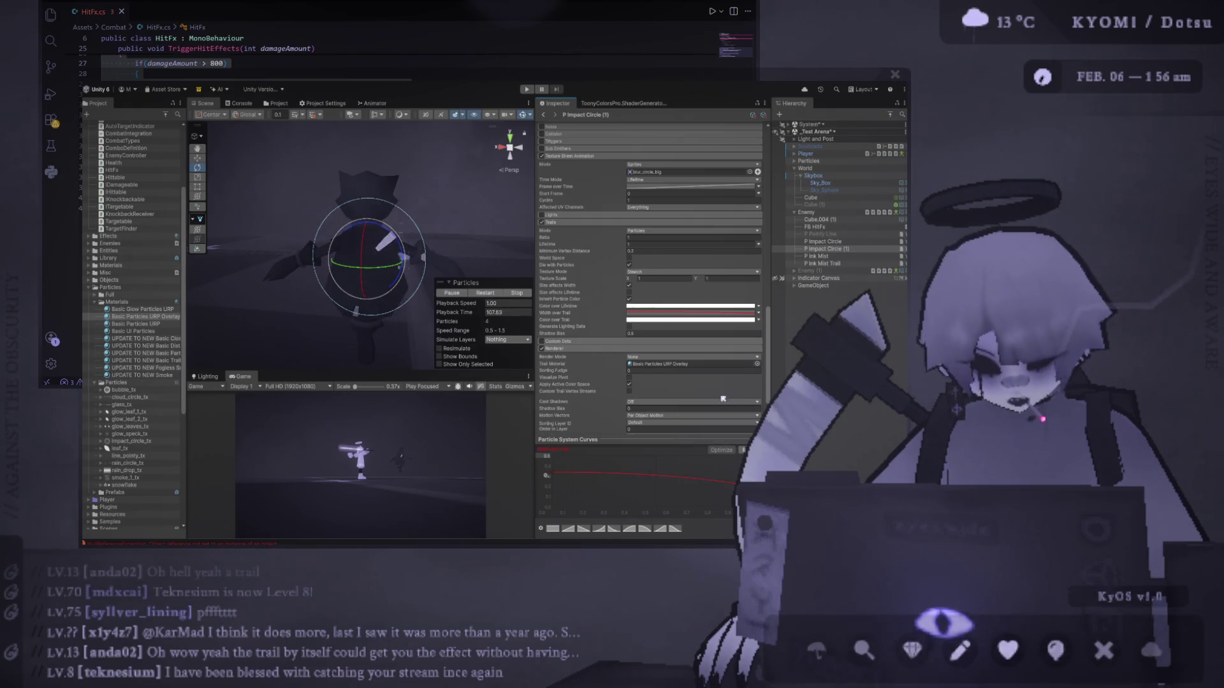
drag(547, 475, 551, 466)
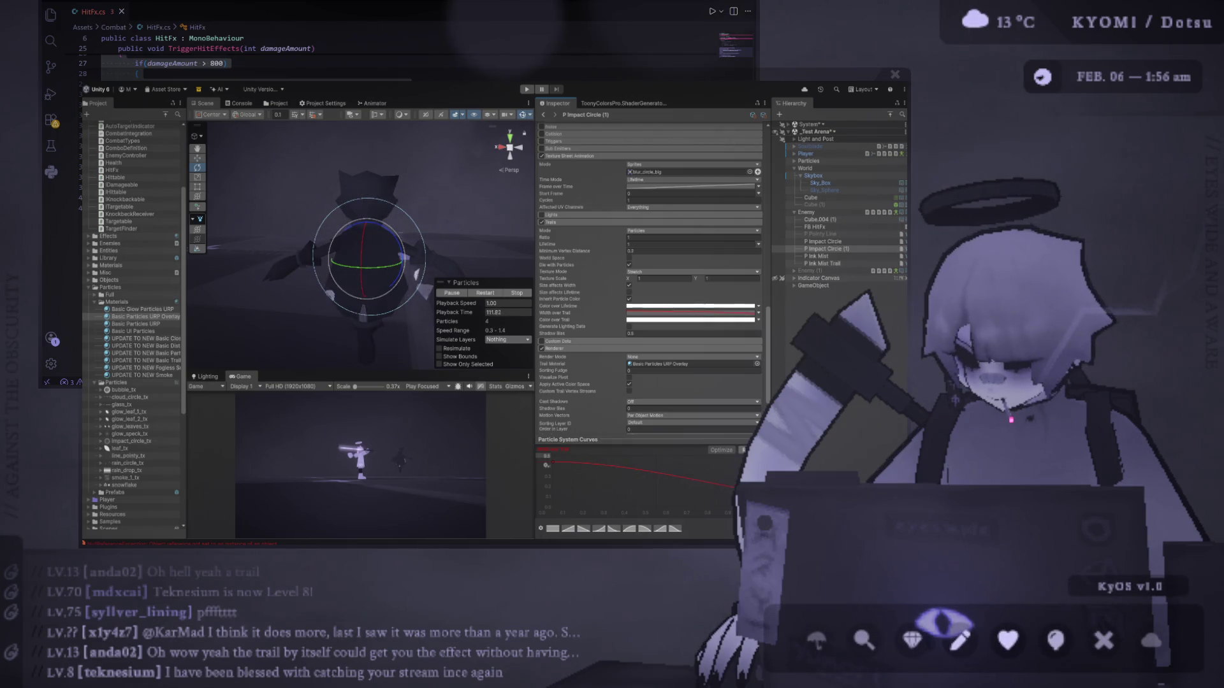
scroll(561, 346, down, 3)
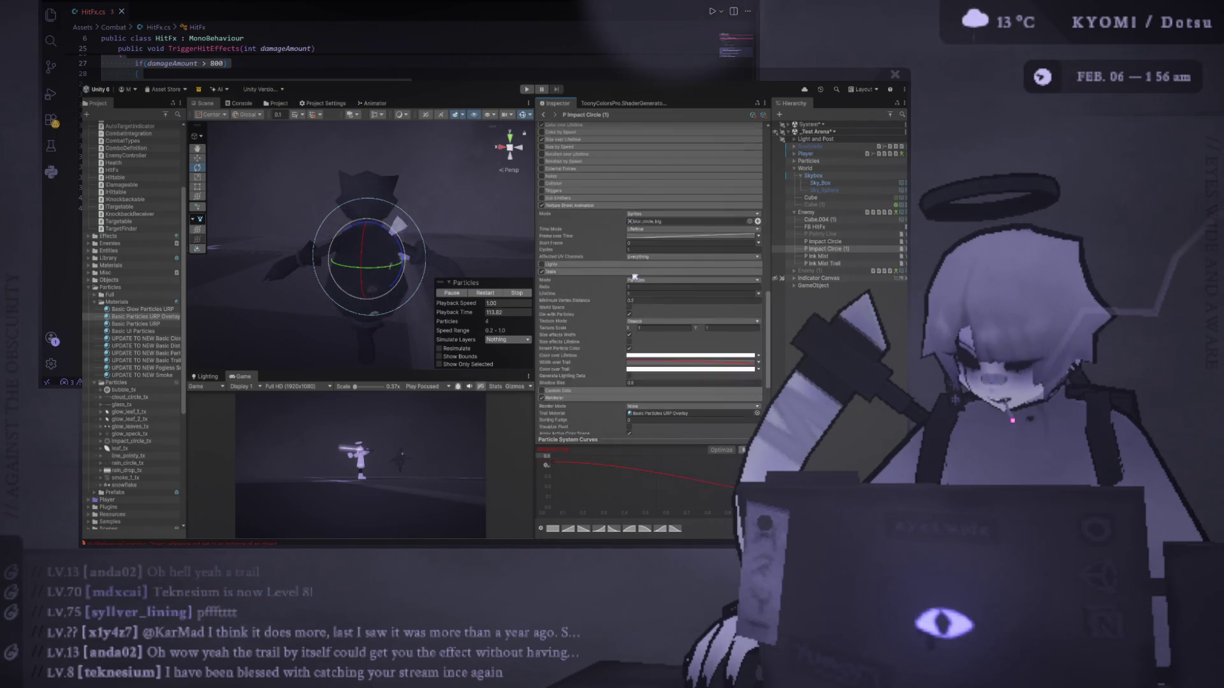
Lower the trail width curve's start to about 0.6 and cap maximum Start Size at 0.5.
drag(546, 466, 546, 484)
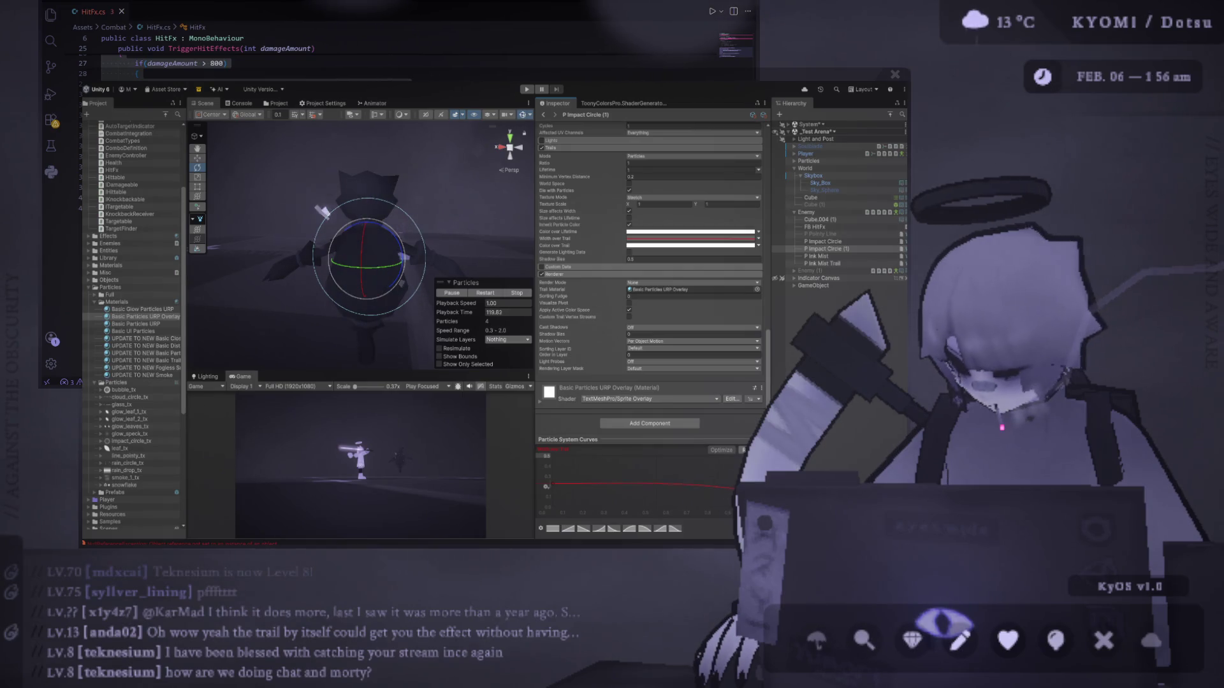
drag(546, 487, 546, 491)
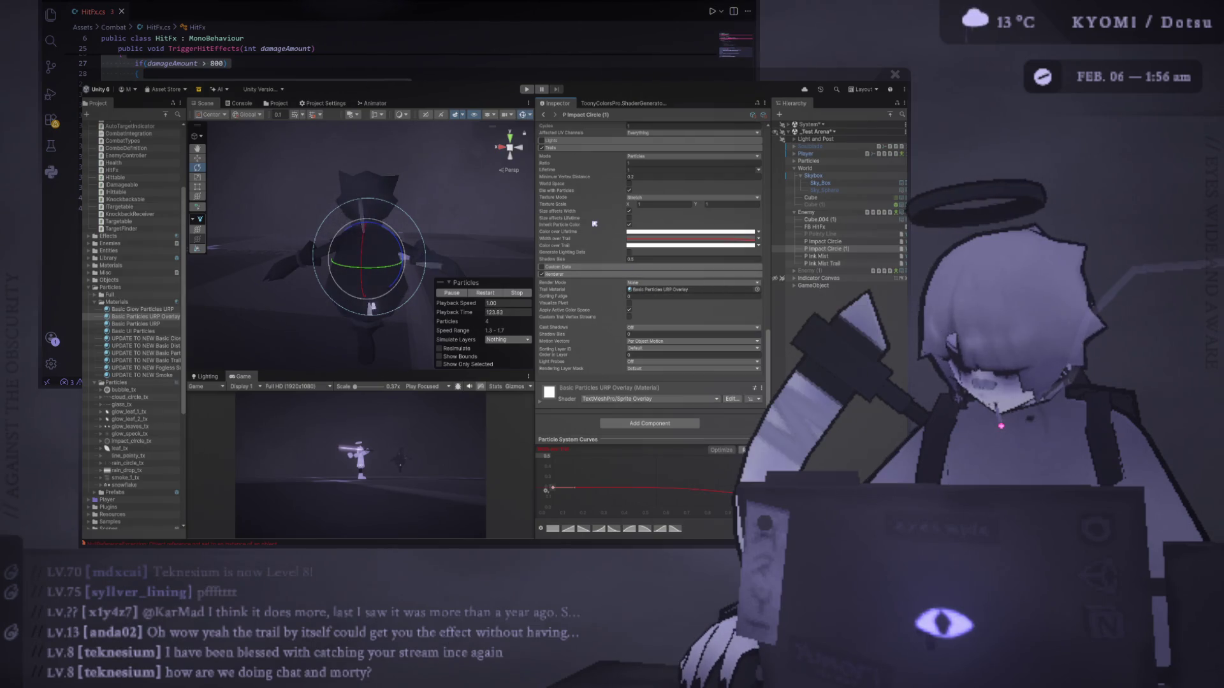
scroll(592, 224, up, 3)
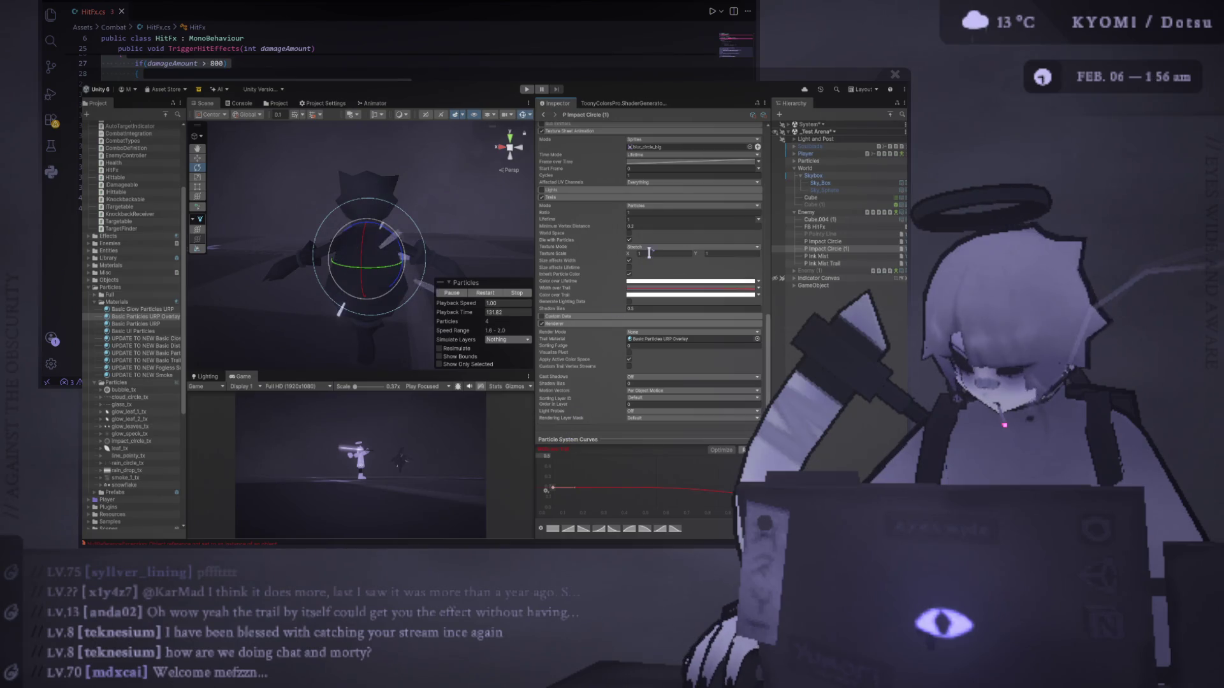
scroll(650, 254, up, 10)
scroll(684, 255, up, 2)
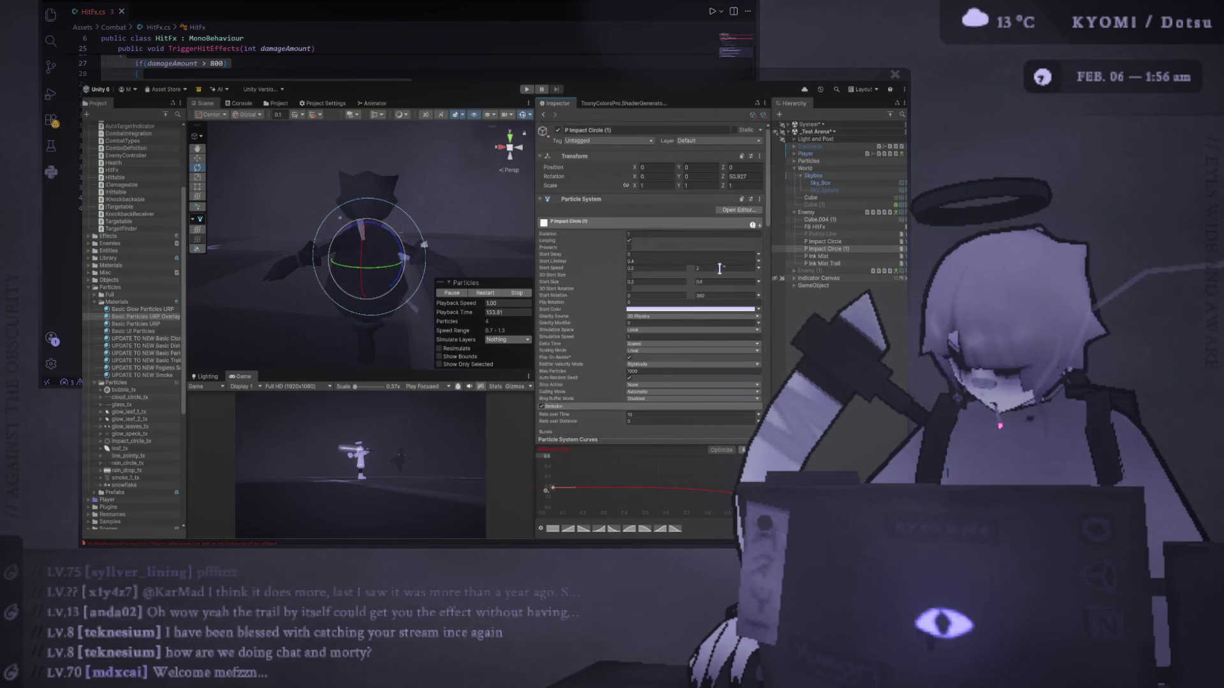
click(714, 281)
text(0.5)
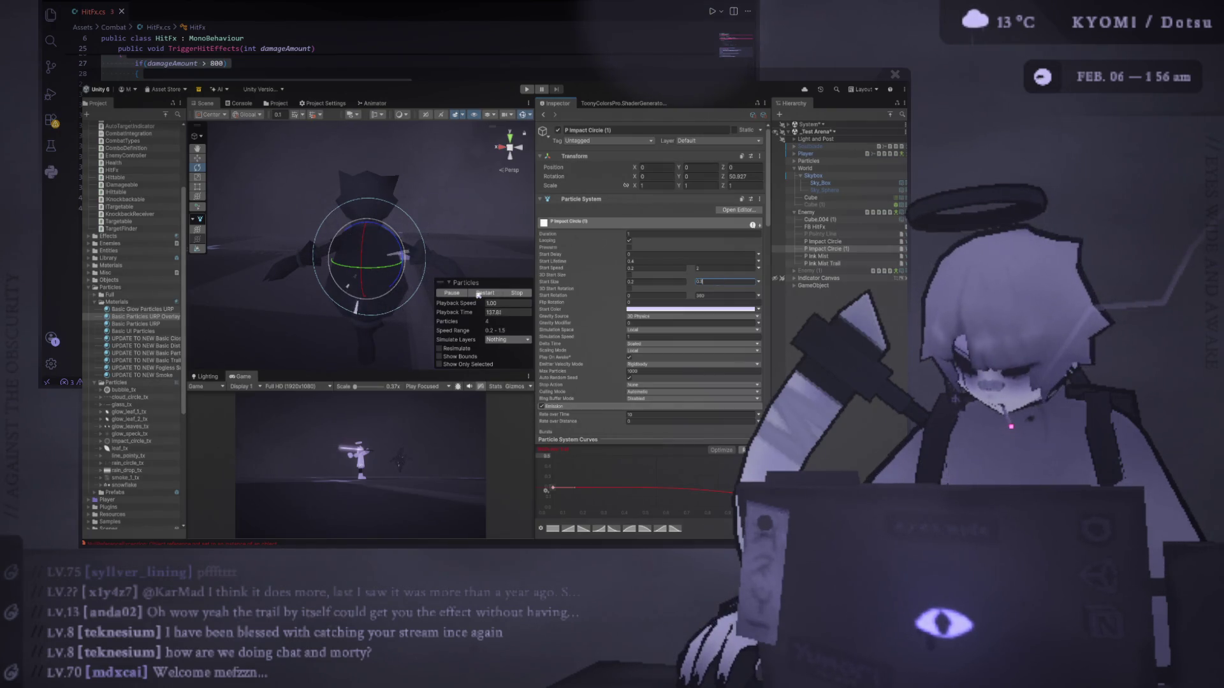
scroll(569, 234, down, 5)
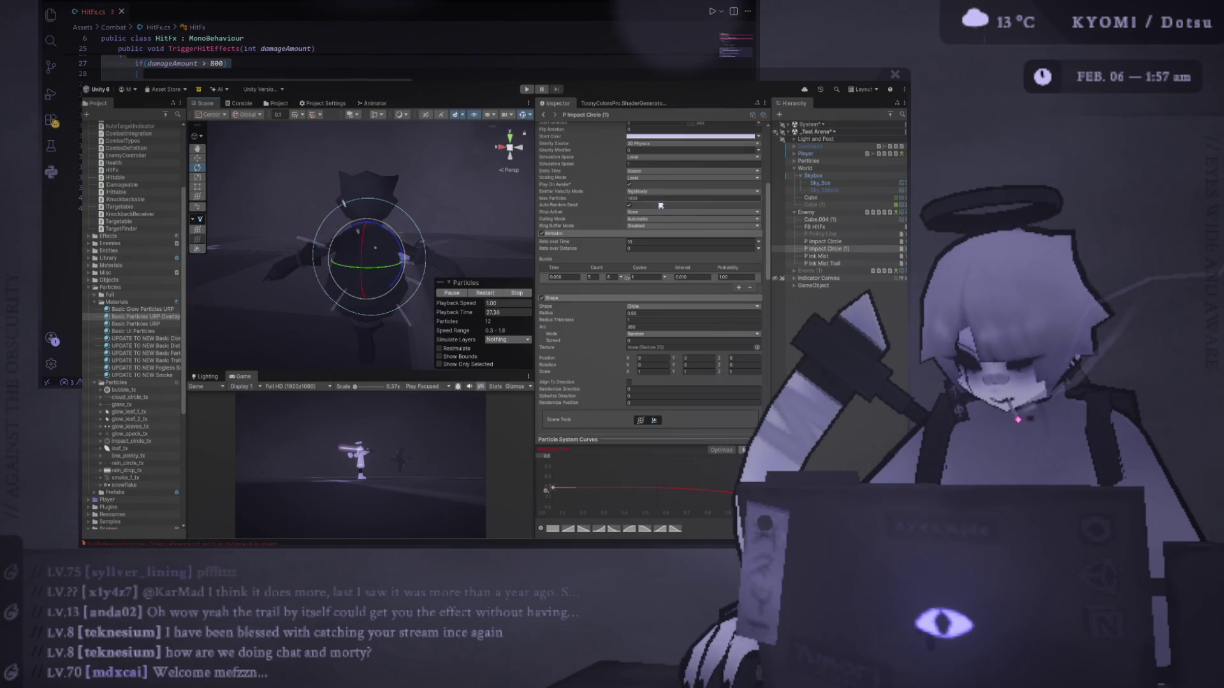
Enter 1 as the maximum Start Speed in the main module.
scroll(659, 200, up, 5)
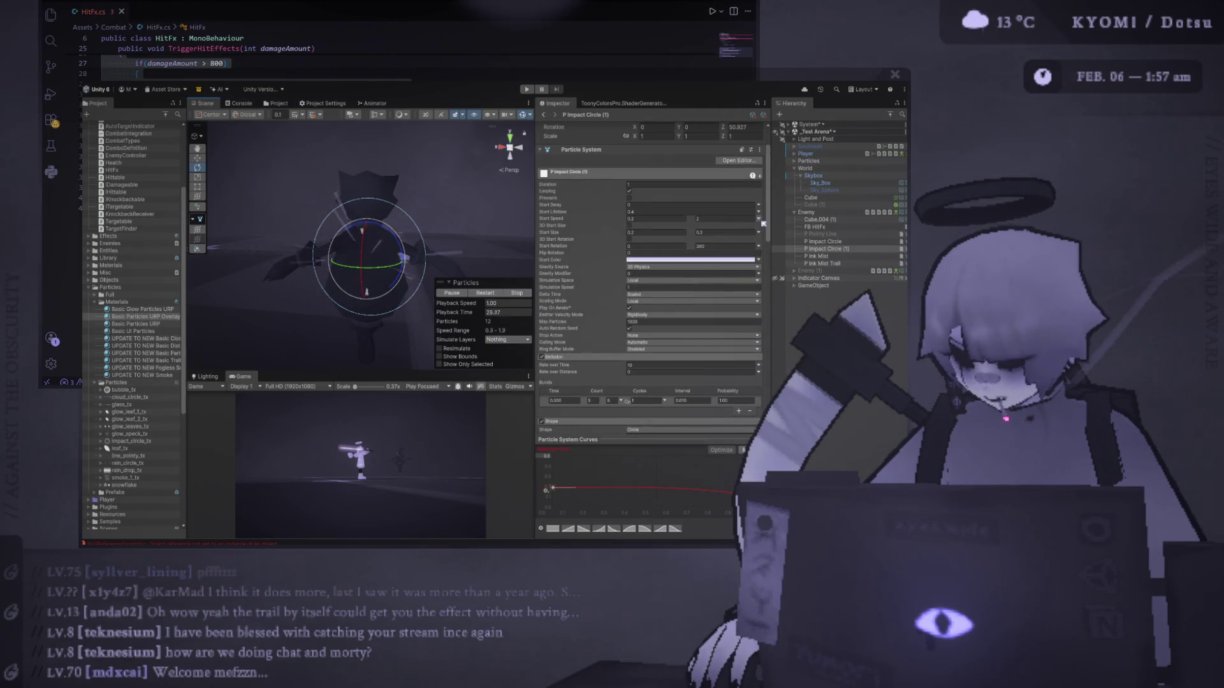
text(1)
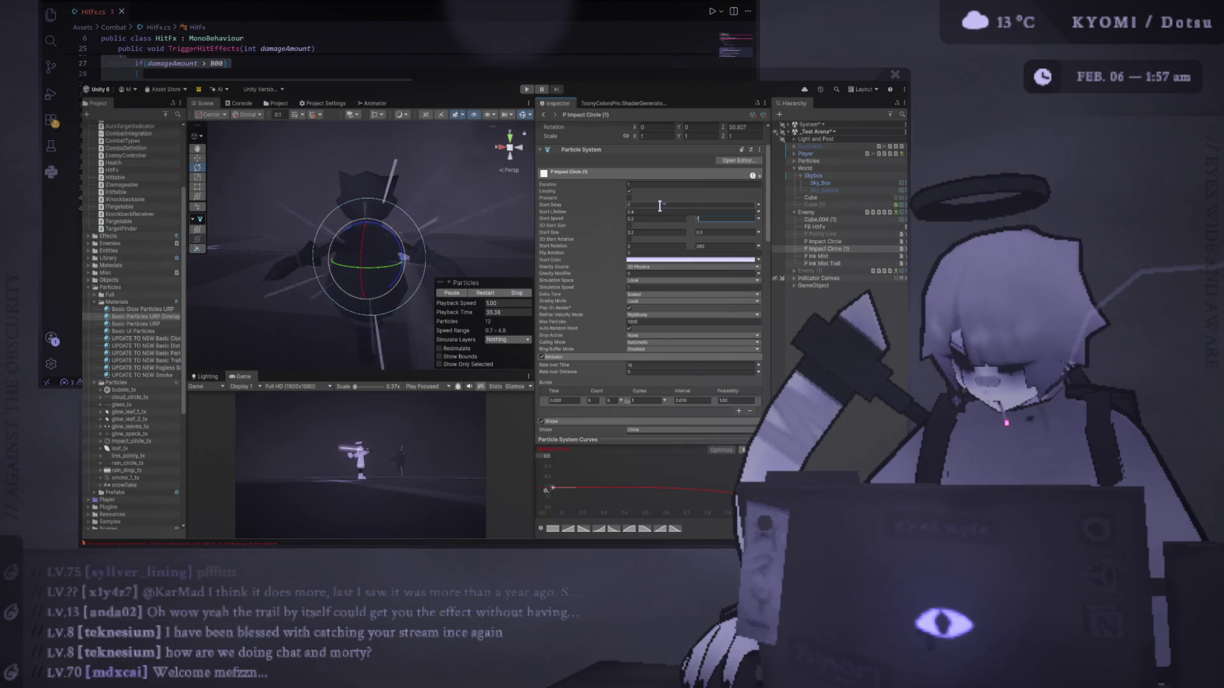
scroll(660, 206, down, 15)
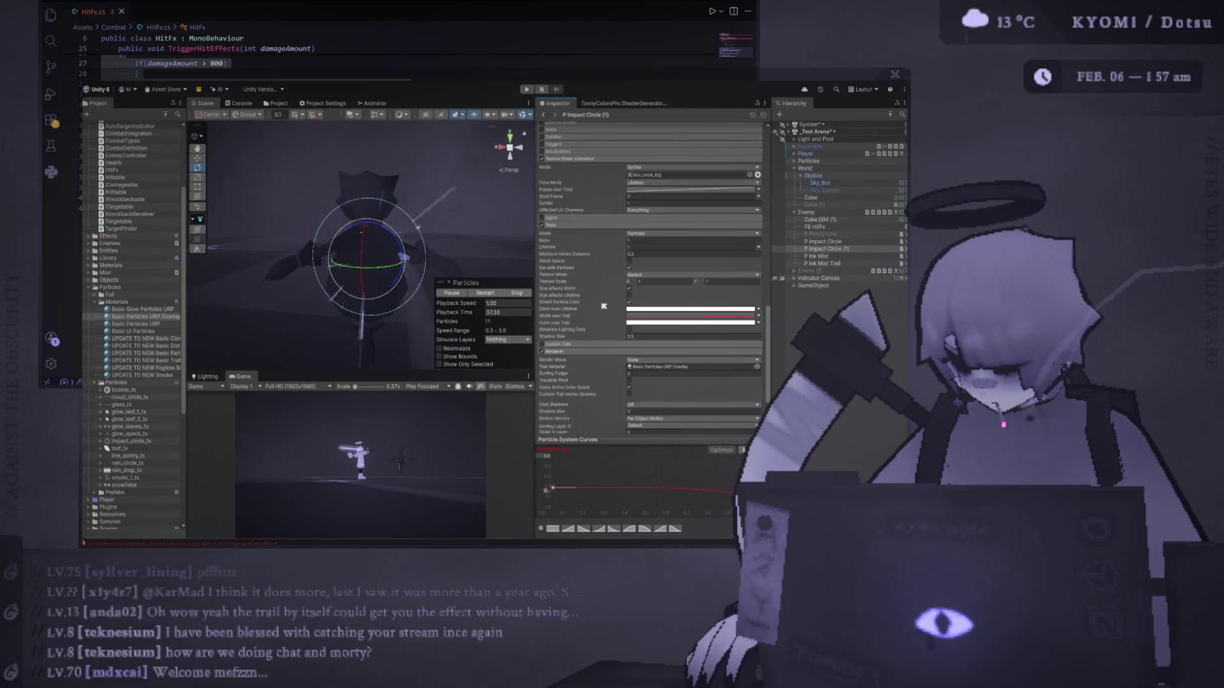
scroll(599, 290, up, 2)
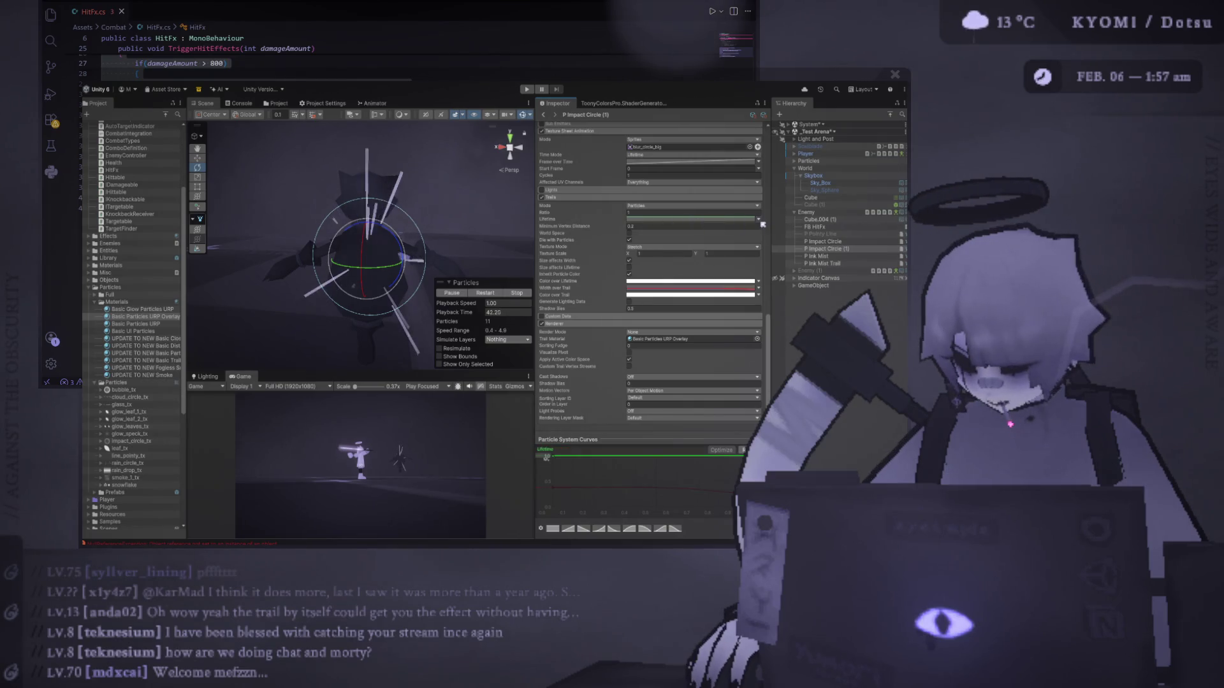
Set the Trails Lifetime to a random range of 0.1 to 0.5.
double_click(638, 218)
text(0.1)
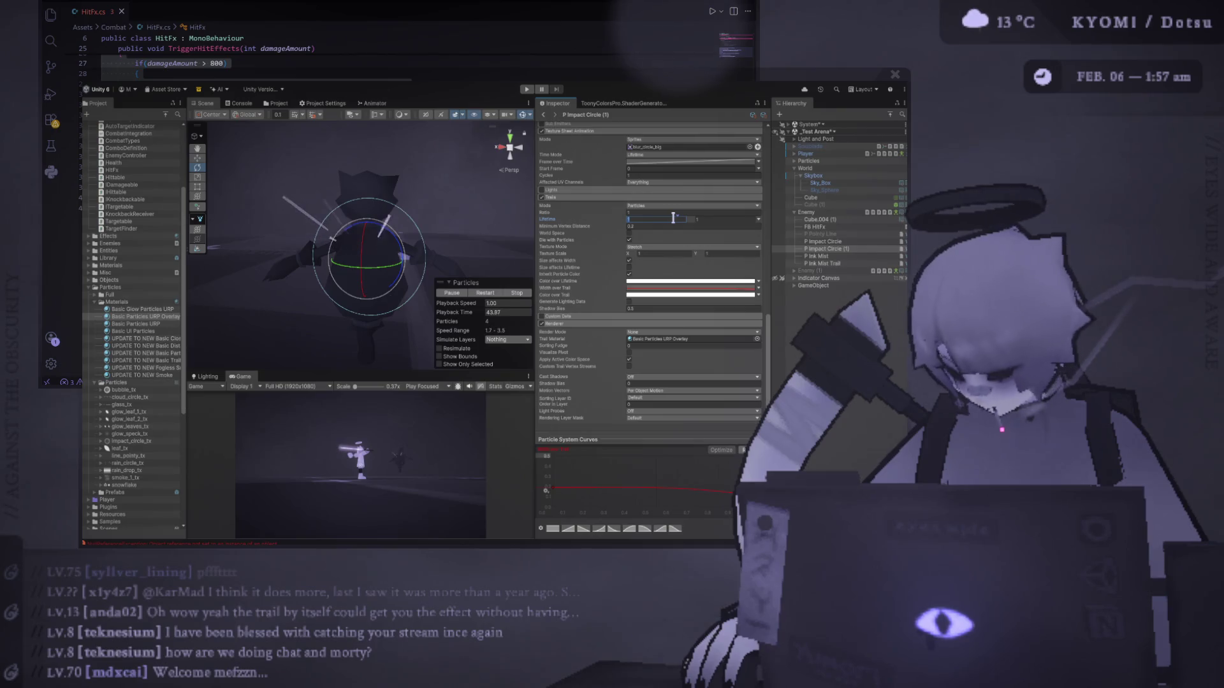
double_click(724, 218)
text(0.5)
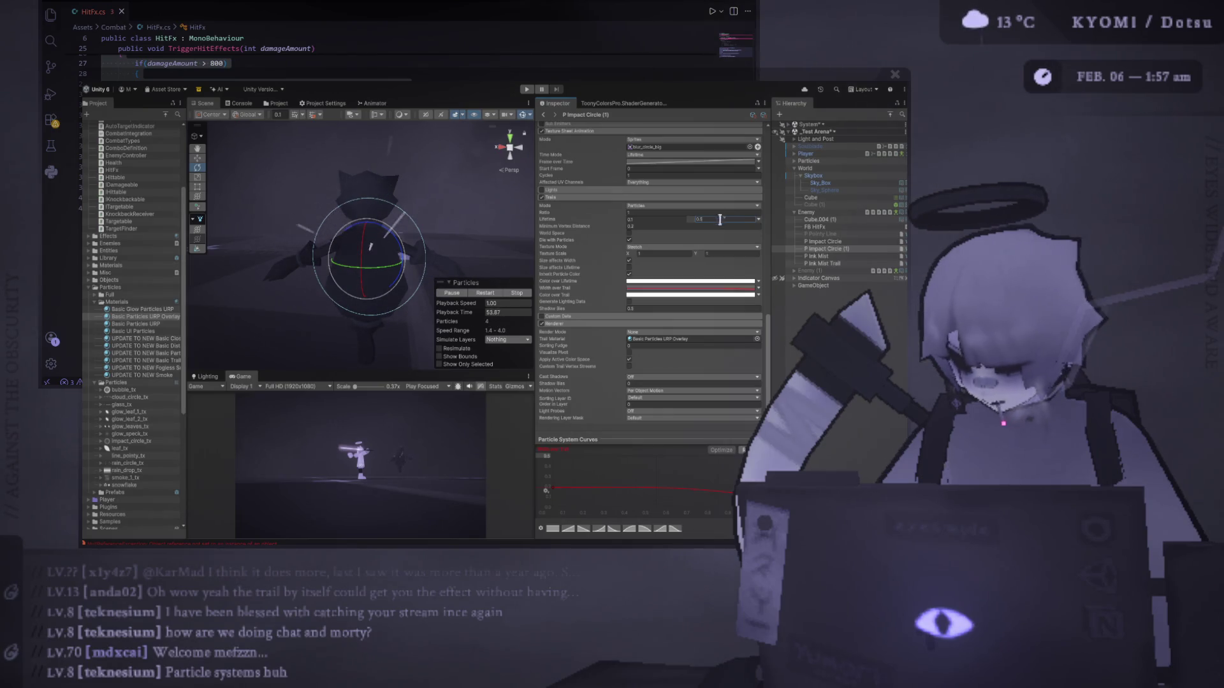
click(681, 219)
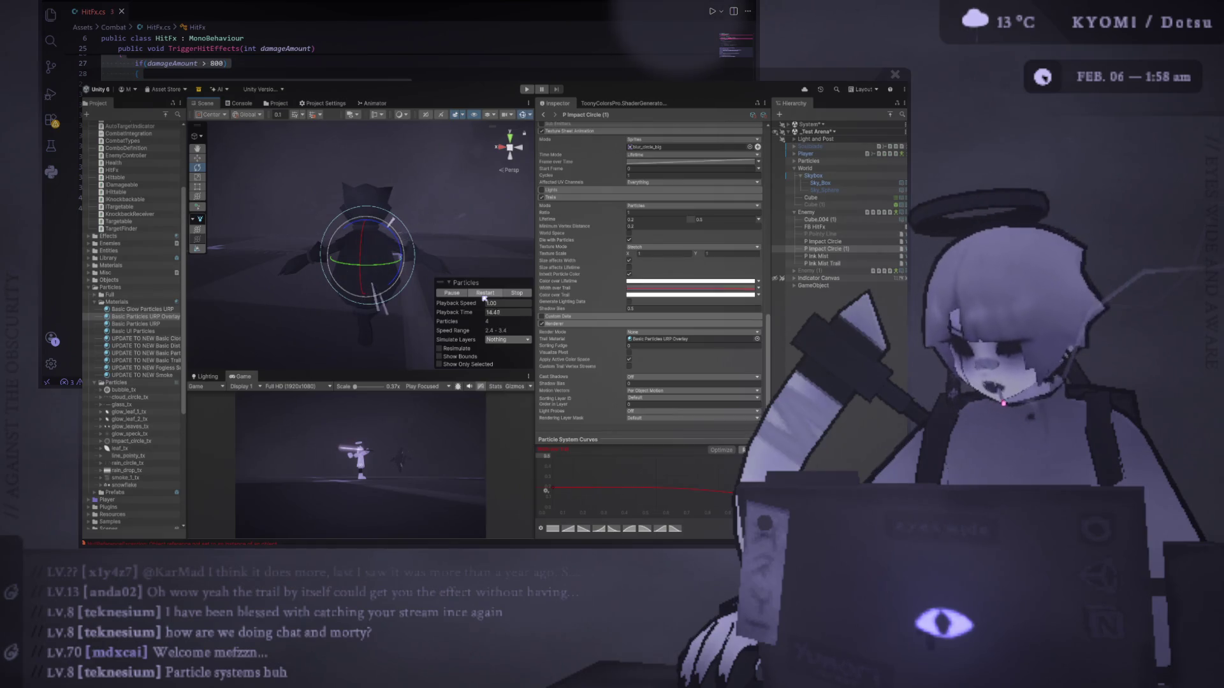
drag(304, 374, 304, 393)
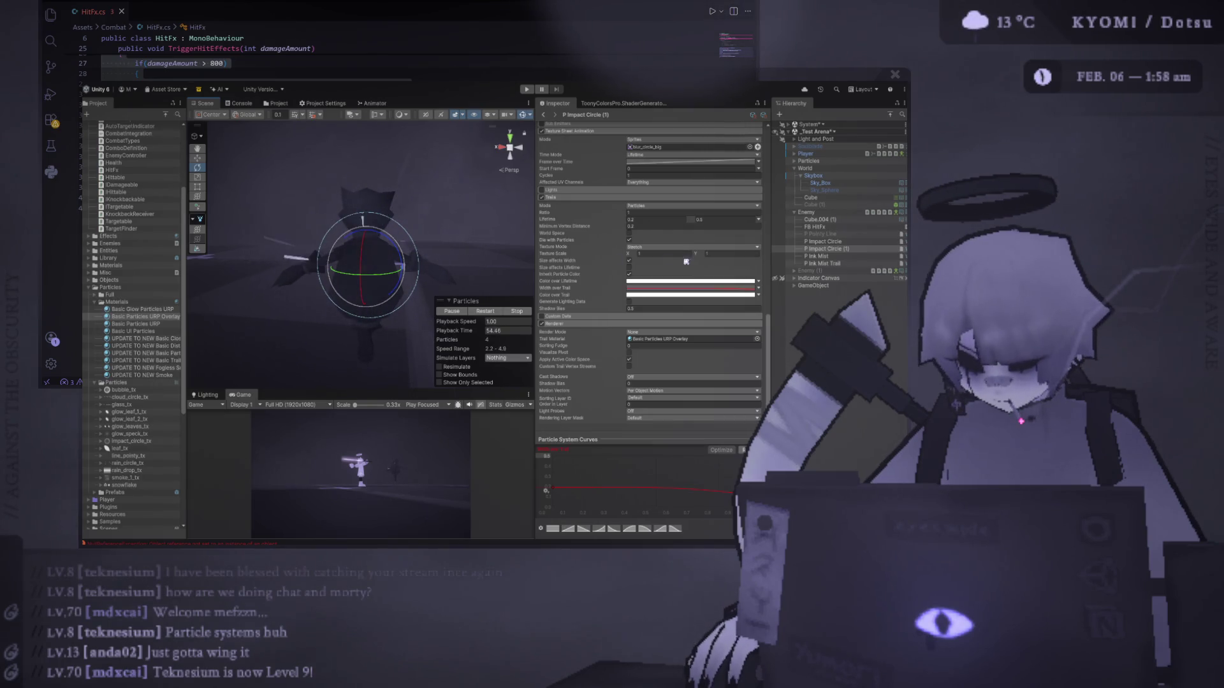
Review the particle settings in the Inspector and re-enter the Emission Rate over Time value.
scroll(619, 229, up, 5)
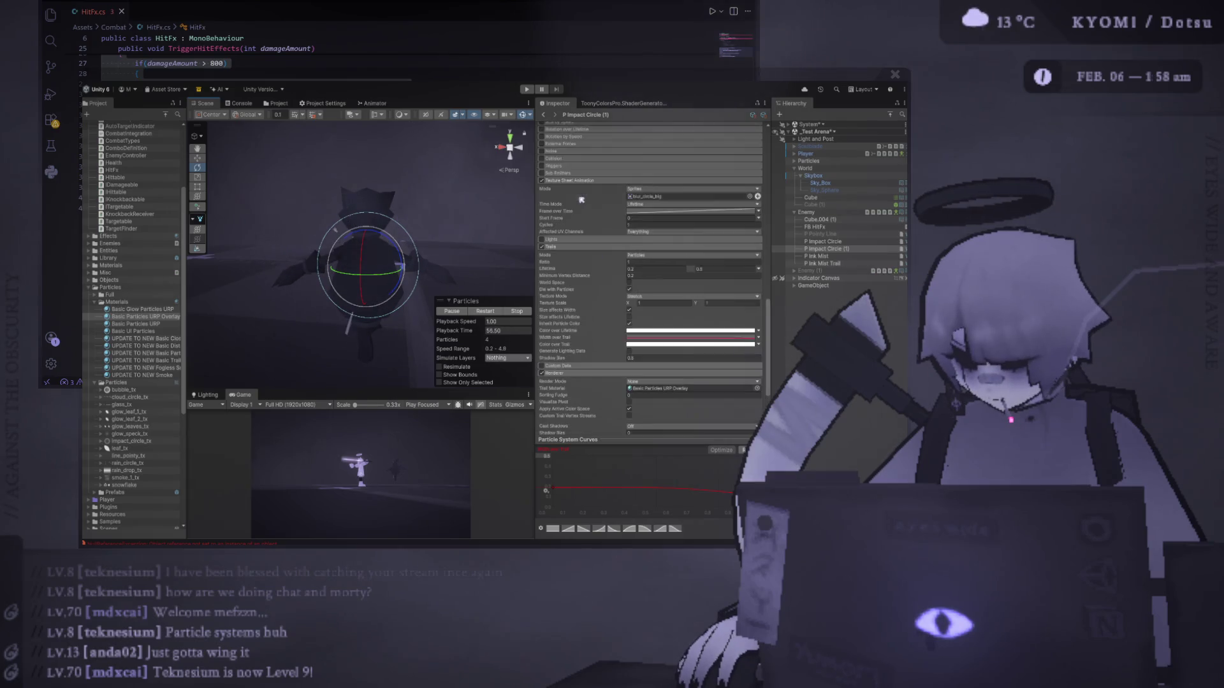
scroll(622, 230, up, 10)
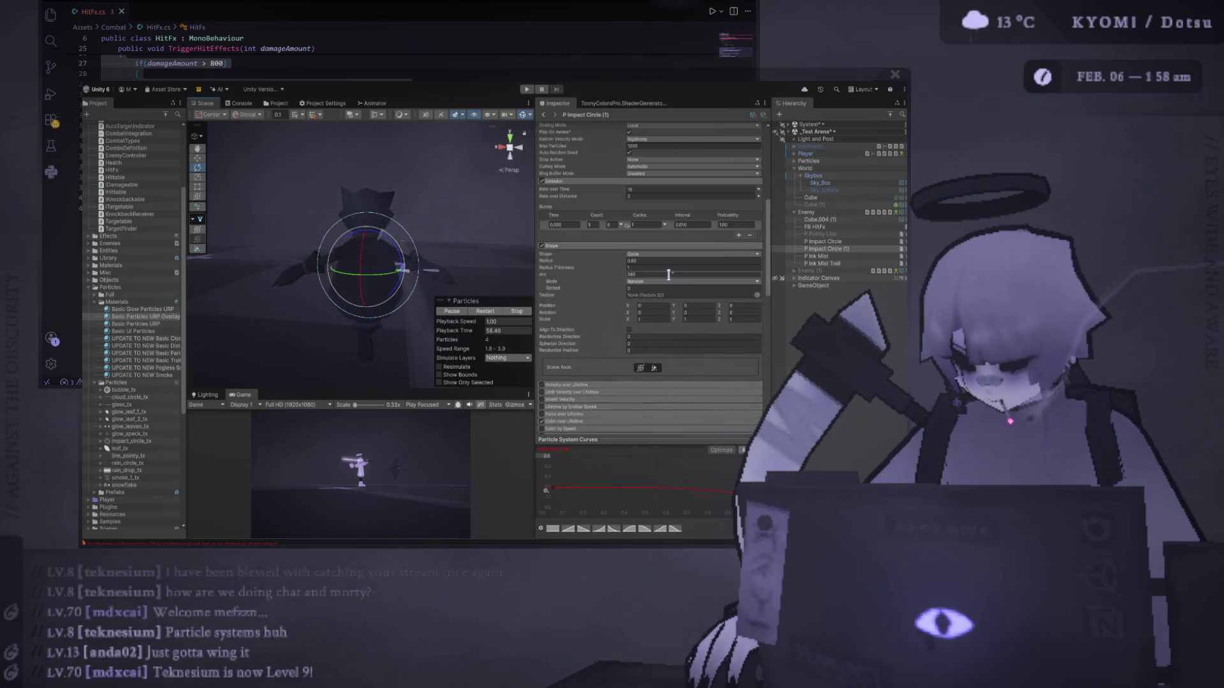
scroll(587, 250, down, 5)
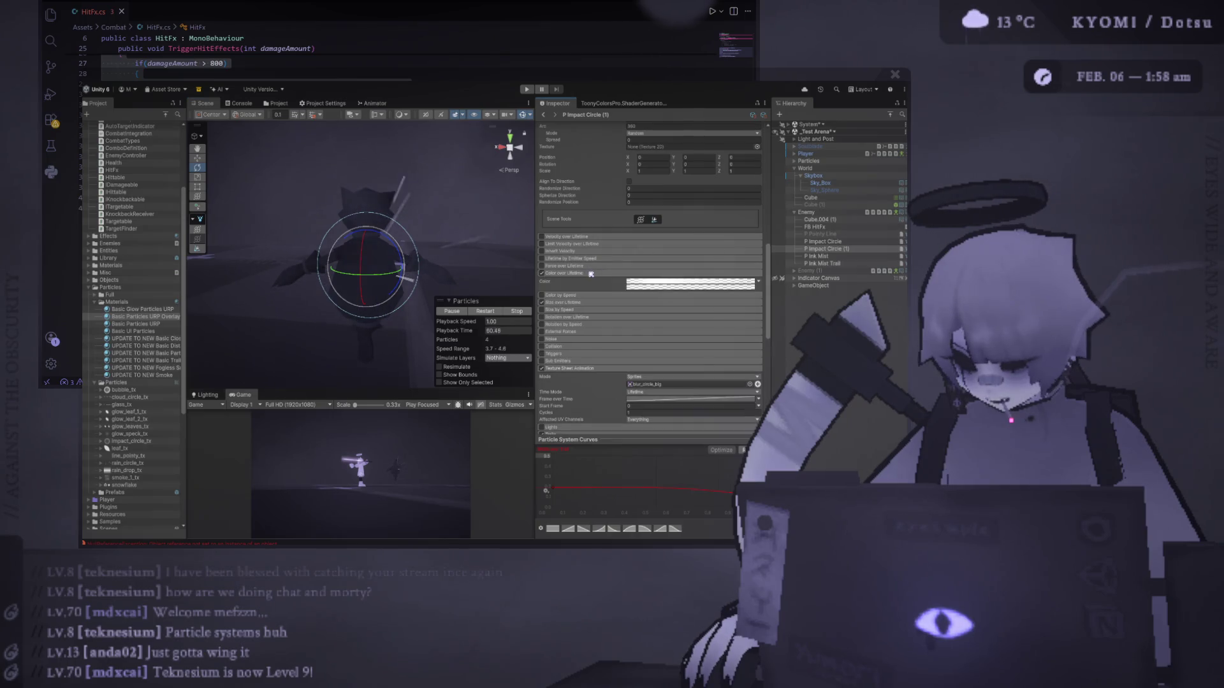
scroll(589, 365, down, 5)
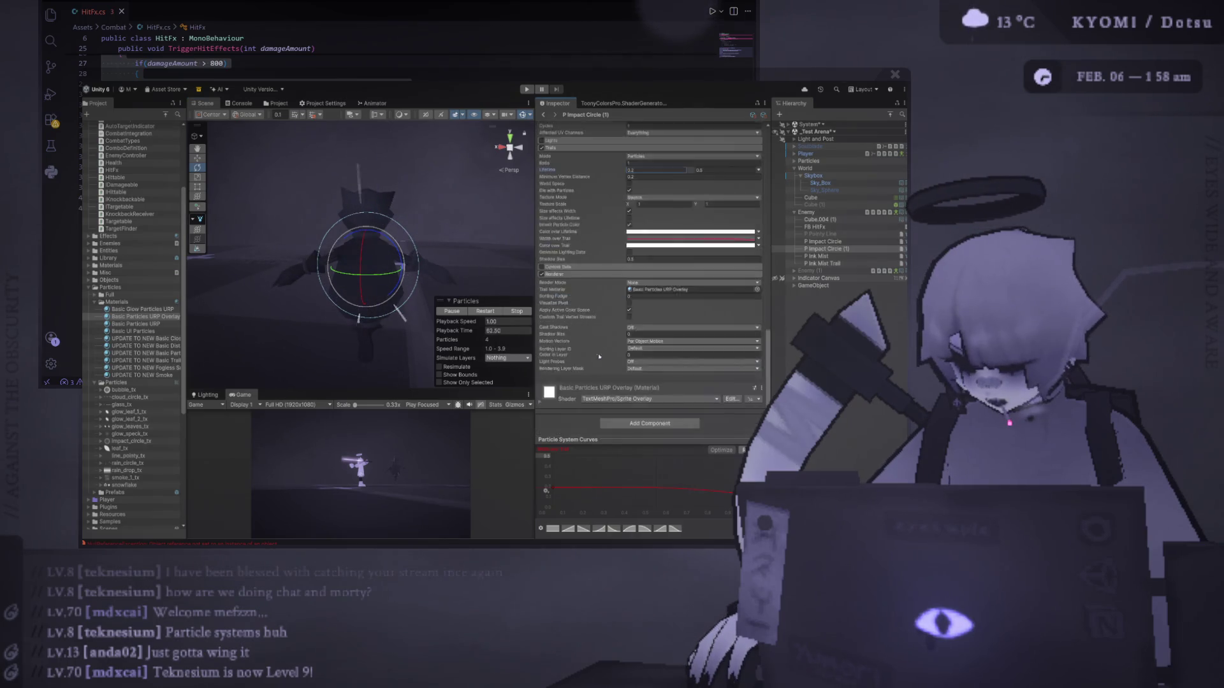
scroll(584, 253, up, 8)
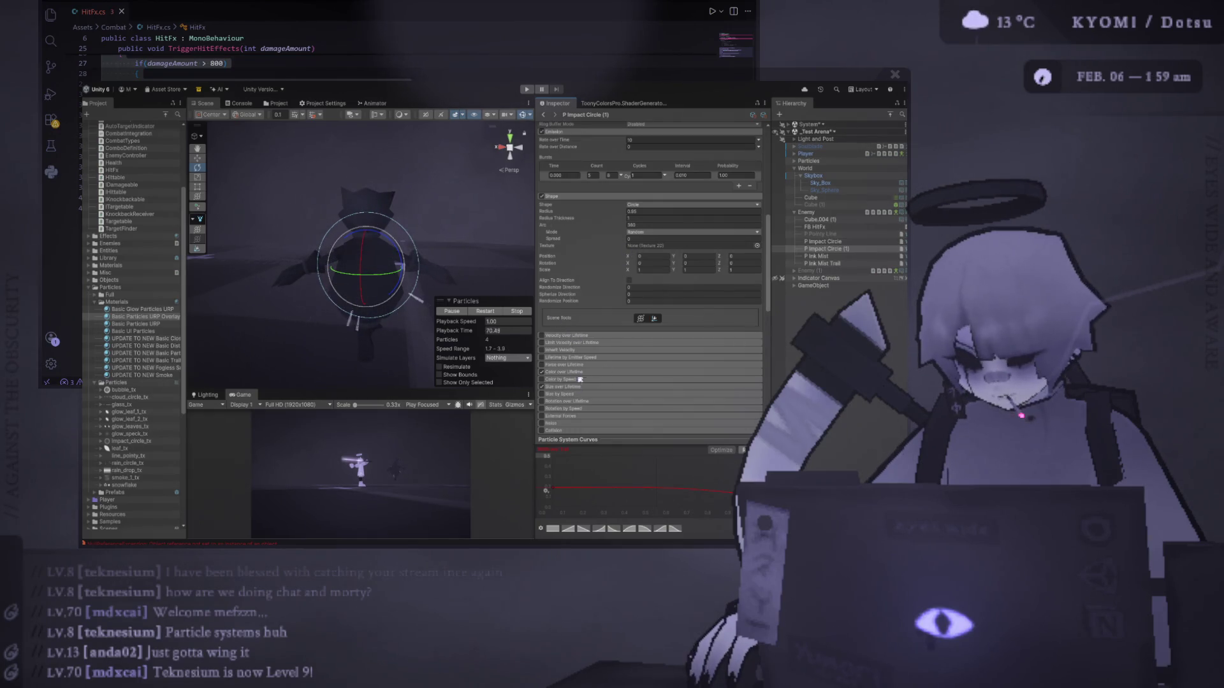
scroll(576, 376, down, 5)
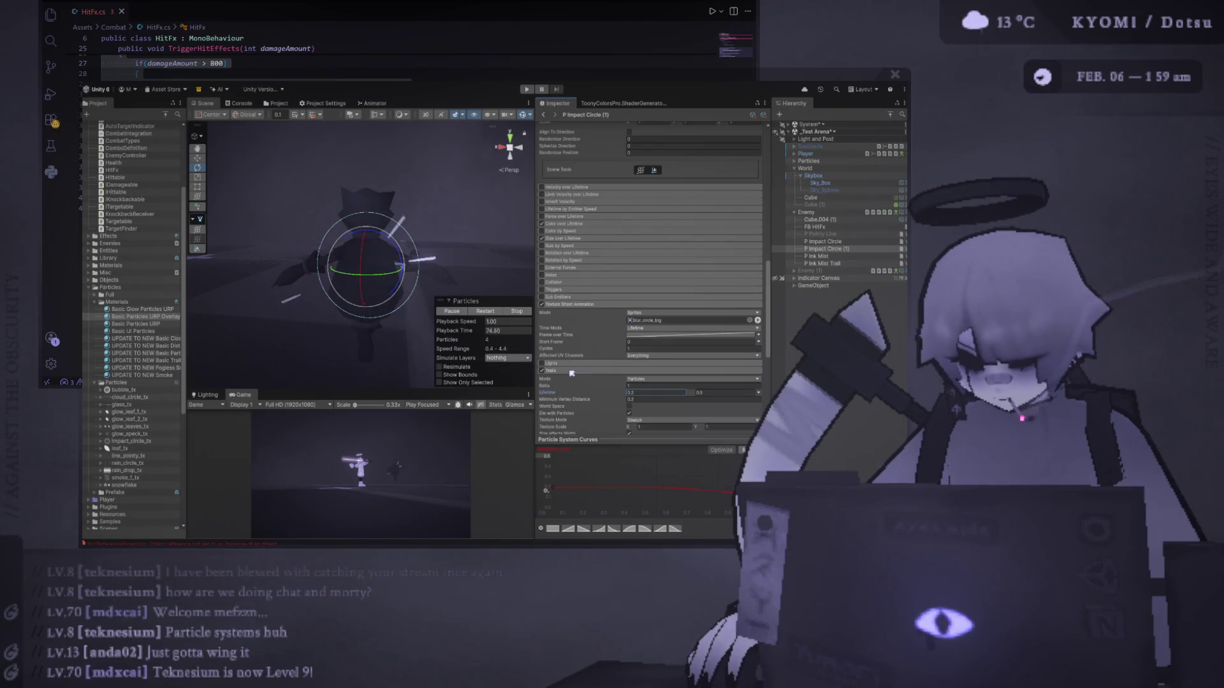
scroll(604, 387, down, 3)
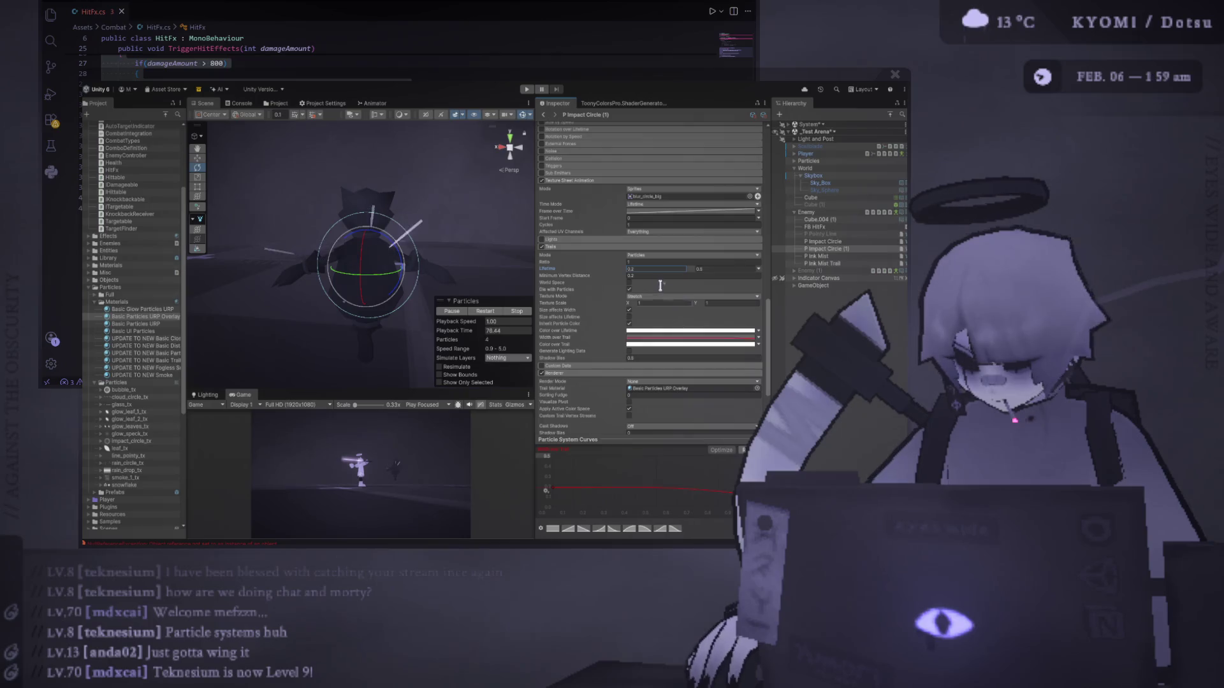
scroll(571, 253, up, 6)
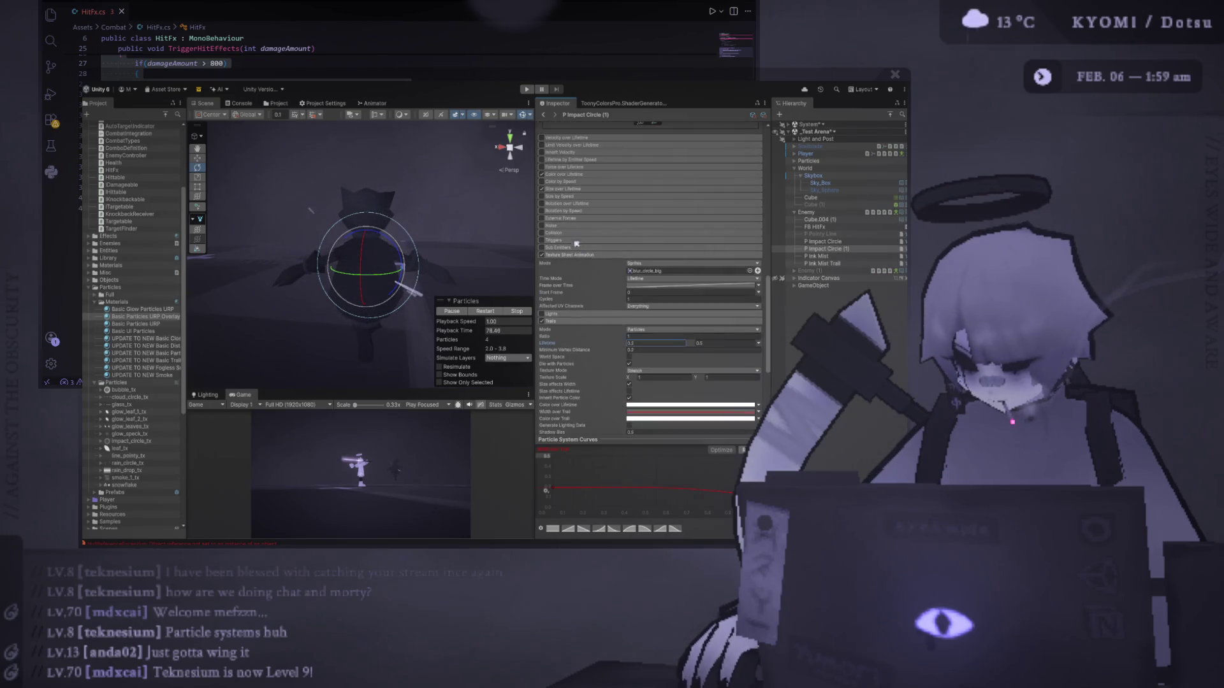
scroll(594, 380, down, 4)
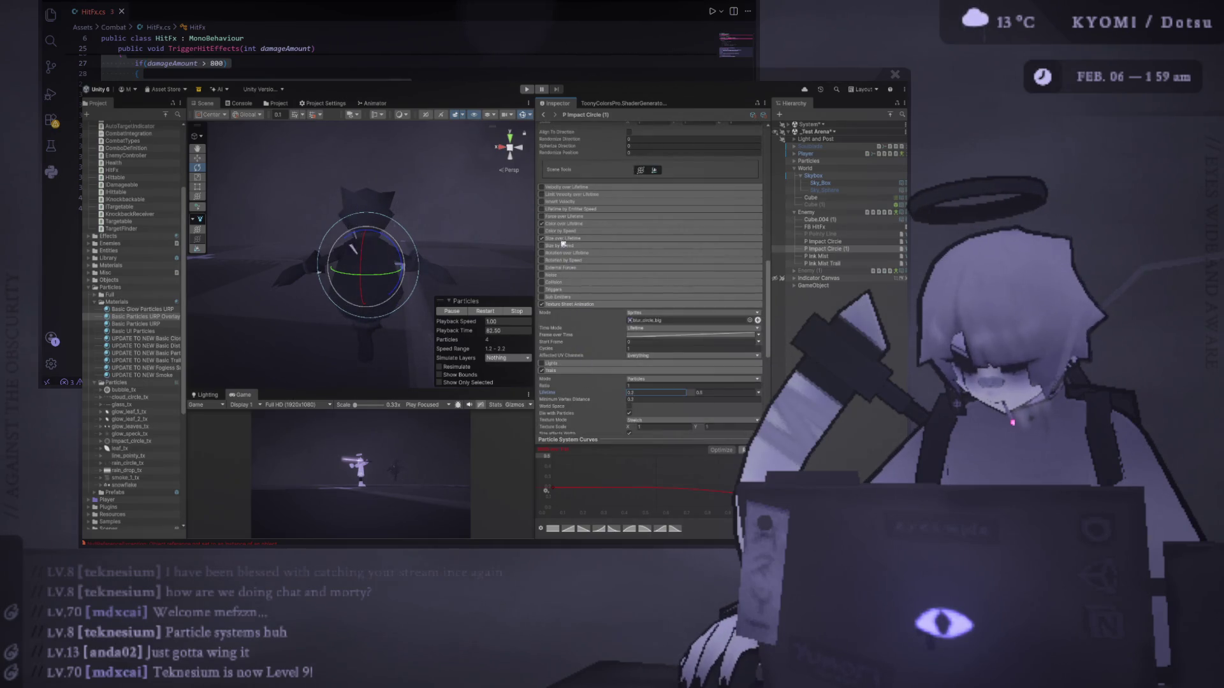
scroll(569, 241, down, 3)
scroll(570, 238, up, 3)
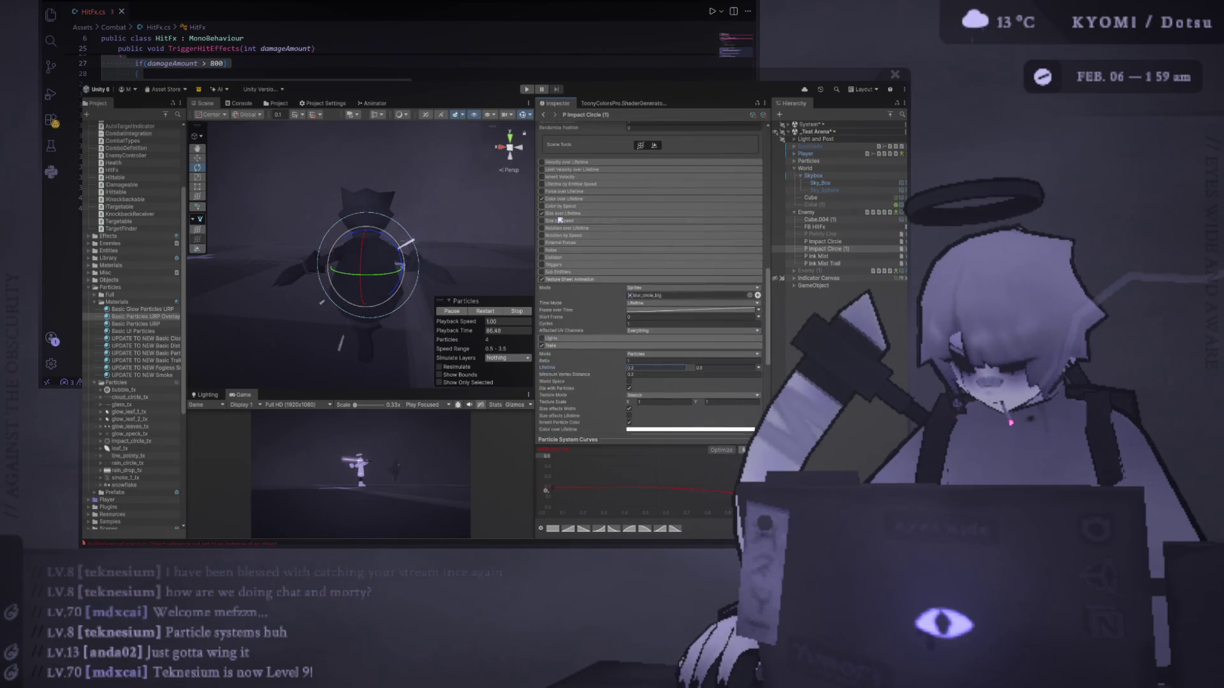
scroll(591, 211, up, 3)
scroll(605, 249, up, 3)
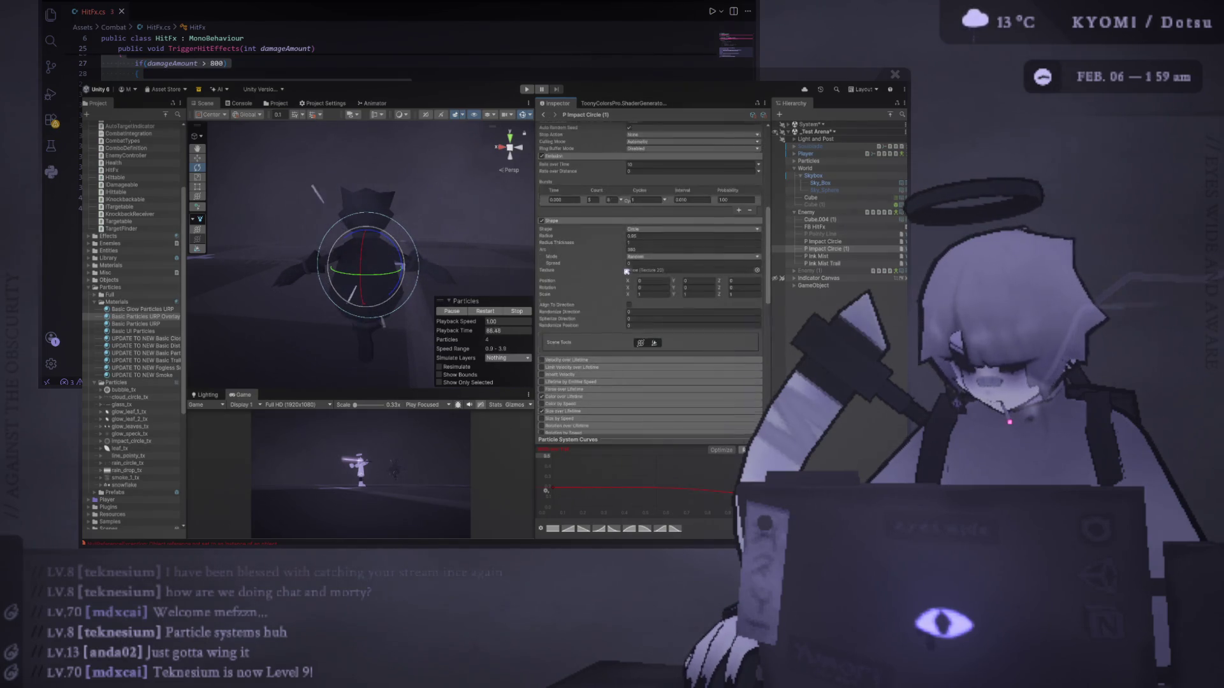
scroll(605, 249, up, 3)
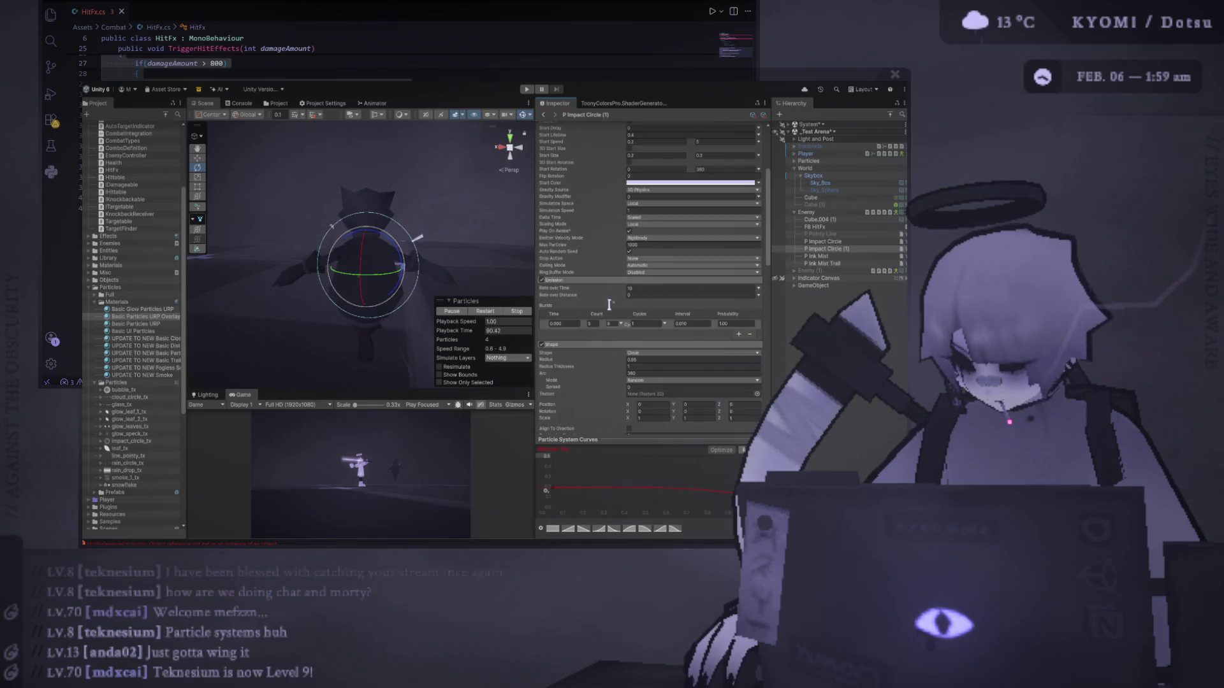
click(657, 288)
key(Return)
click(488, 311)
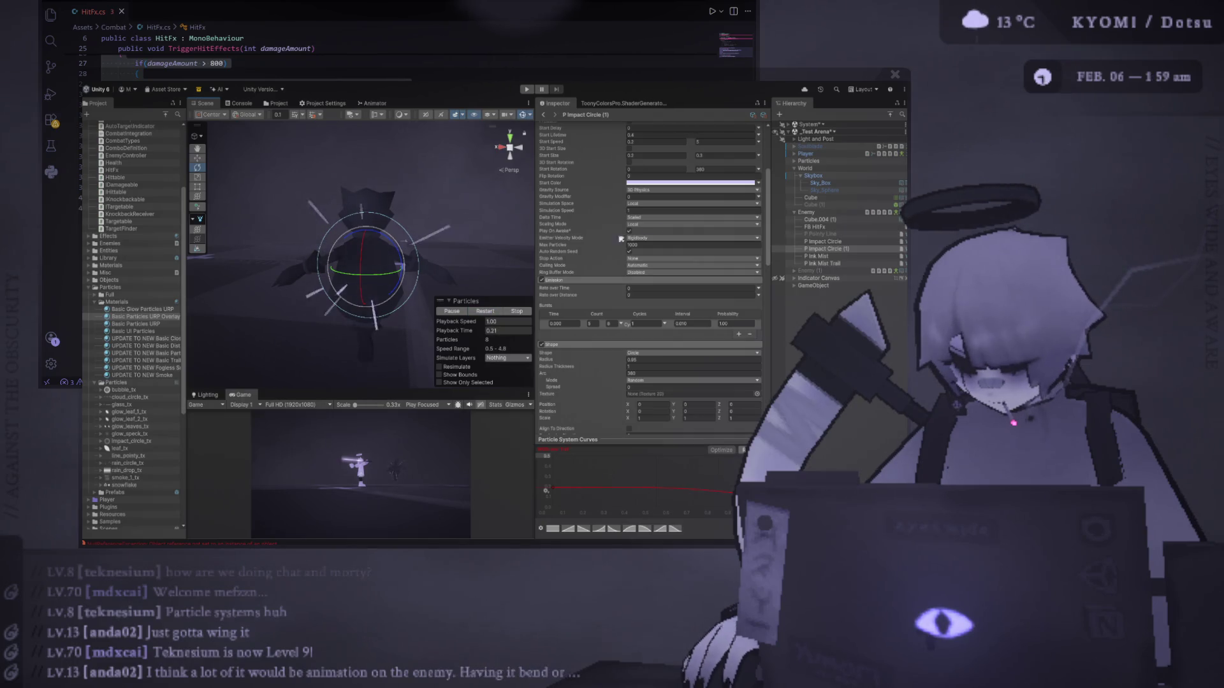
Set Start Speed to a random range of 0.4 to 10 and replay the effect.
scroll(663, 223, up, 2)
click(676, 215)
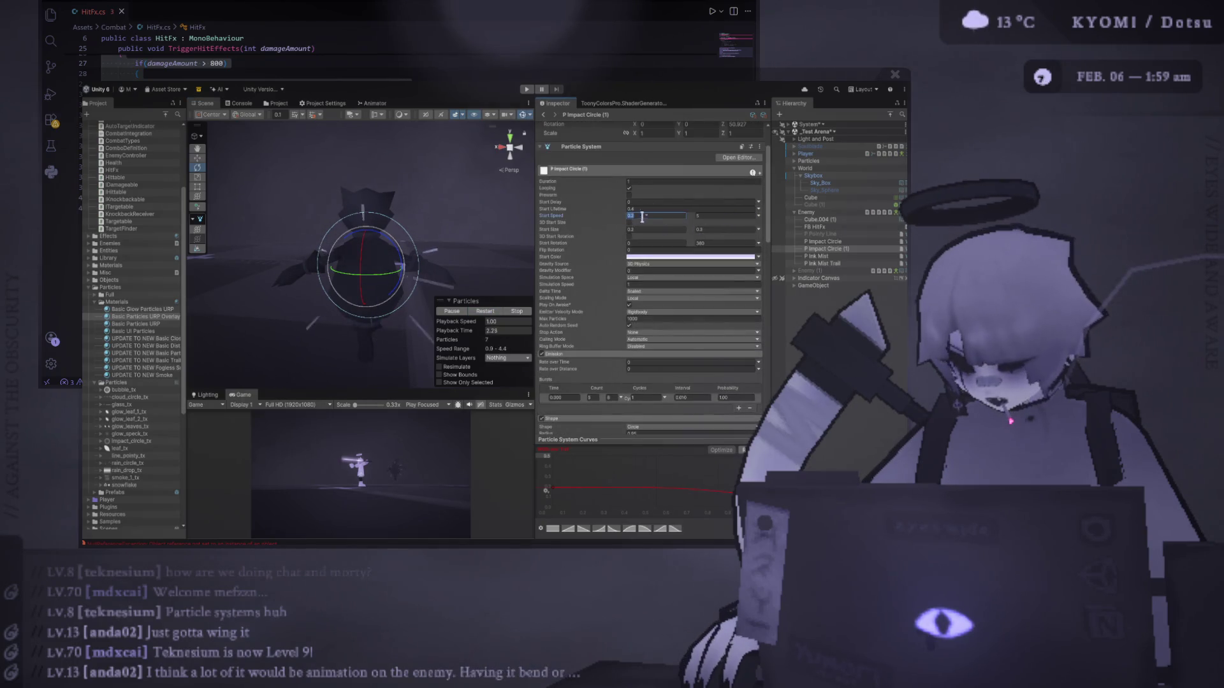
text(0.4)
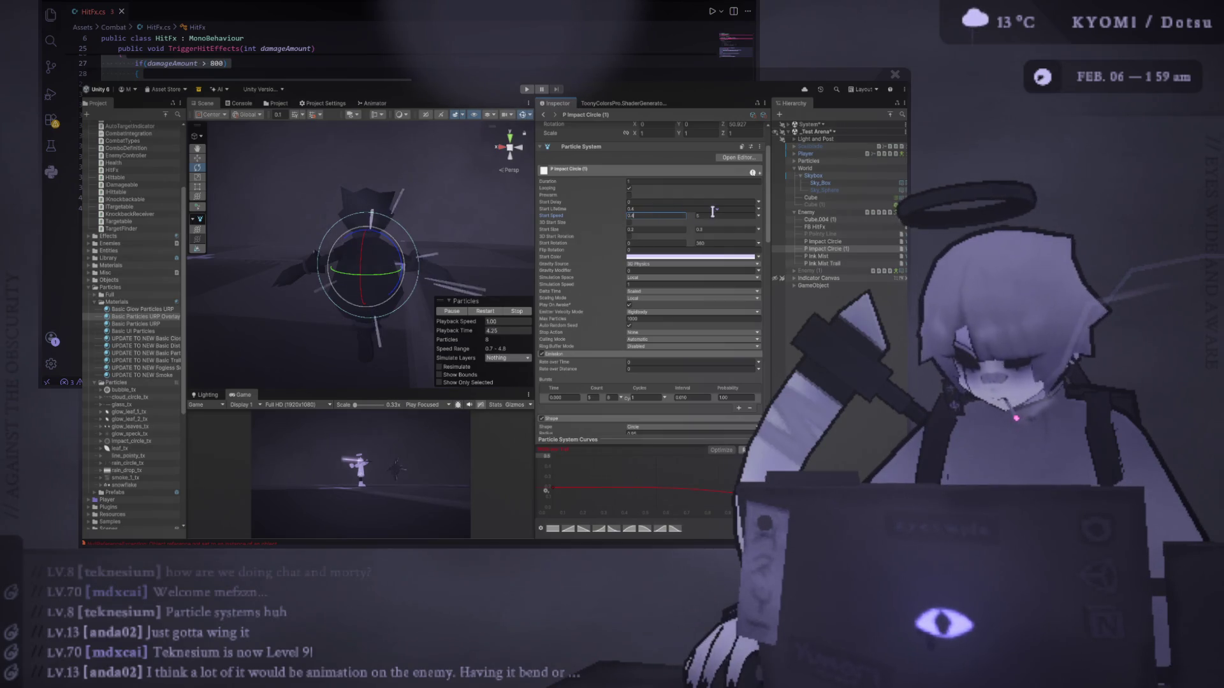
click(738, 217)
text(10)
key(Return)
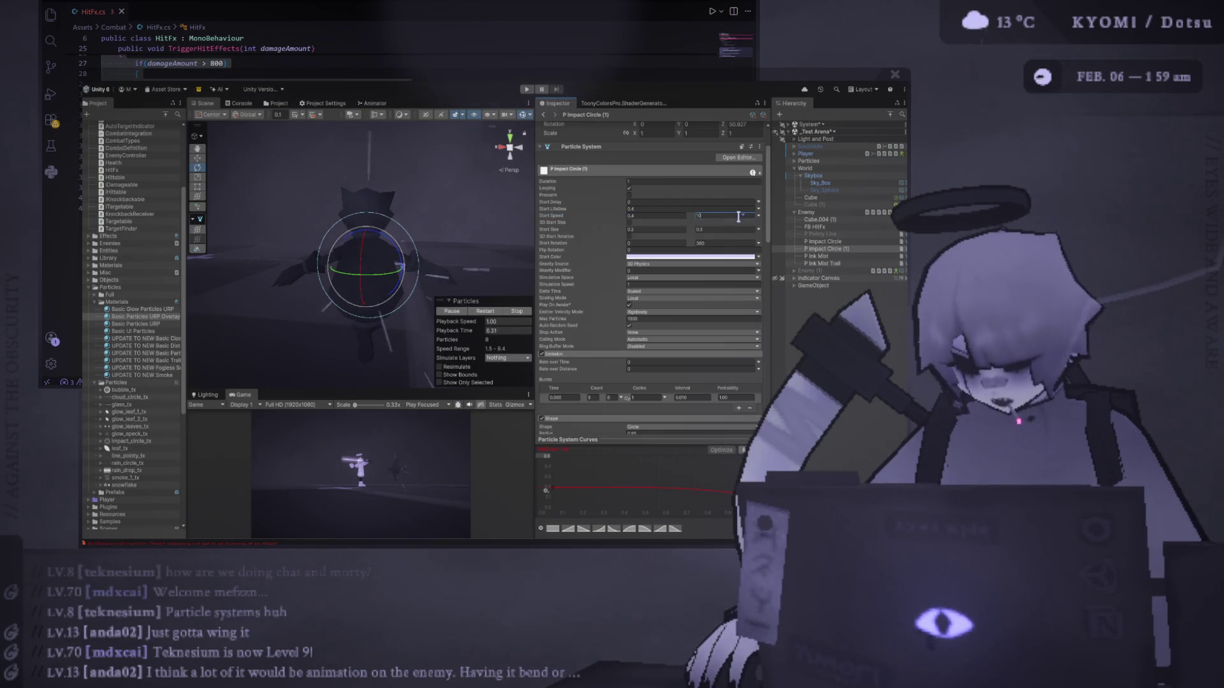
click(483, 312)
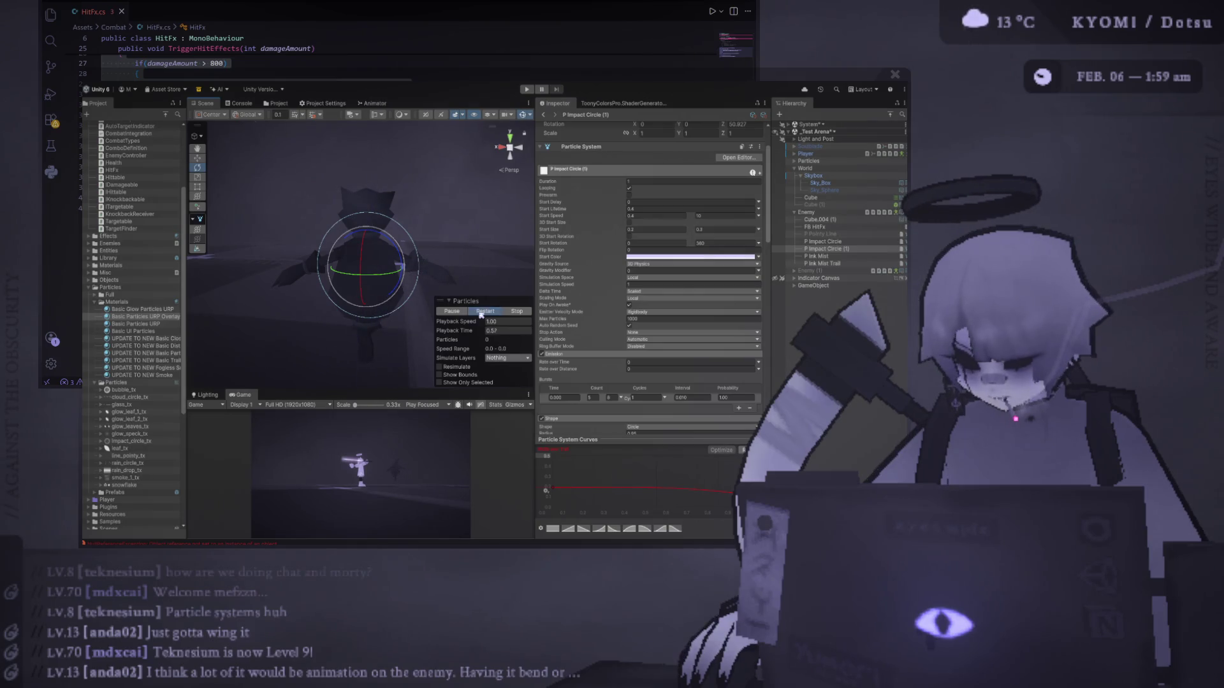
Lower the emission burst count and replay the burst repeatedly to preview it.
scroll(613, 325, down, 3)
text(4)
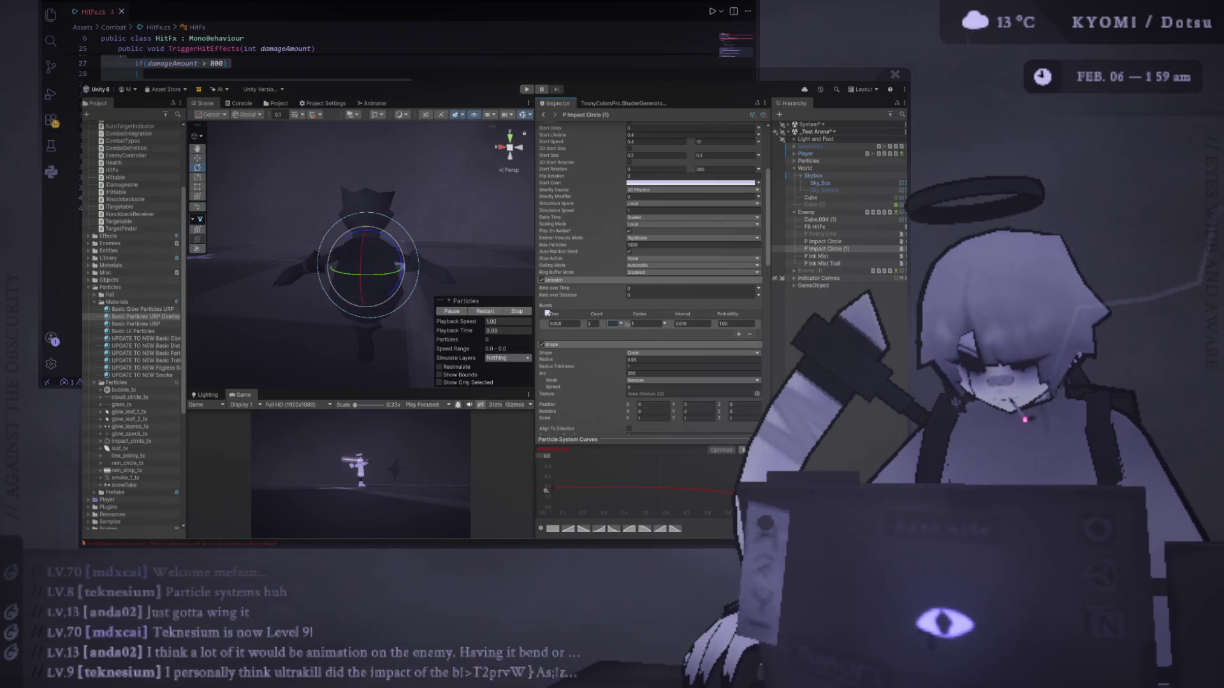
click(496, 315)
click(494, 314)
click(493, 312)
click(489, 311)
click(490, 311)
click(490, 311)
click(490, 311)
click(489, 311)
click(489, 311)
click(490, 312)
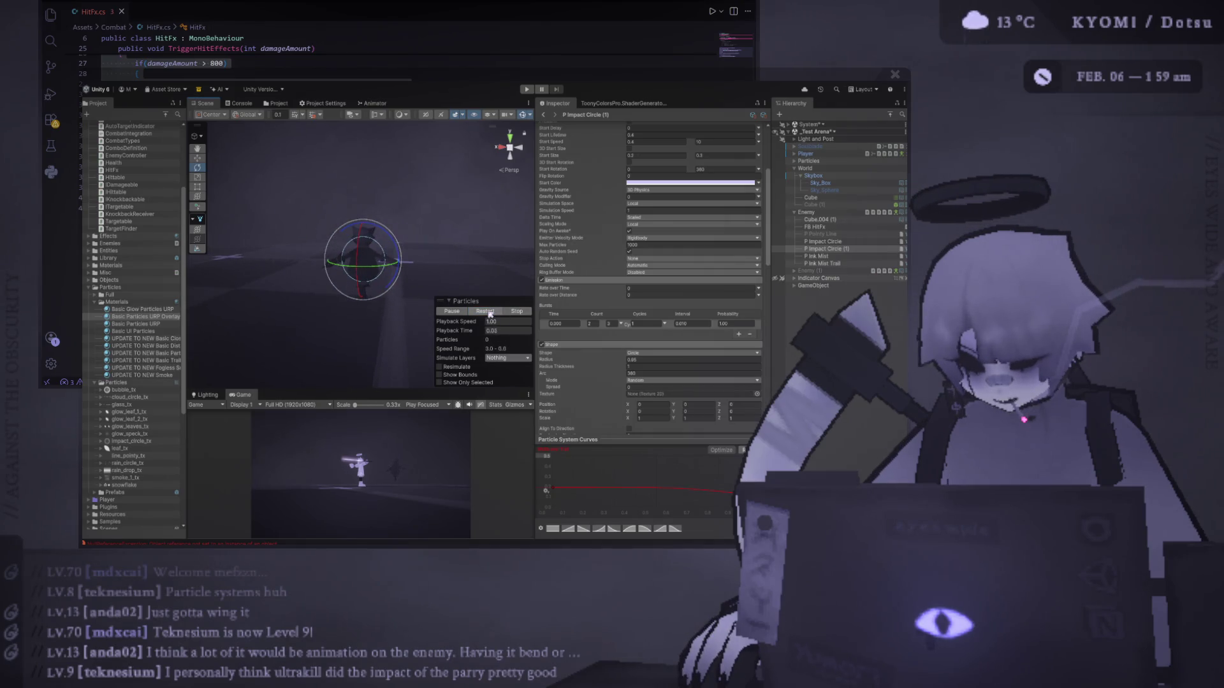
click(490, 311)
Raise the minimum Start Speed to 5.
scroll(678, 241, up, 5)
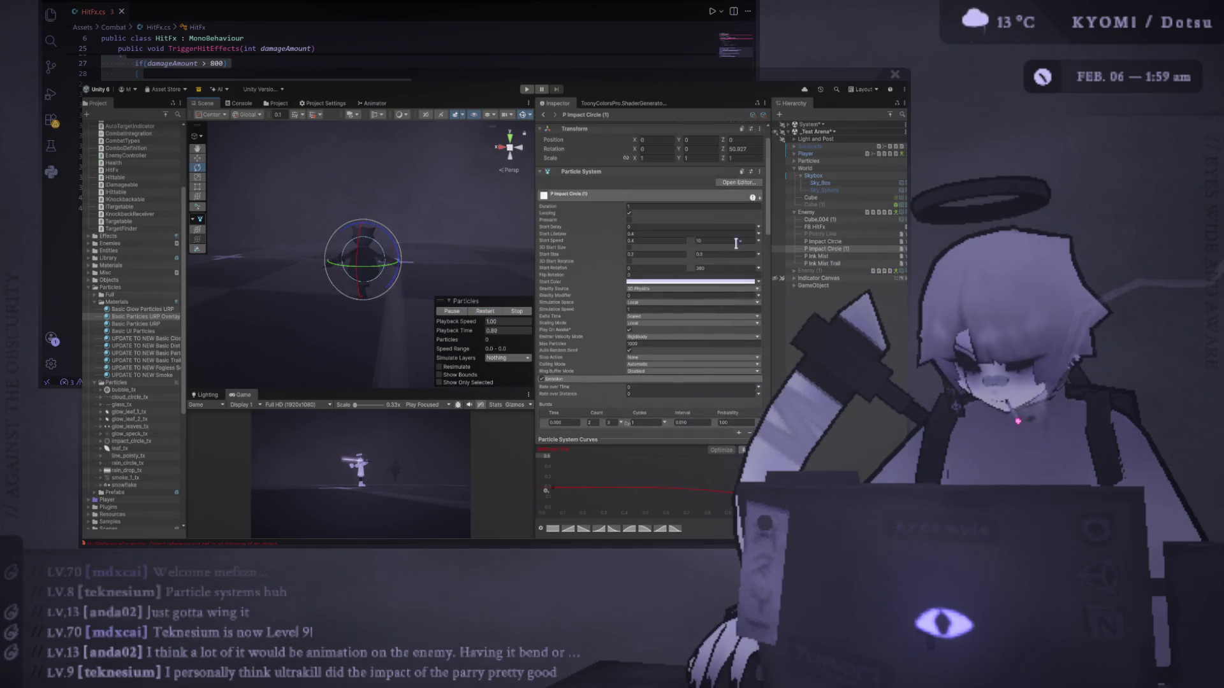
click(669, 241)
text(5)
key(Return)
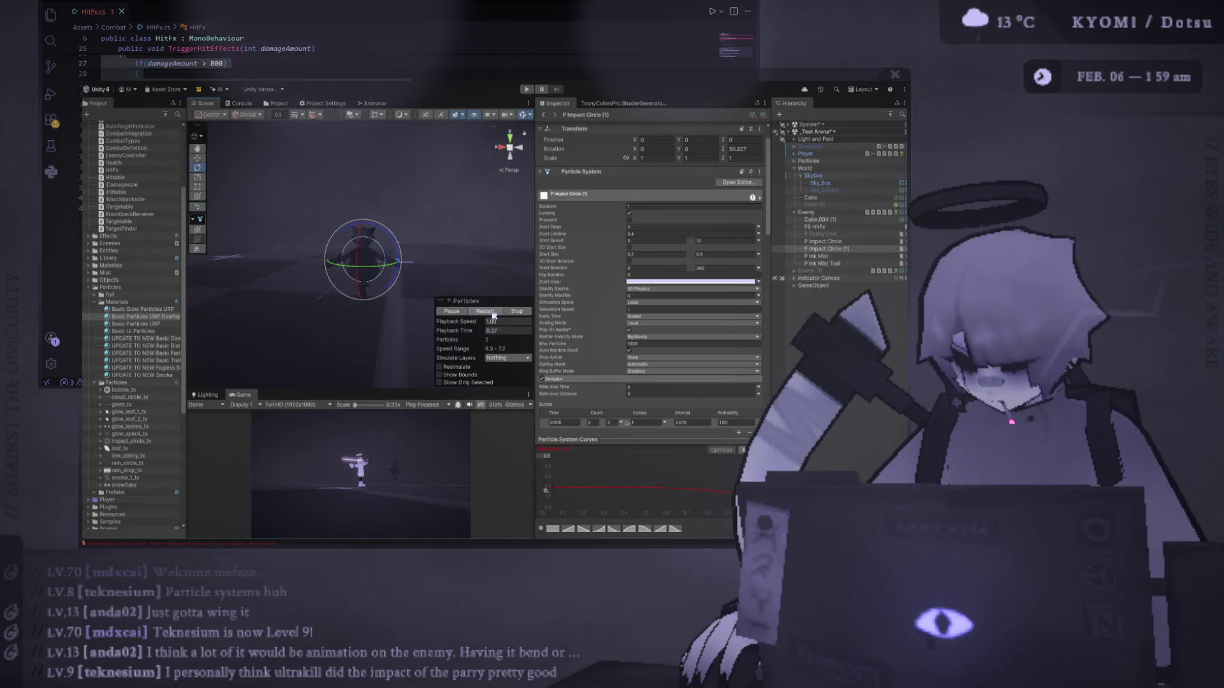
Make Start Lifetime random between 0.1 and 0.3 and replay the burst to preview it.
click(654, 234)
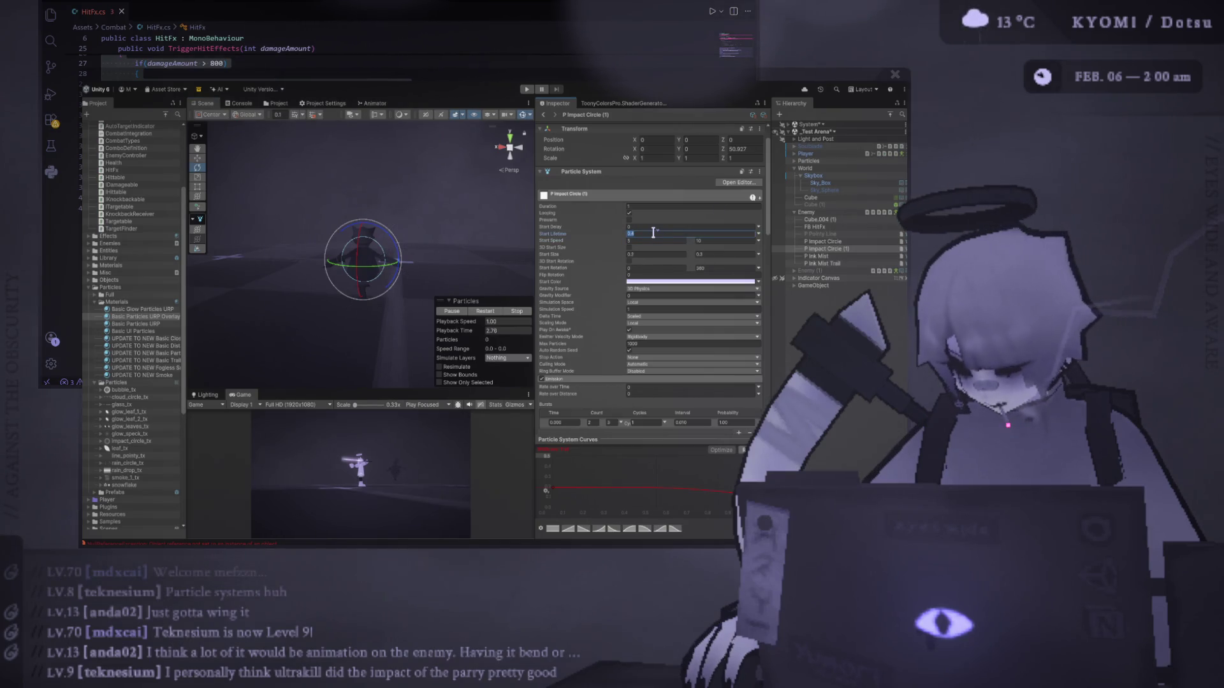
click(758, 234)
click(796, 265)
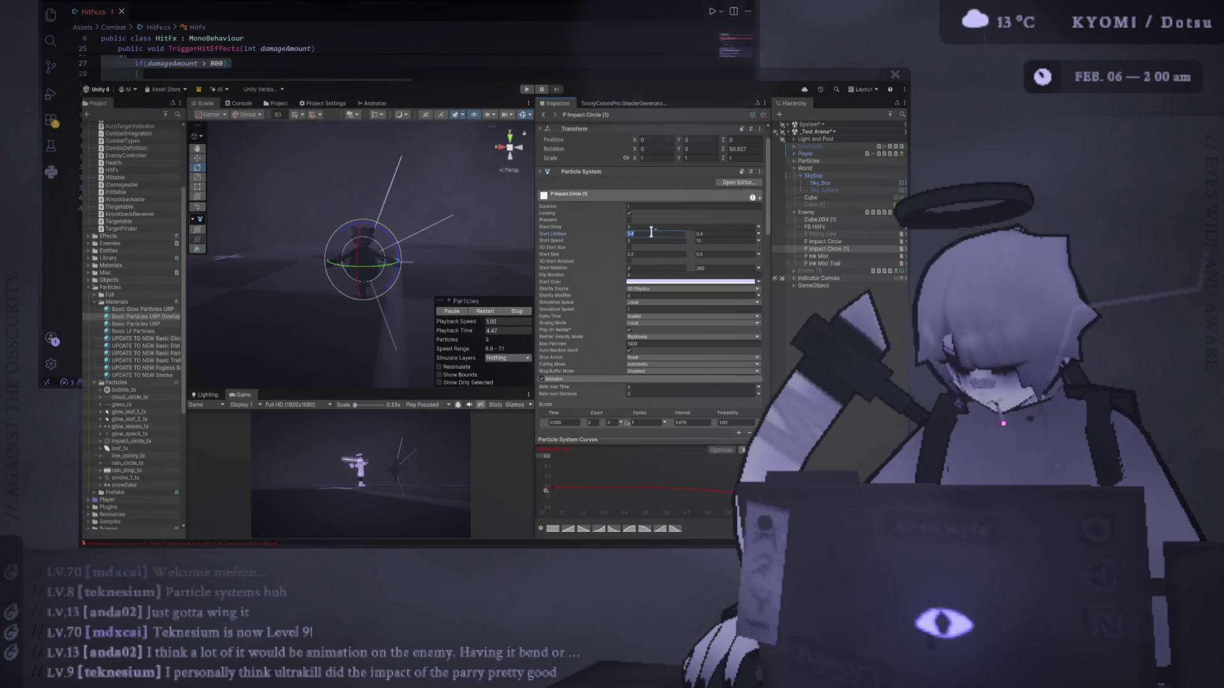
text(0.1)
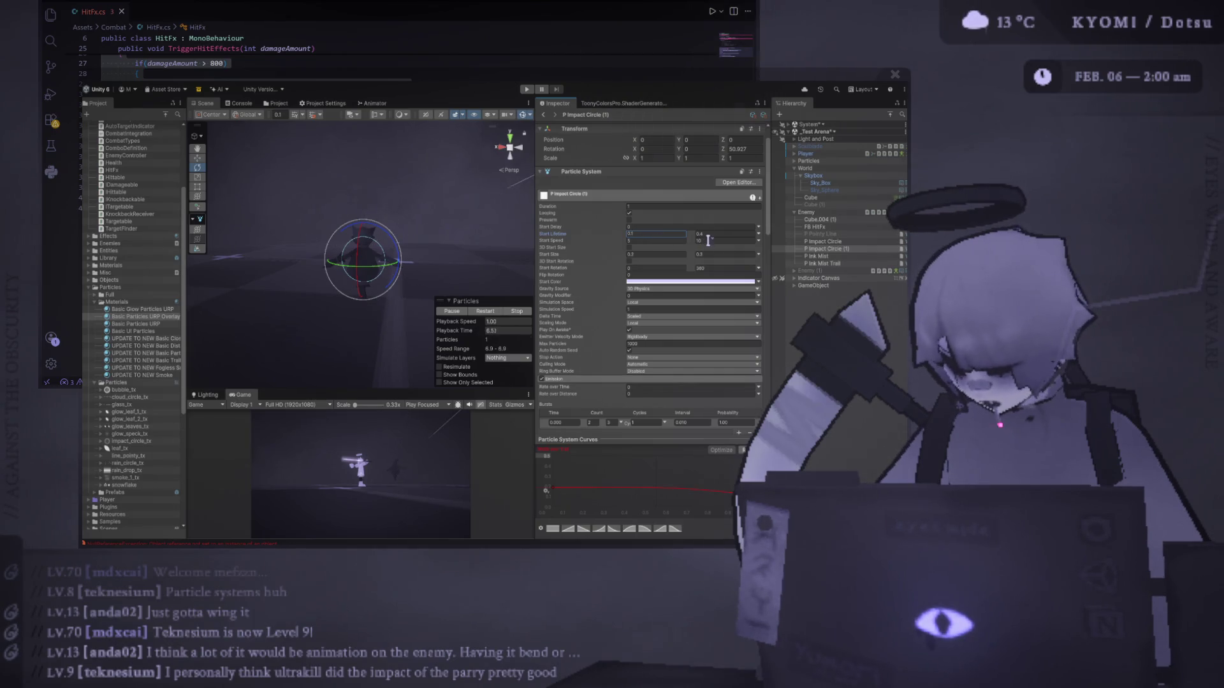
click(712, 234)
text(0.3)
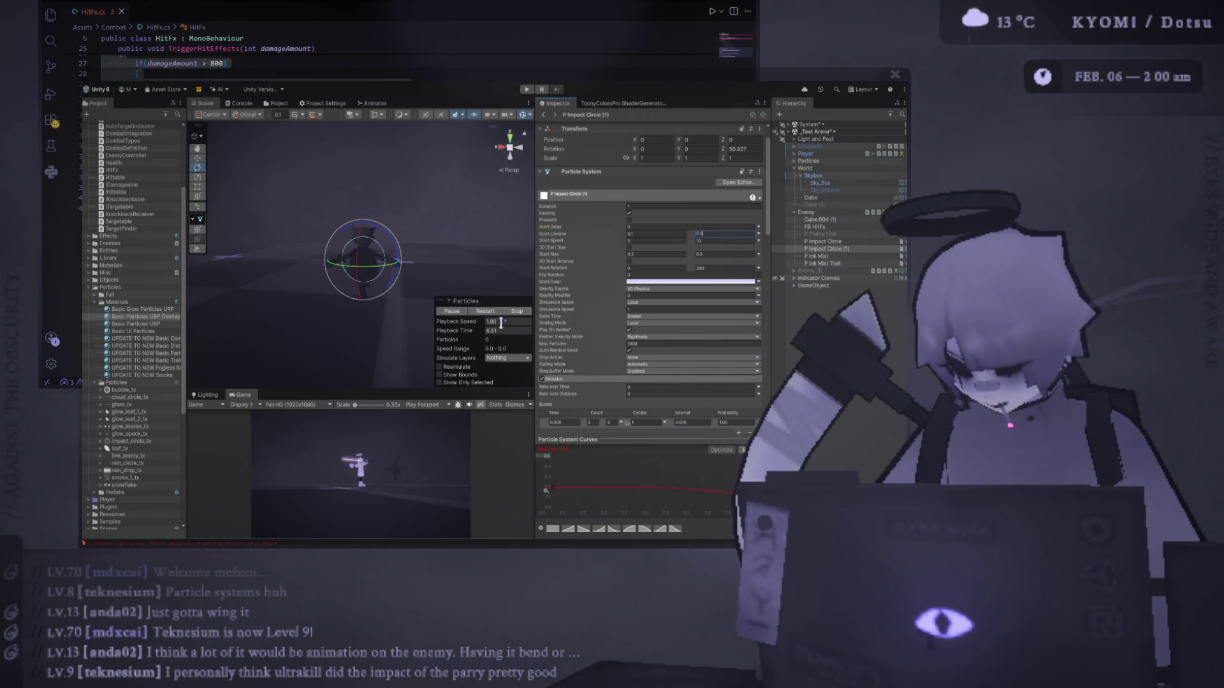
click(490, 313)
click(488, 312)
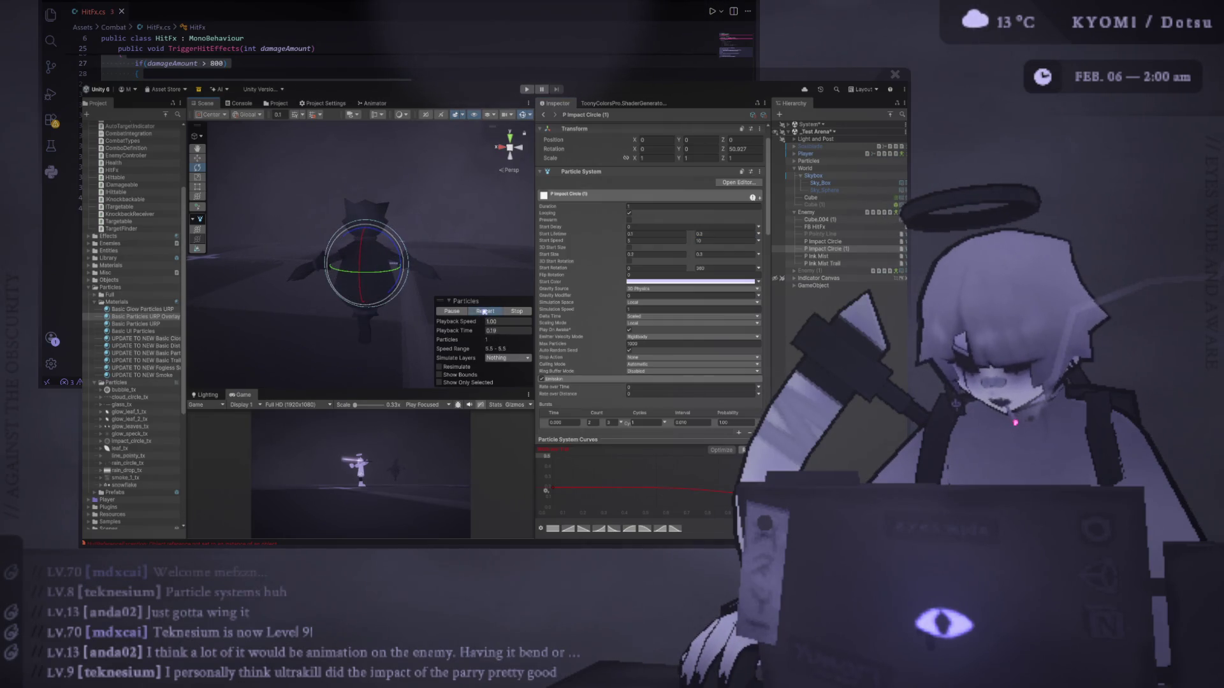
click(484, 312)
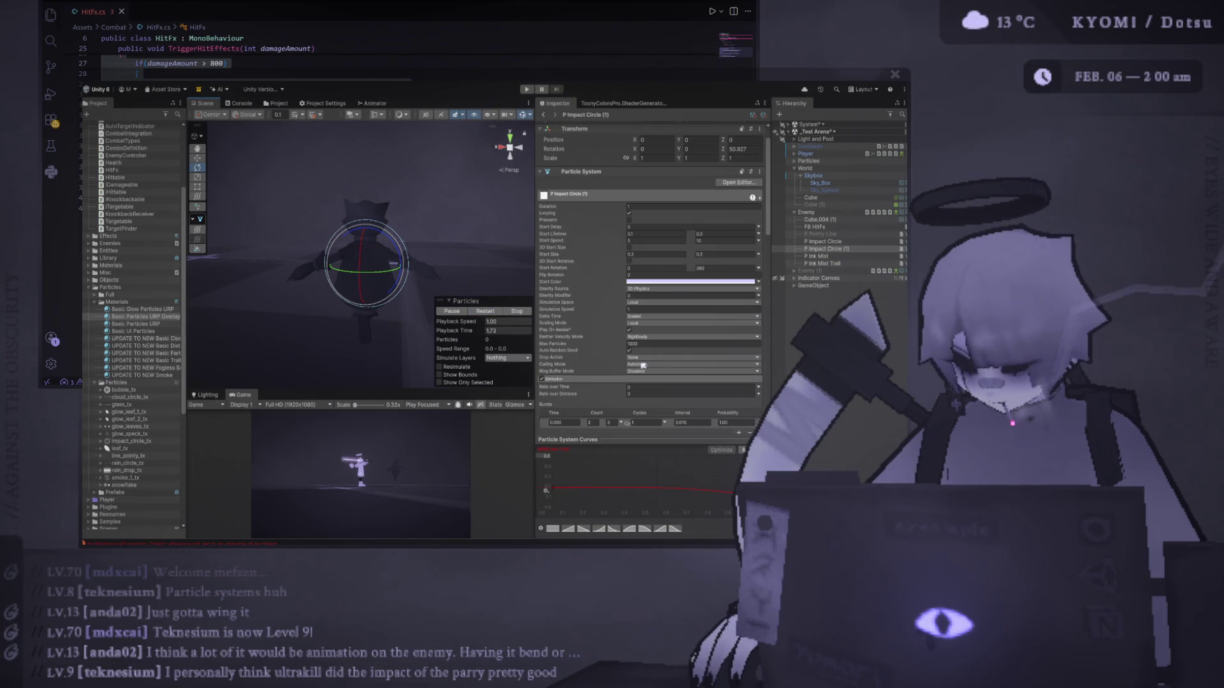
scroll(712, 252, down, 1)
click(492, 312)
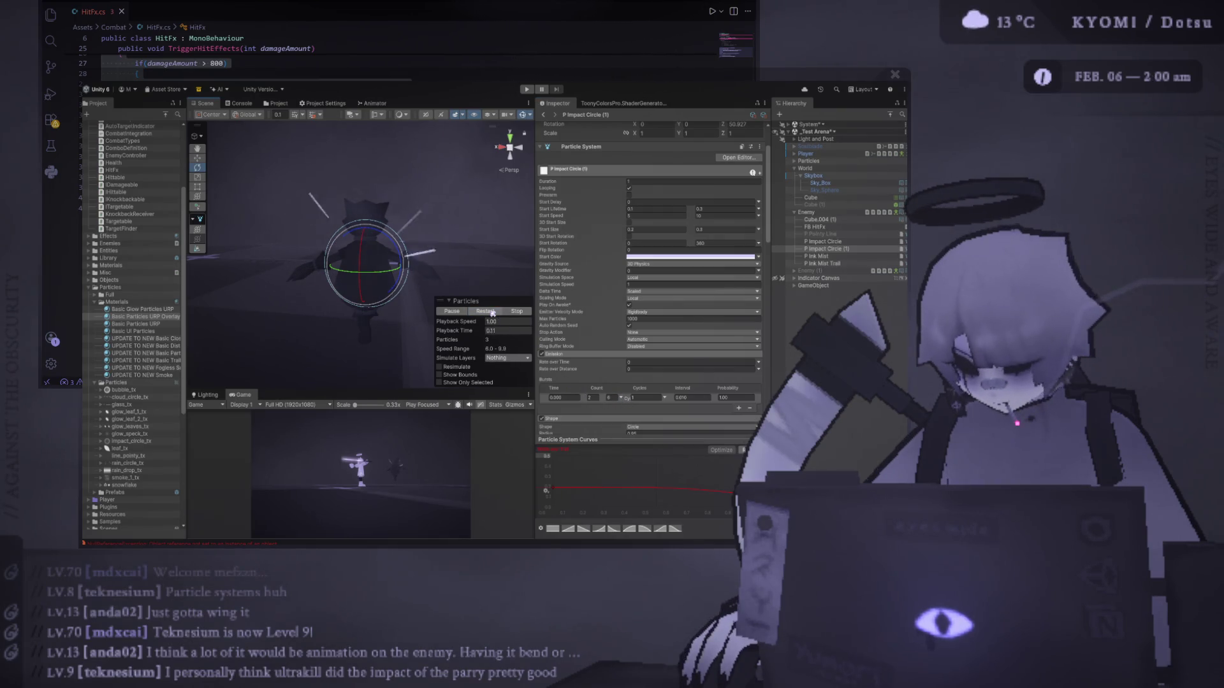
click(493, 313)
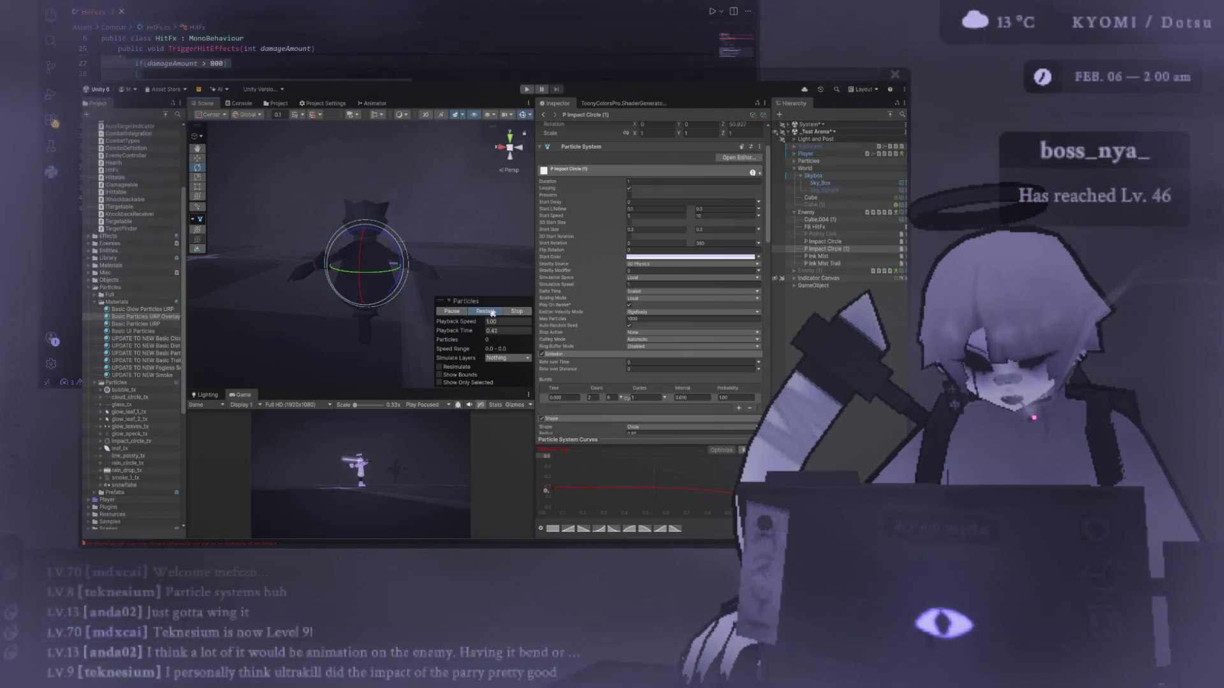
click(492, 312)
click(492, 312)
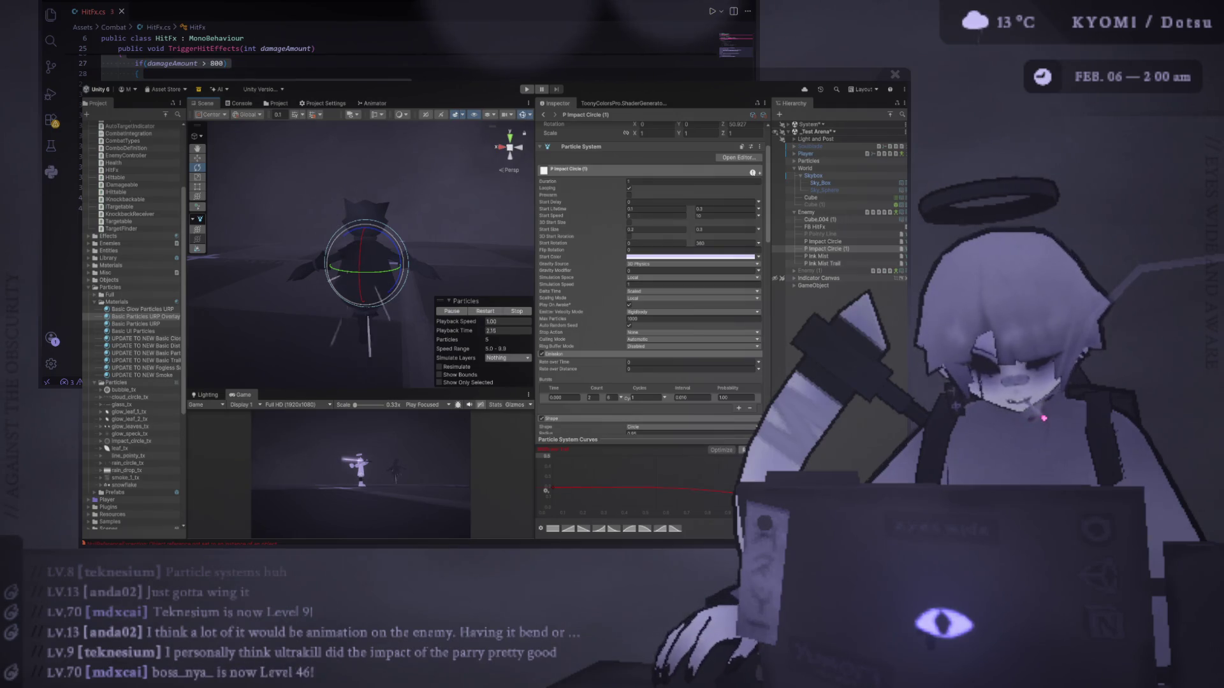
click(478, 312)
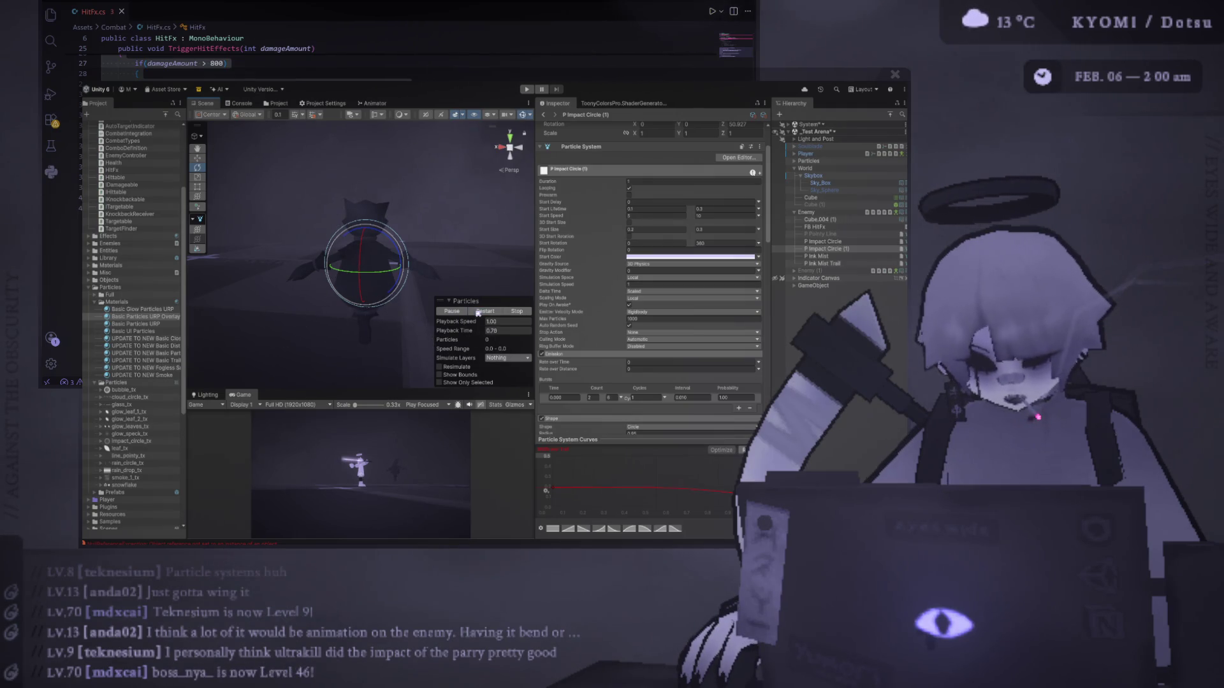
click(478, 312)
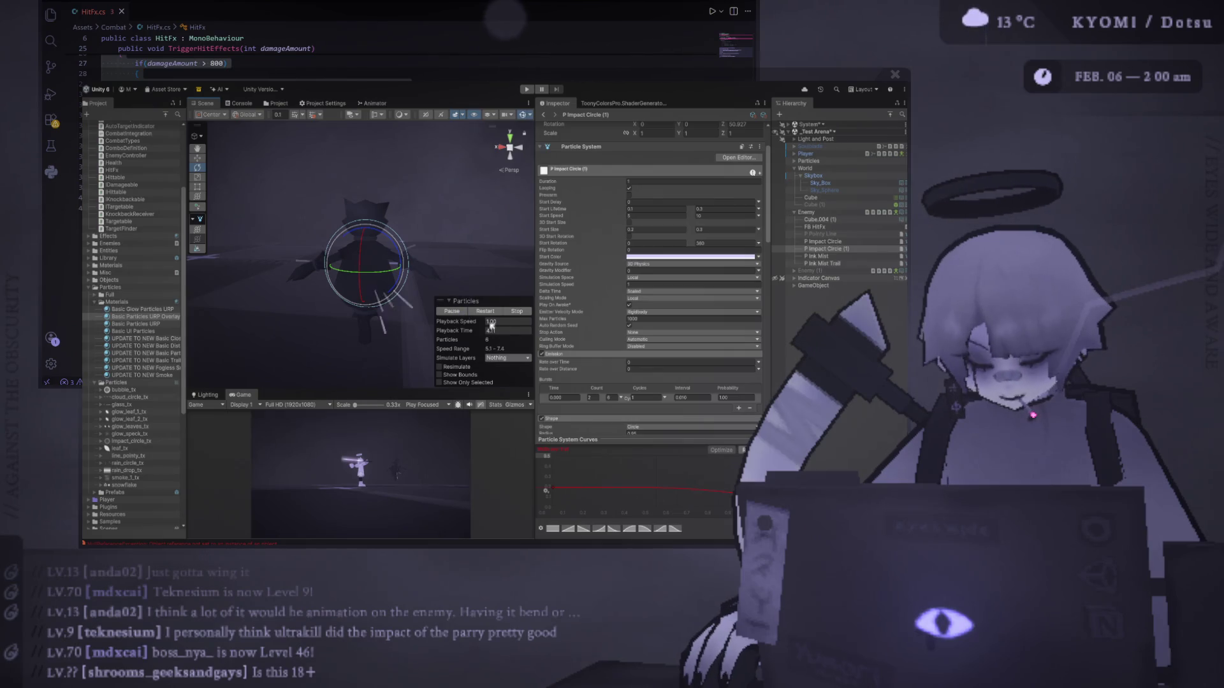
click(485, 312)
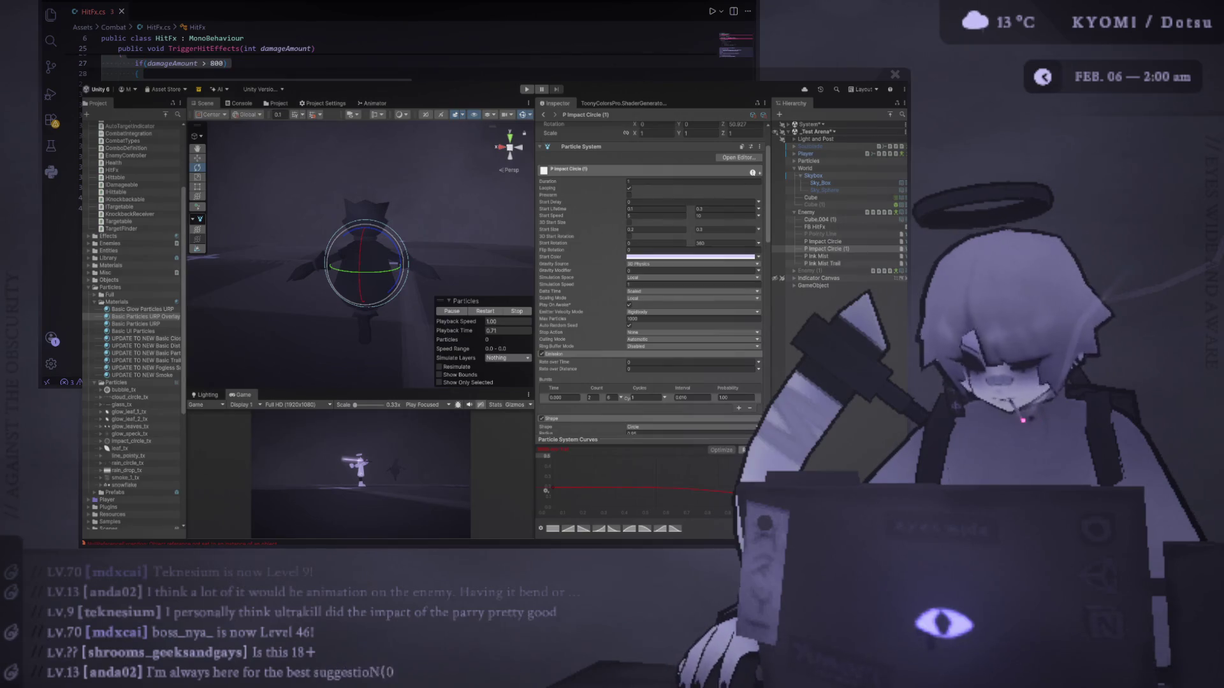
click(490, 312)
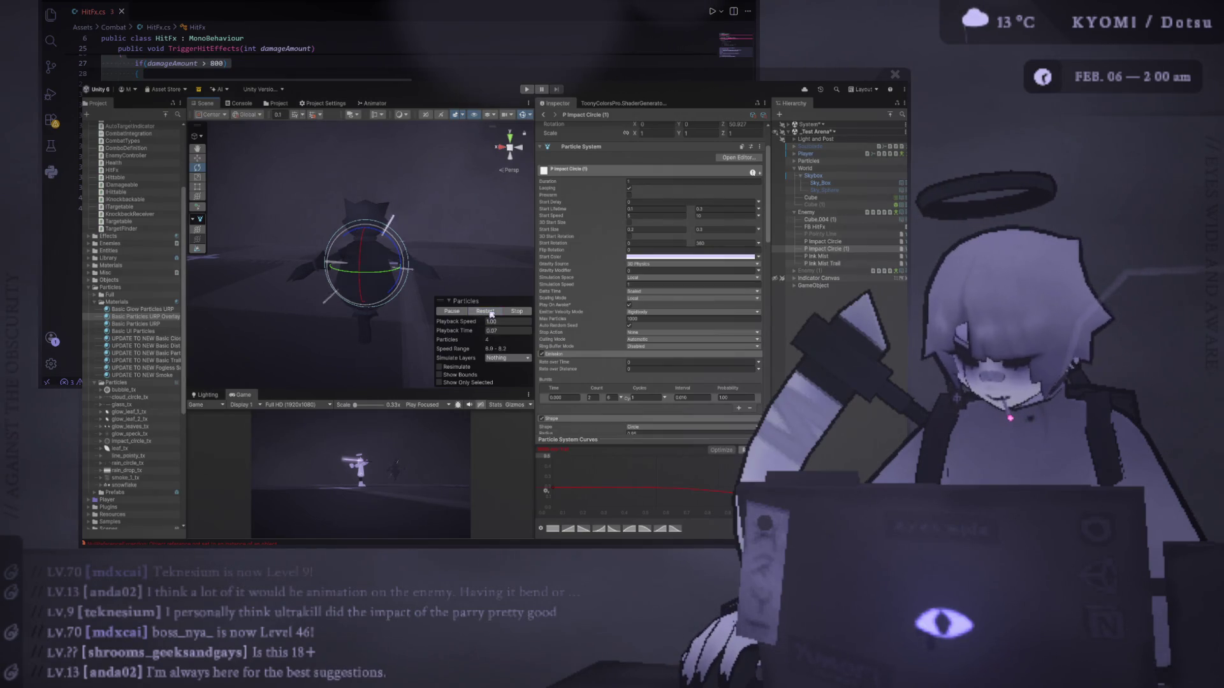
click(494, 314)
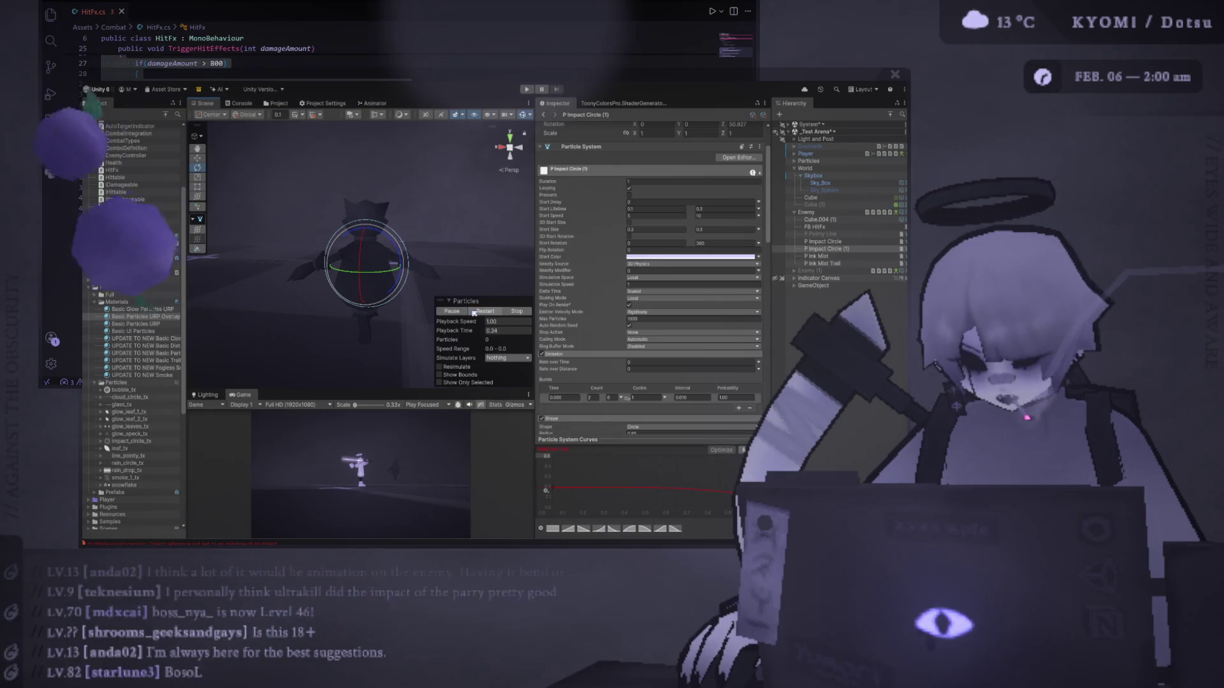
click(486, 312)
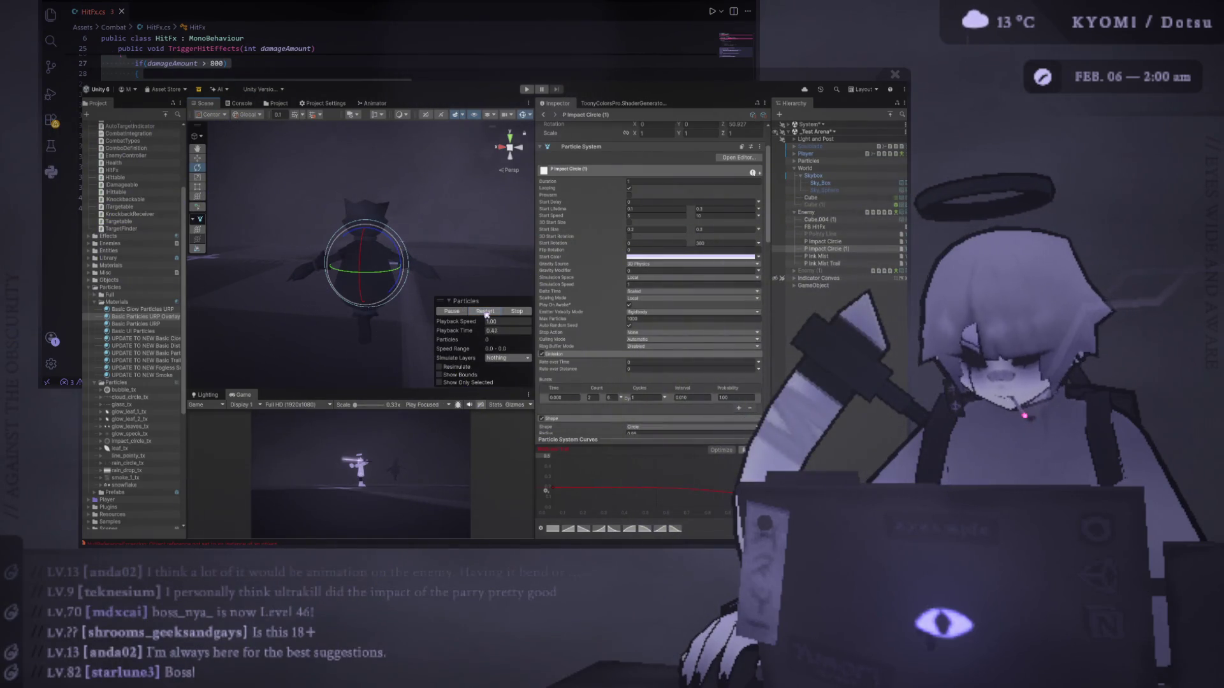
click(486, 312)
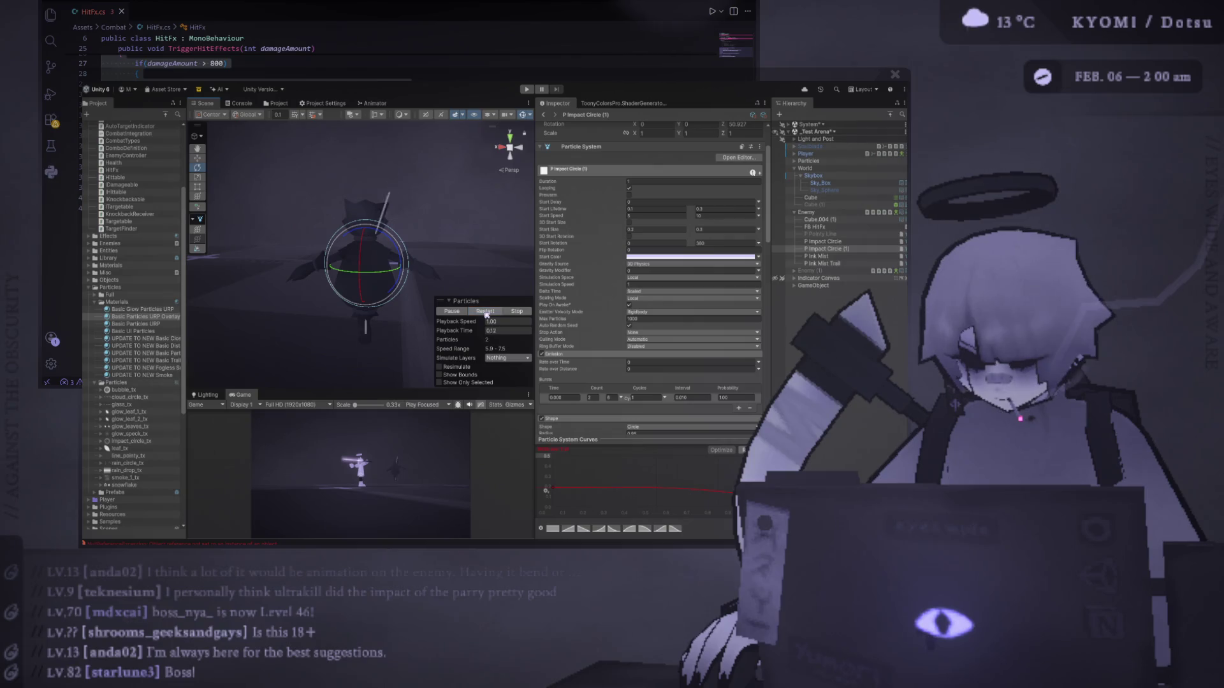
click(485, 313)
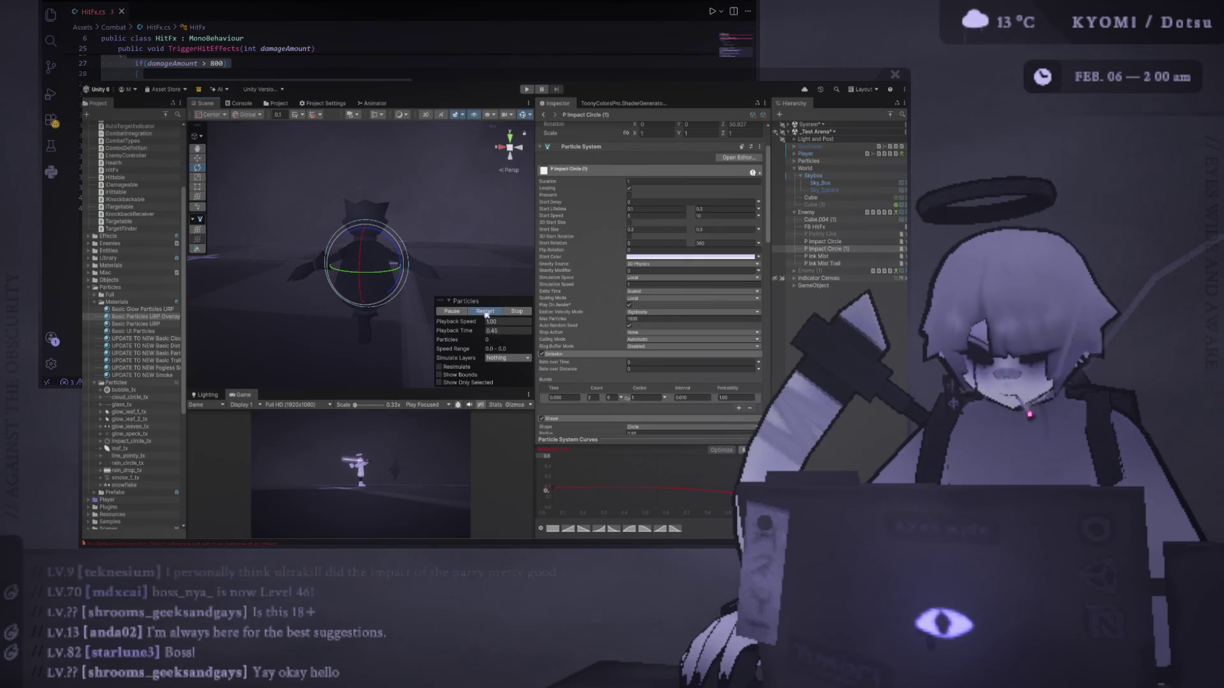
click(486, 312)
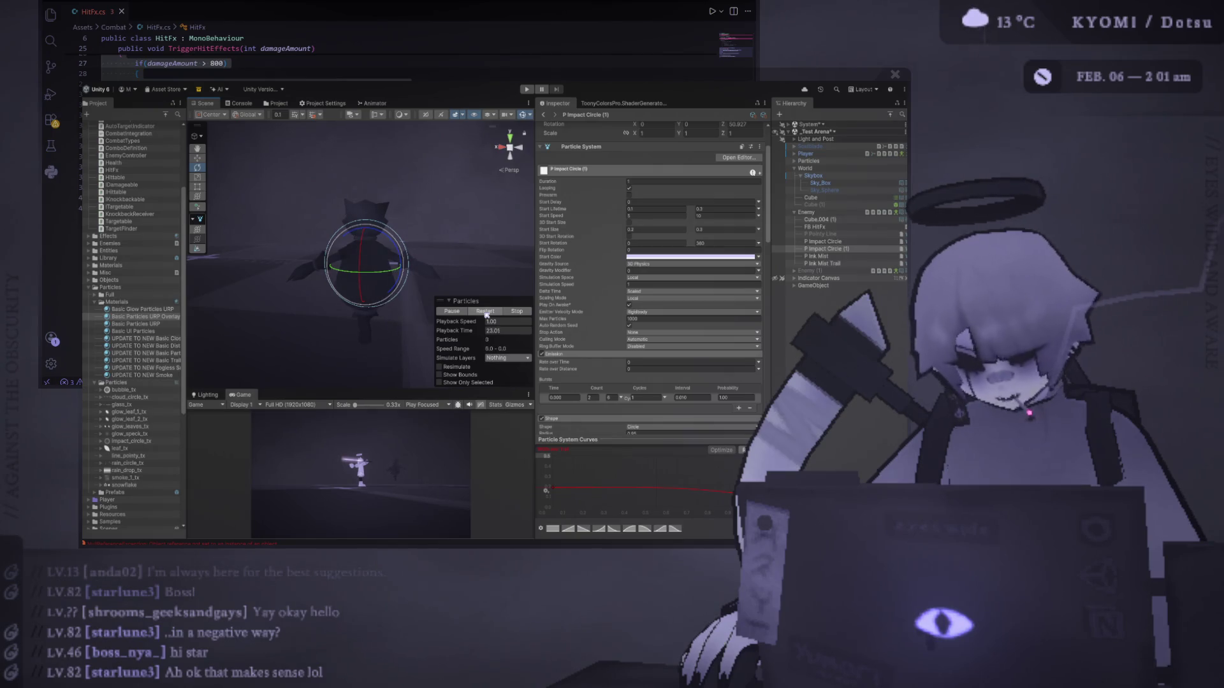
click(485, 312)
click(486, 312)
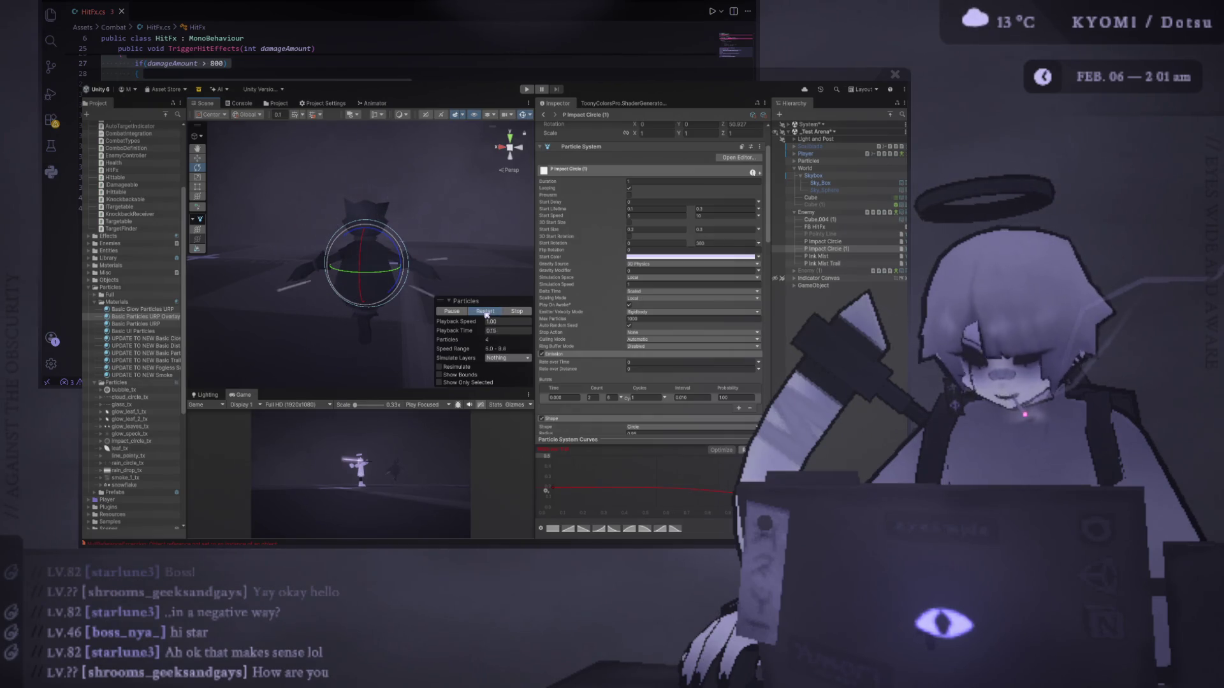
click(485, 312)
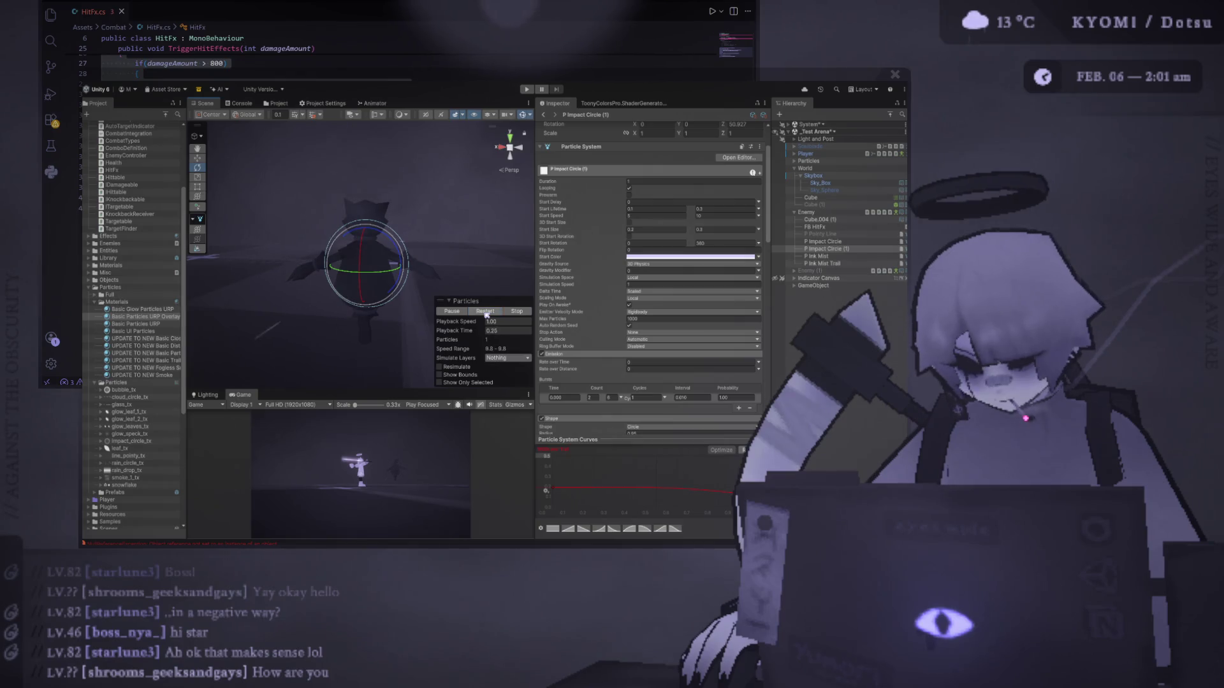
click(485, 312)
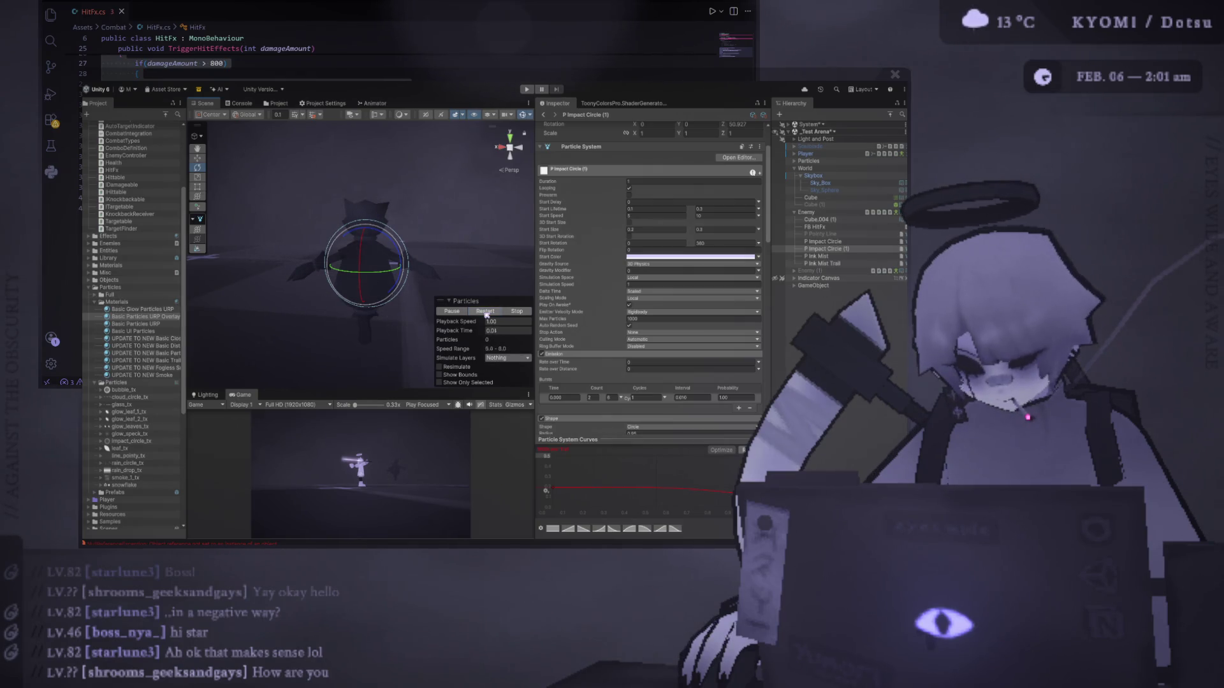
Experiment with the Shape Spread while replaying the burst, finally setting Spread to 0.
scroll(576, 301, down, 8)
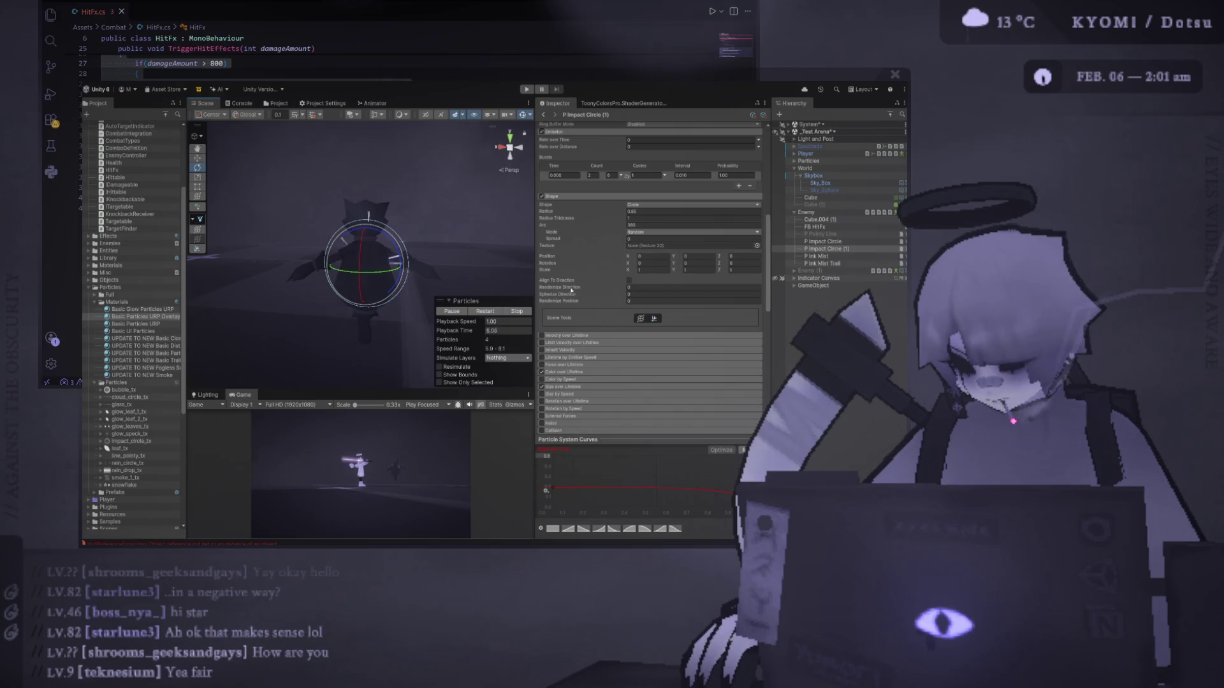
mouse_move(566, 240)
mouse_down()
mouse_move(581, 245)
mouse_move(550, 246)
mouse_up()
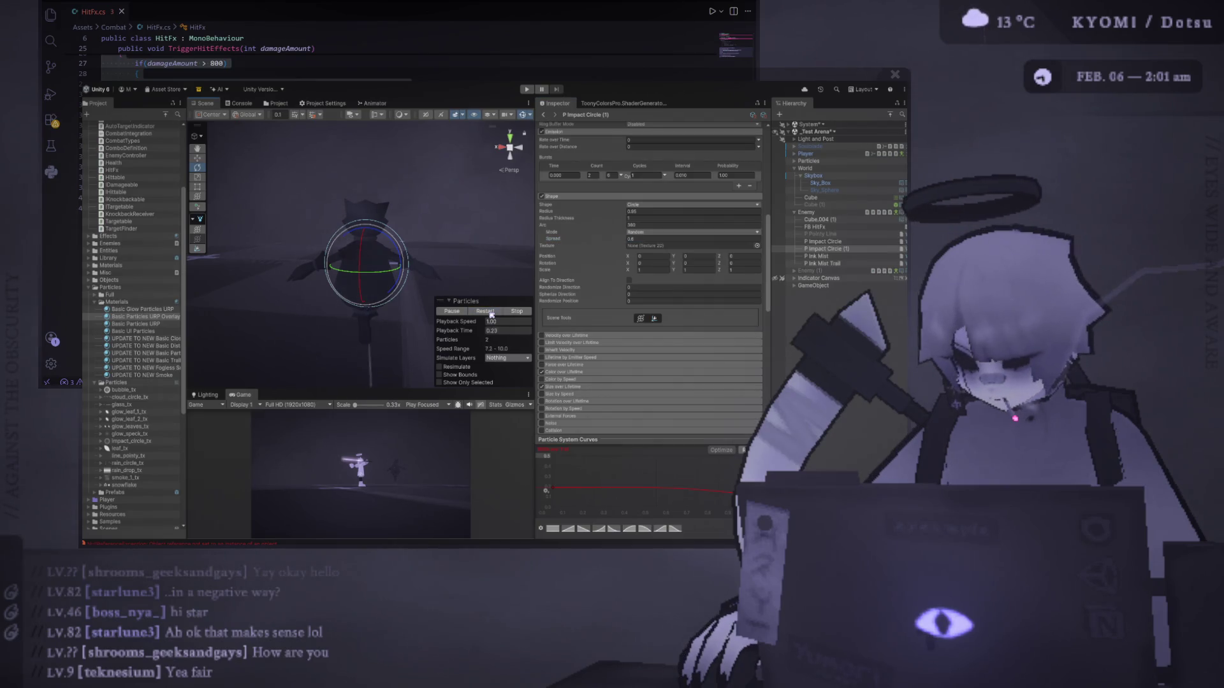
drag(557, 241, 553, 242)
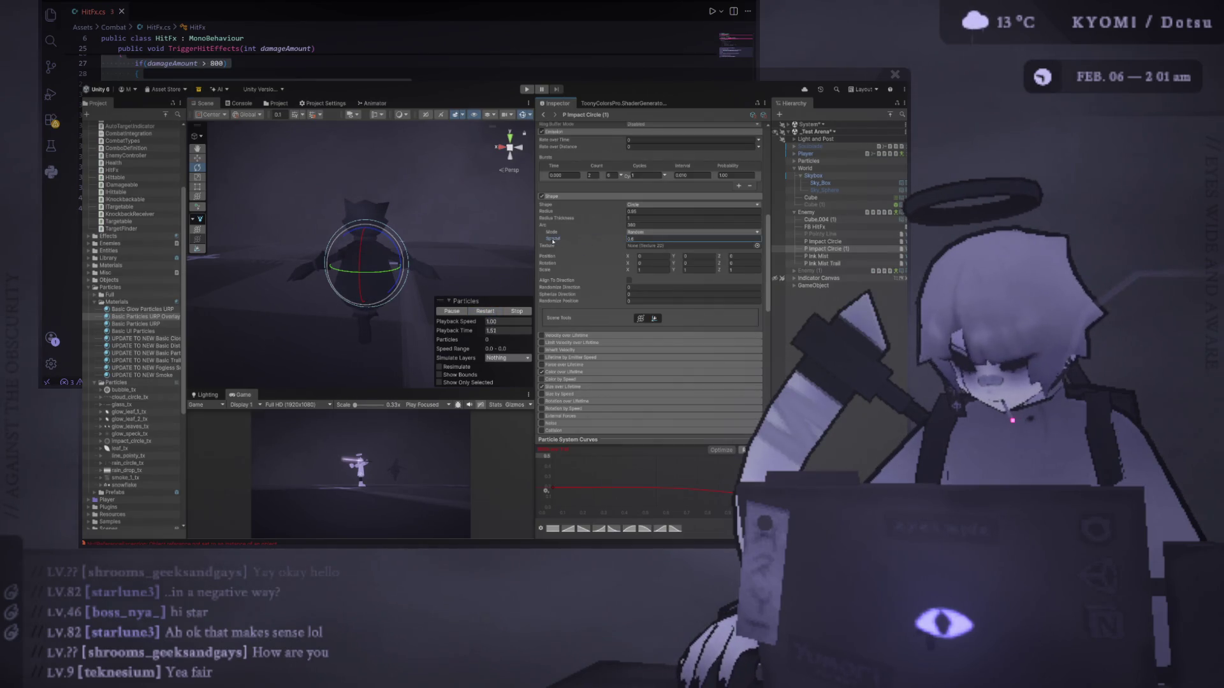
click(488, 311)
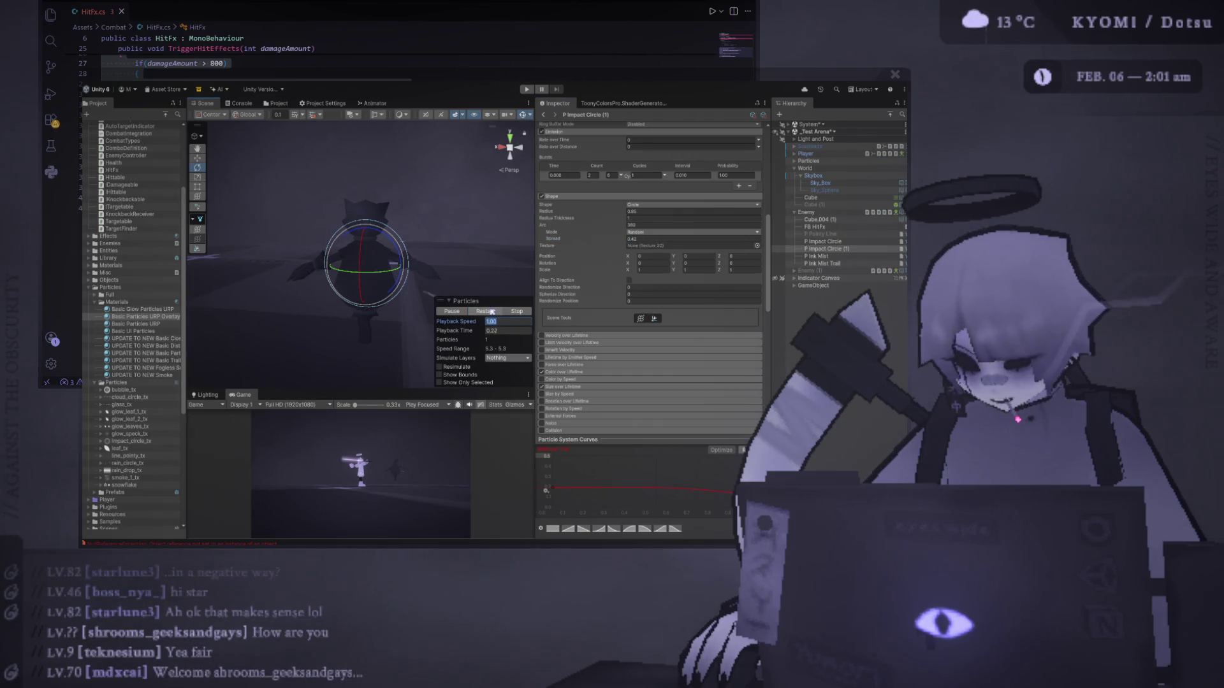
click(490, 311)
click(489, 310)
click(489, 310)
click(488, 311)
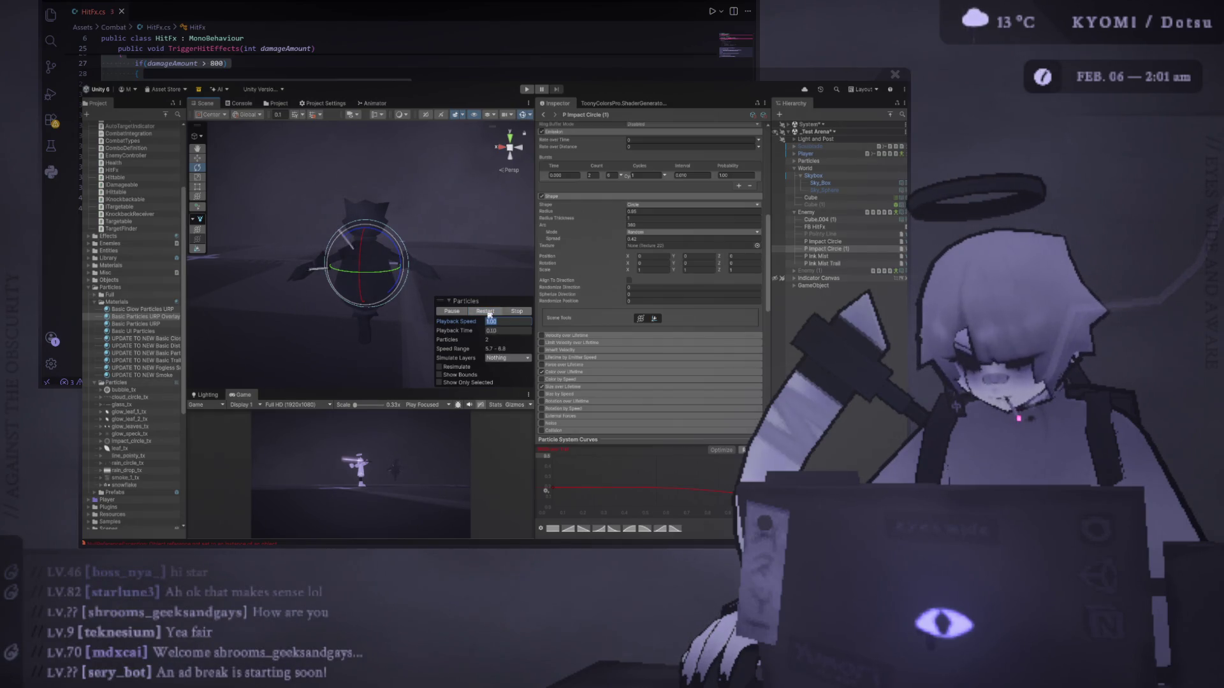
drag(564, 241, 559, 241)
click(485, 311)
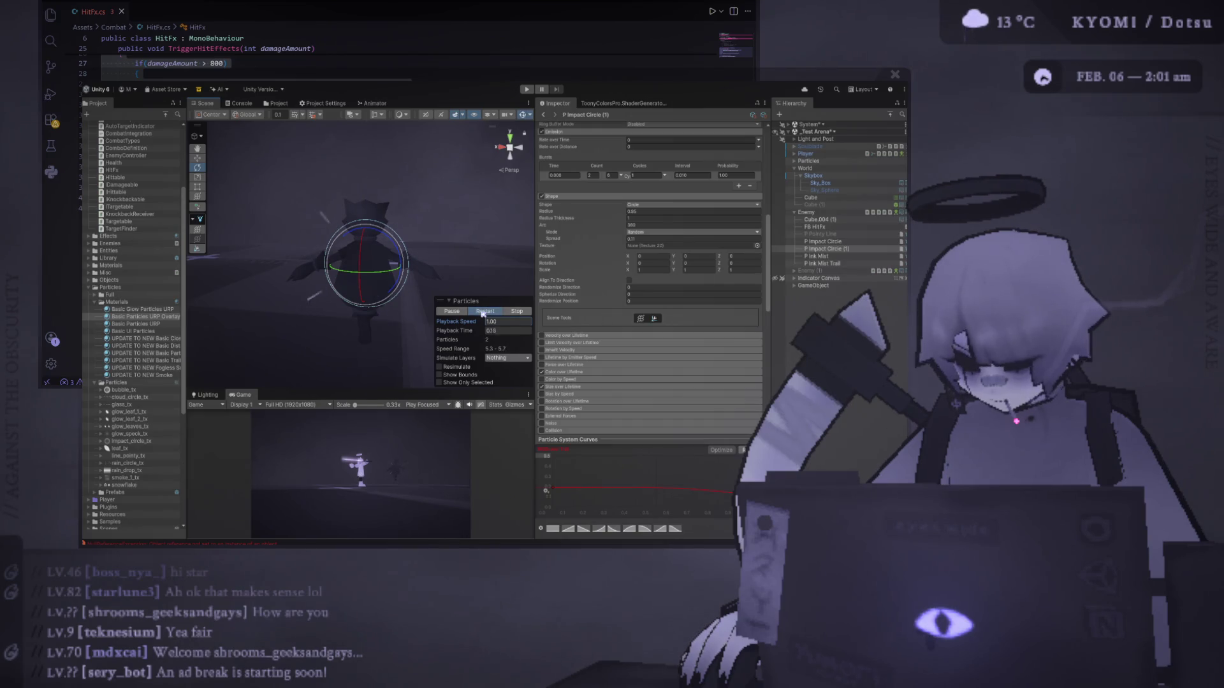
click(656, 239)
text(0)
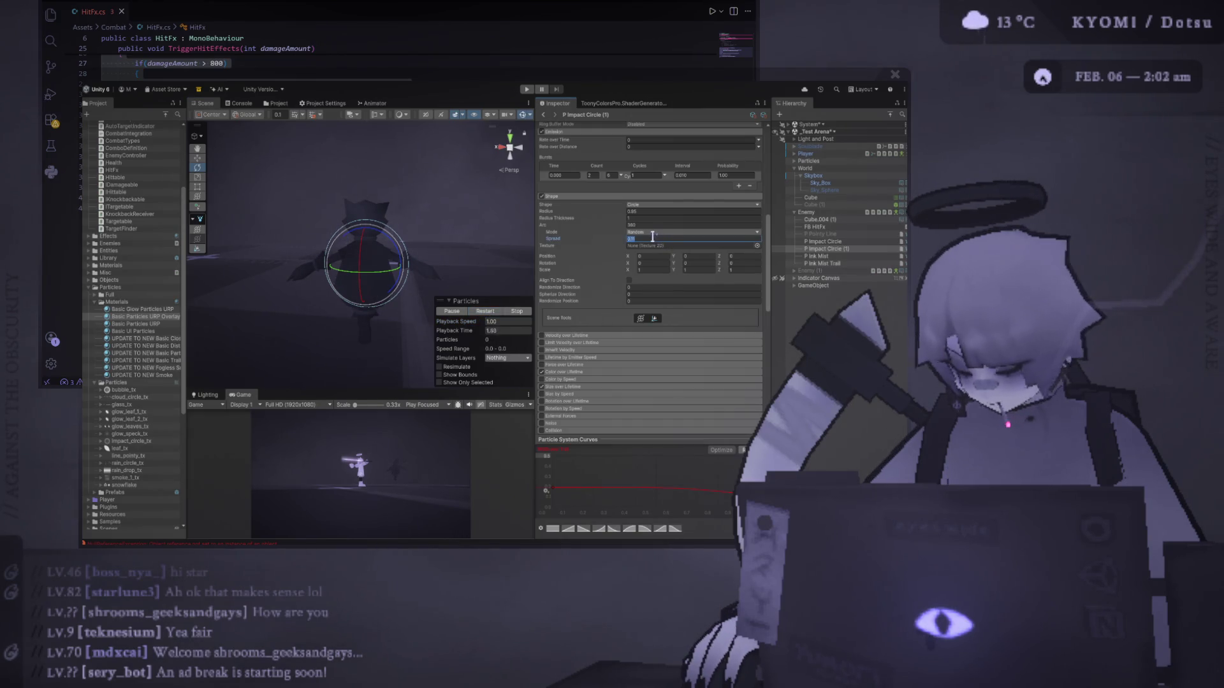
click(486, 311)
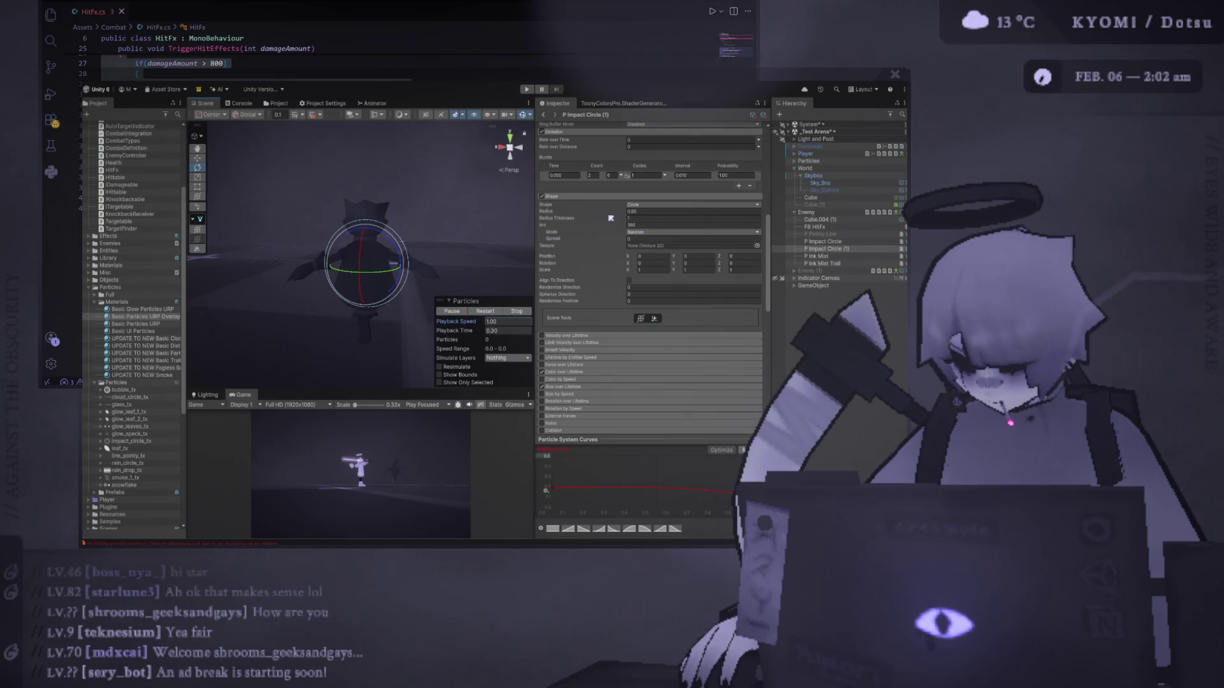
Set the Shape Arc to 180 and replay the burst.
drag(613, 227, 596, 226)
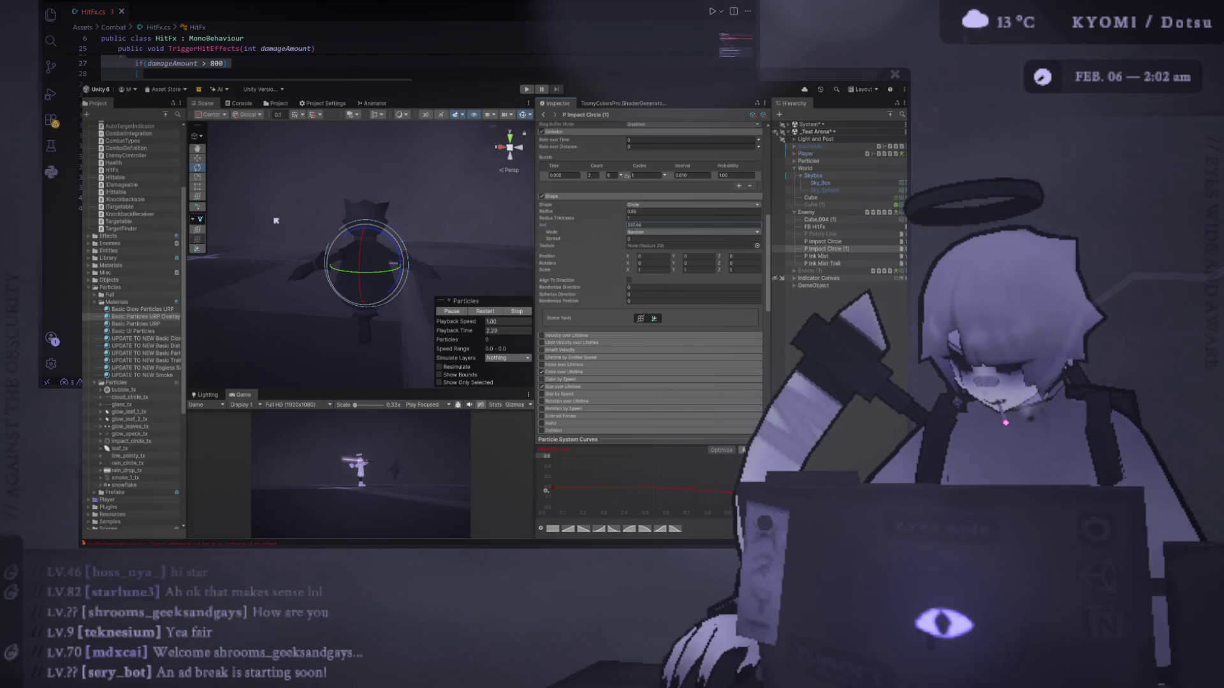
click(646, 226)
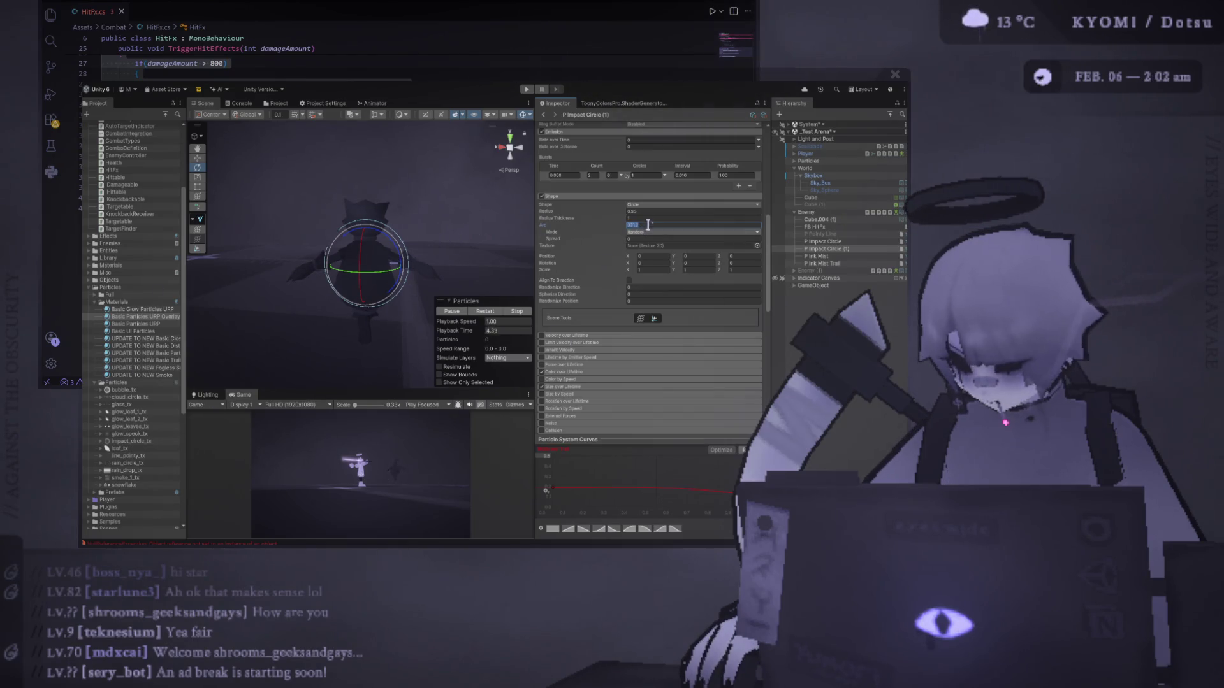
text(180)
click(485, 311)
click(486, 312)
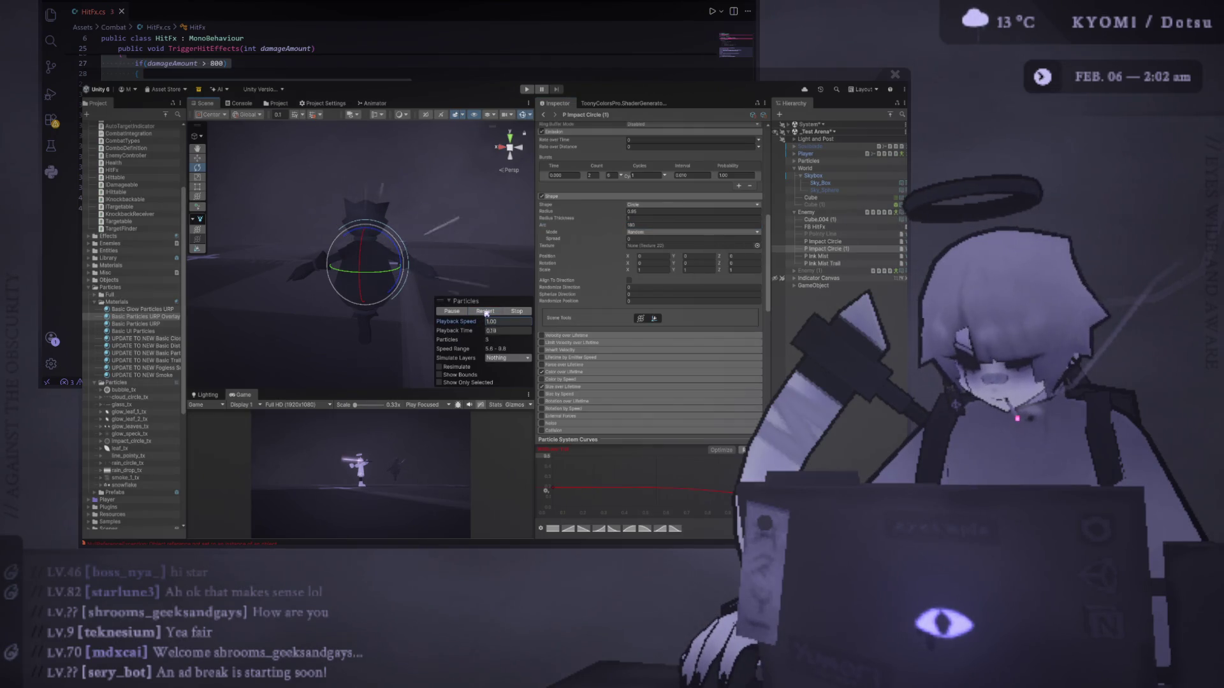
Rotate the impact circle emitter in the Scene view and replay the burst to check it.
drag(382, 224, 349, 218)
click(484, 311)
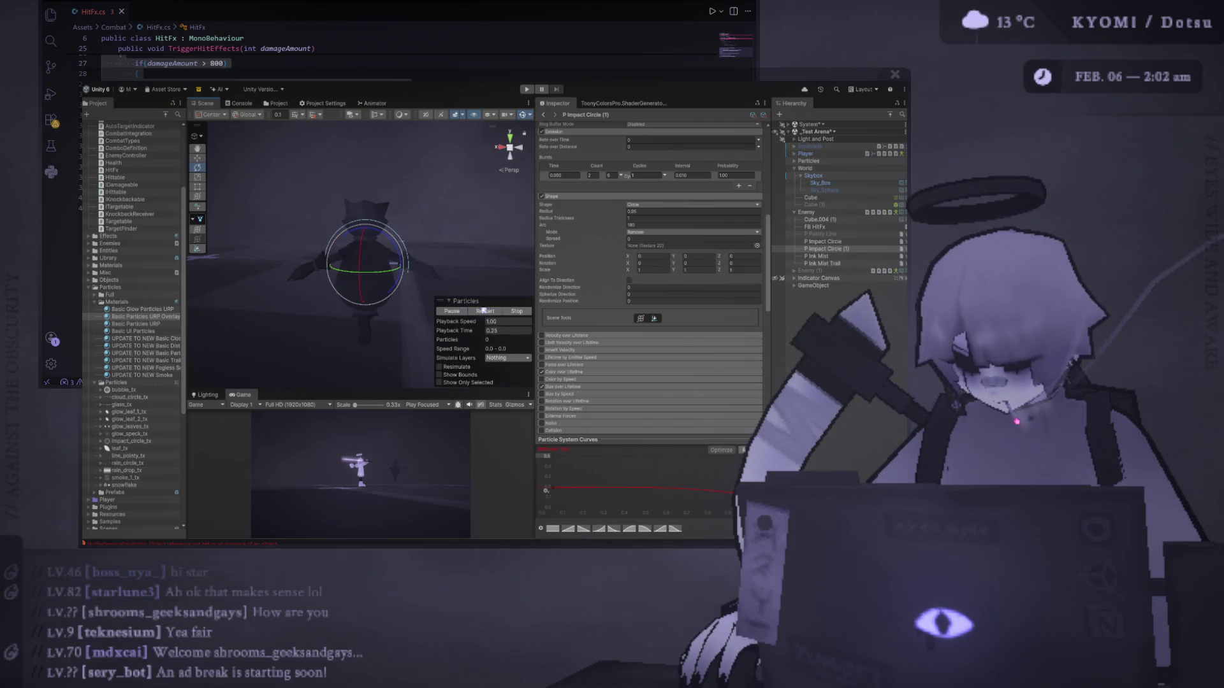
click(484, 310)
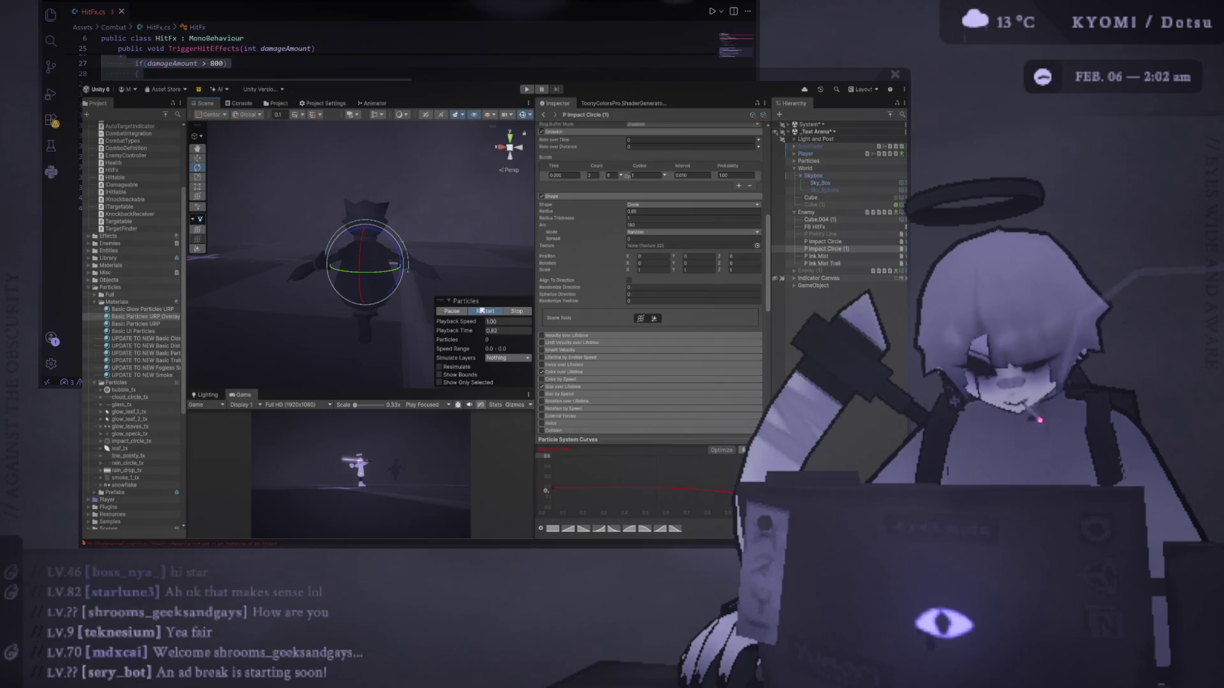
click(483, 311)
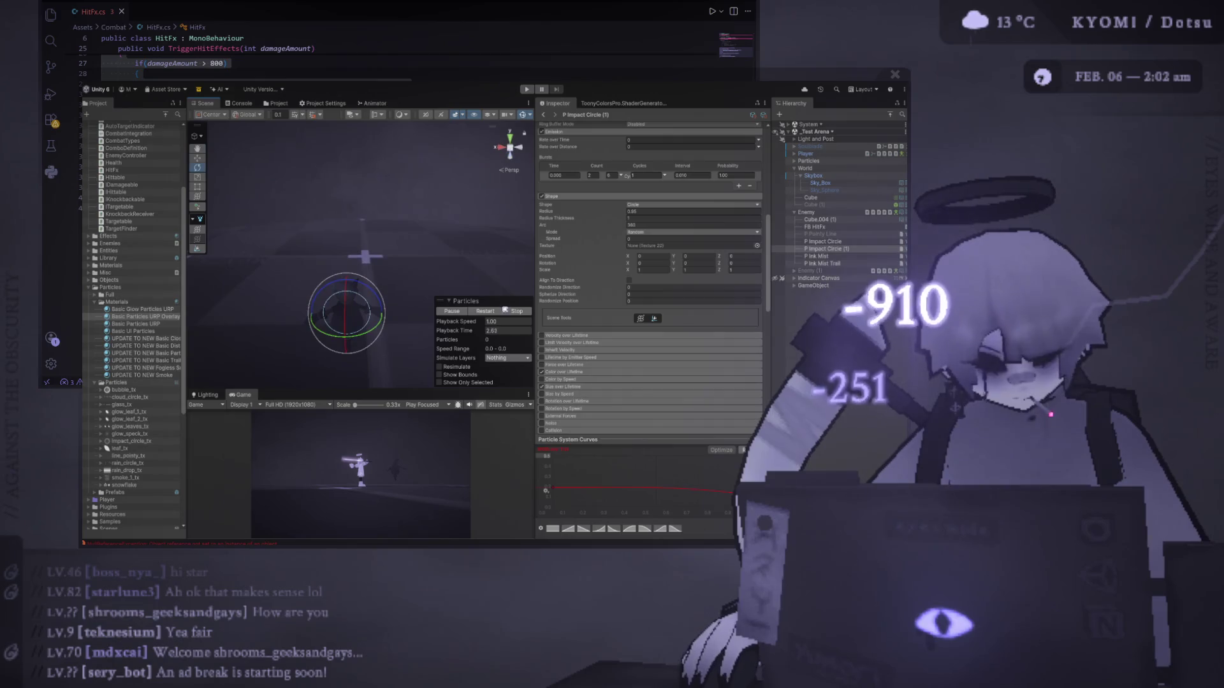
scroll(650, 254, up, 8)
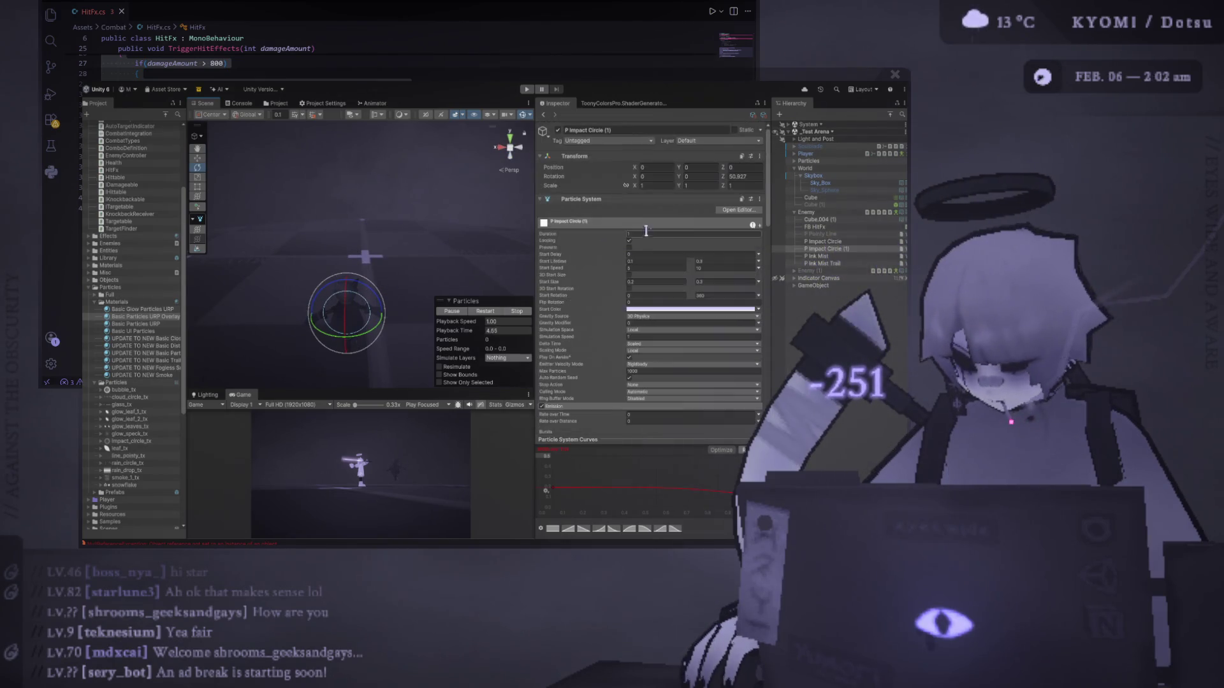
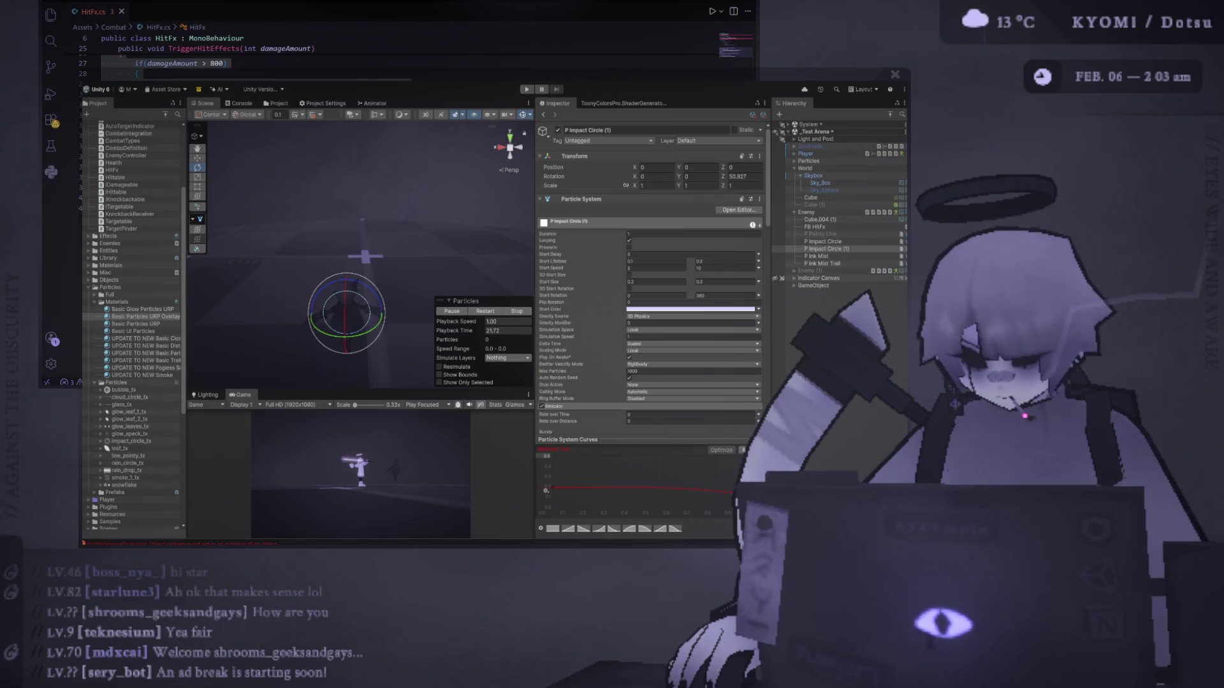
Undo the last change and enlarge the Game and Scene view panels.
click(447, 206)
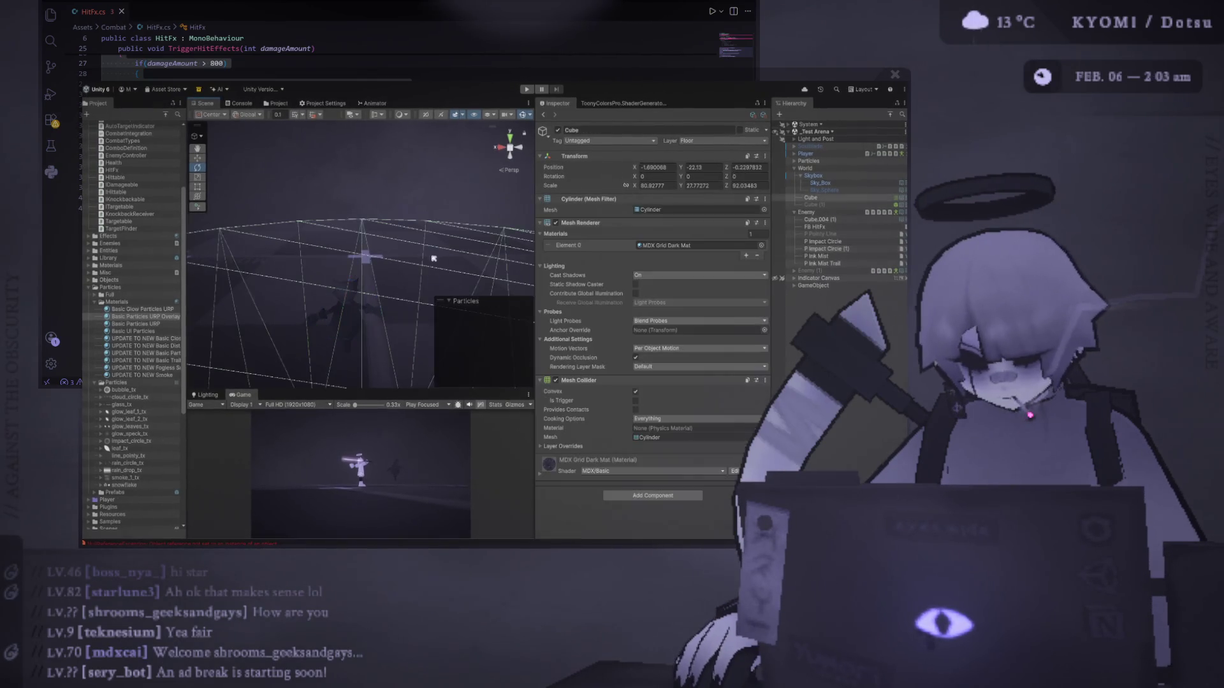
key(ctrl+z)
drag(422, 385, 415, 139)
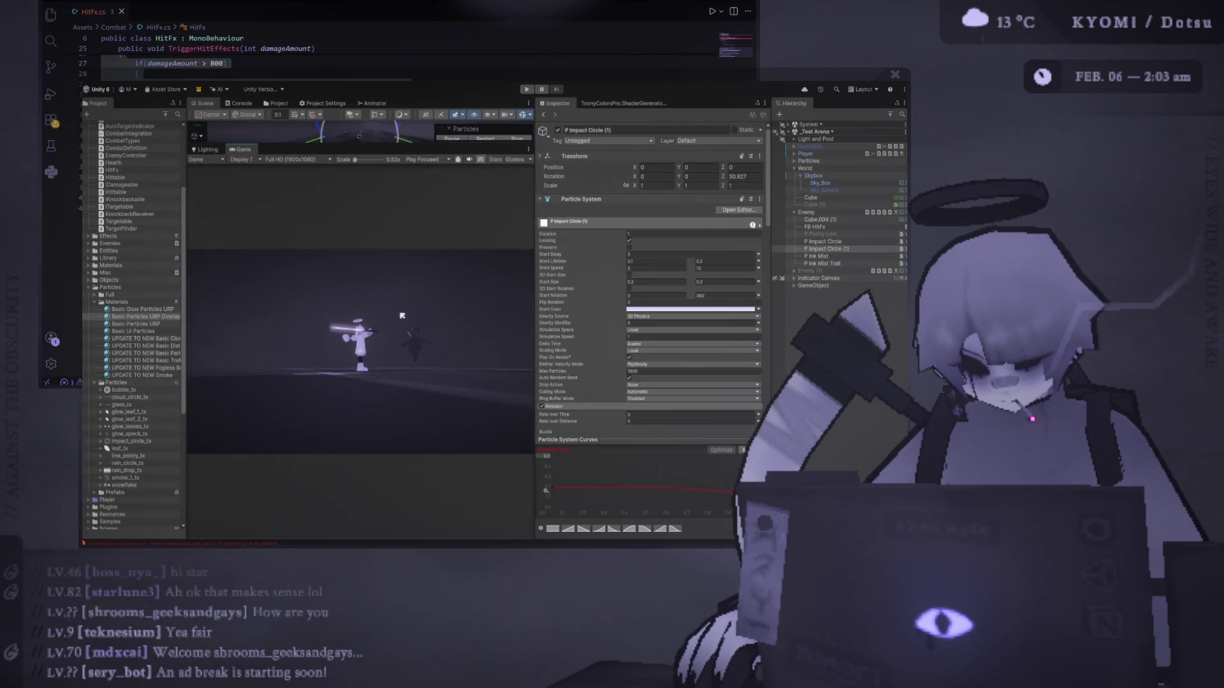
drag(534, 273, 617, 274)
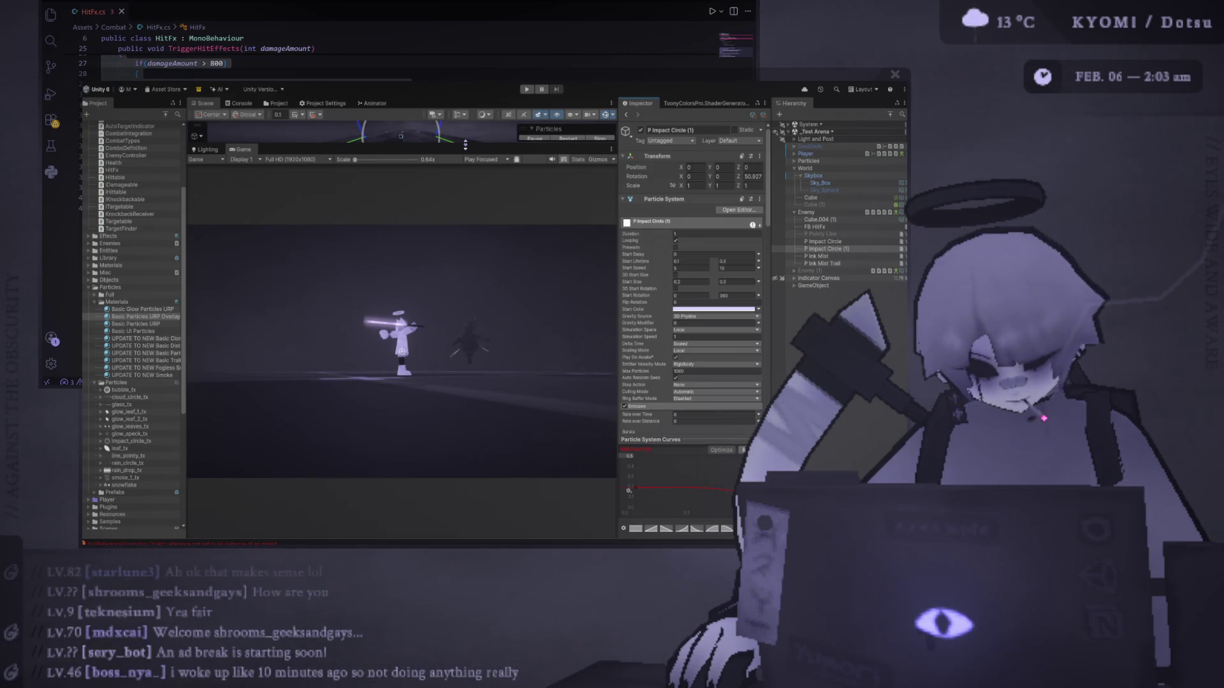
drag(465, 144, 466, 328)
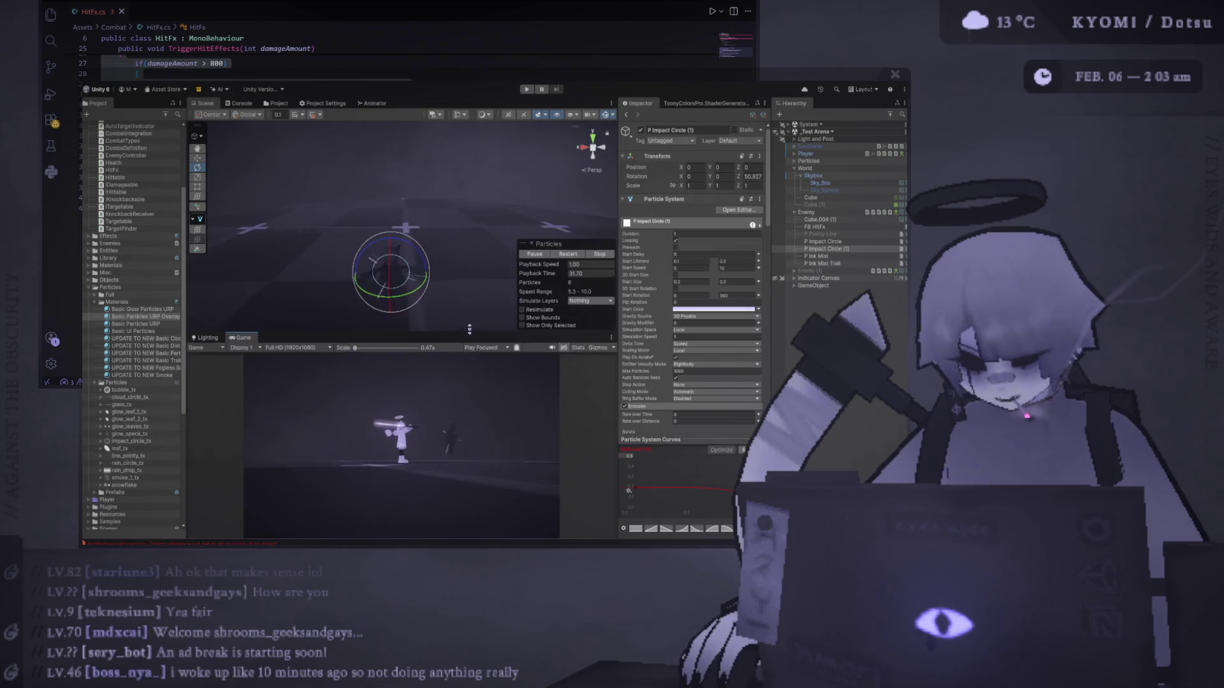
Rename P Impact Circle (1) in the Hierarchy to 'P Sparks'.
click(831, 249)
click(820, 250)
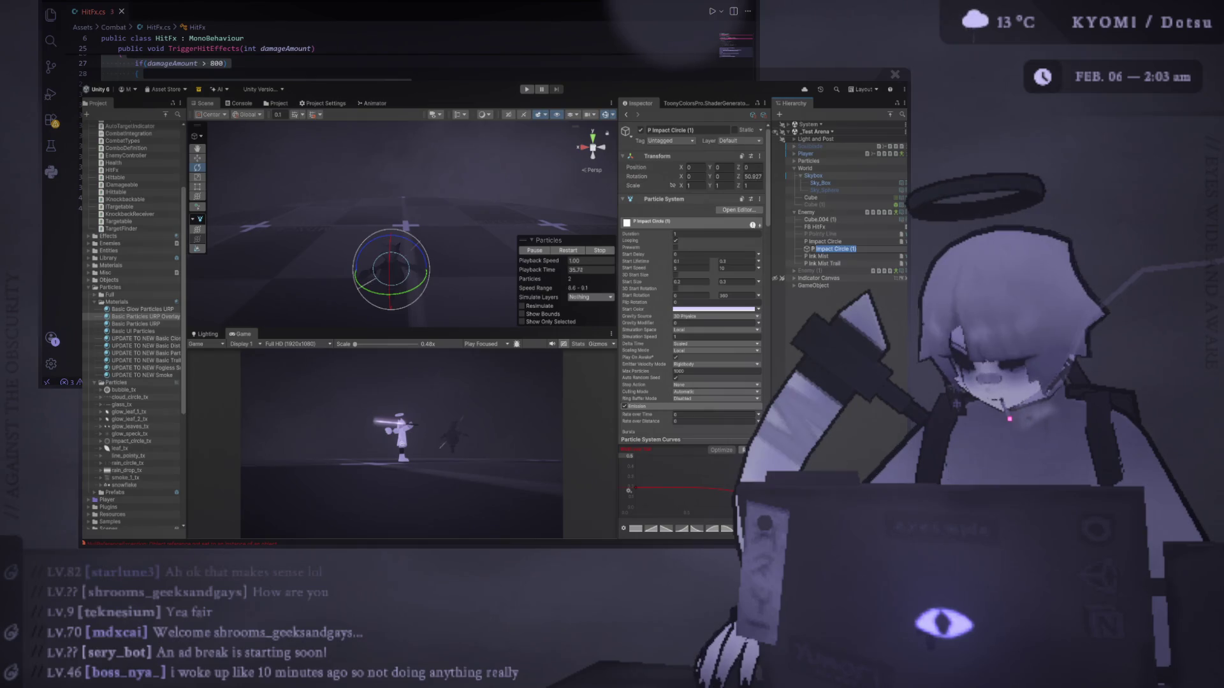
text(Sparks)
key(Return)
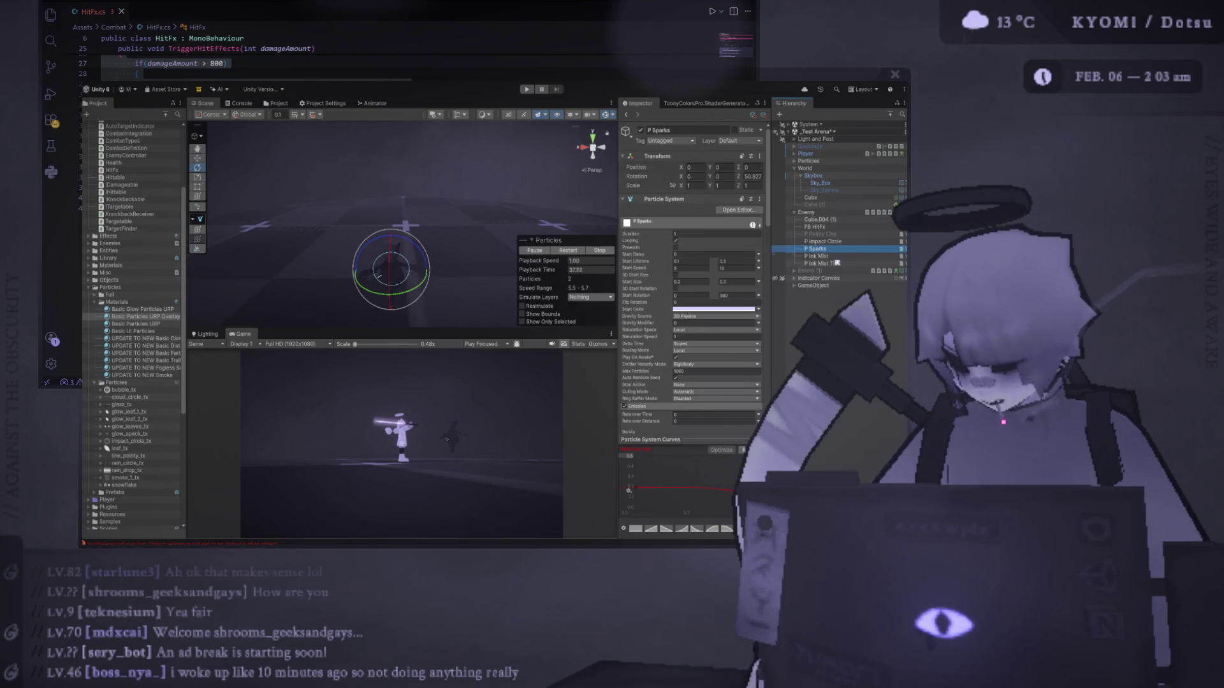
Add a seventh Particles Play feedback to FB HitFx, bound to the P Sparks particle system.
click(815, 227)
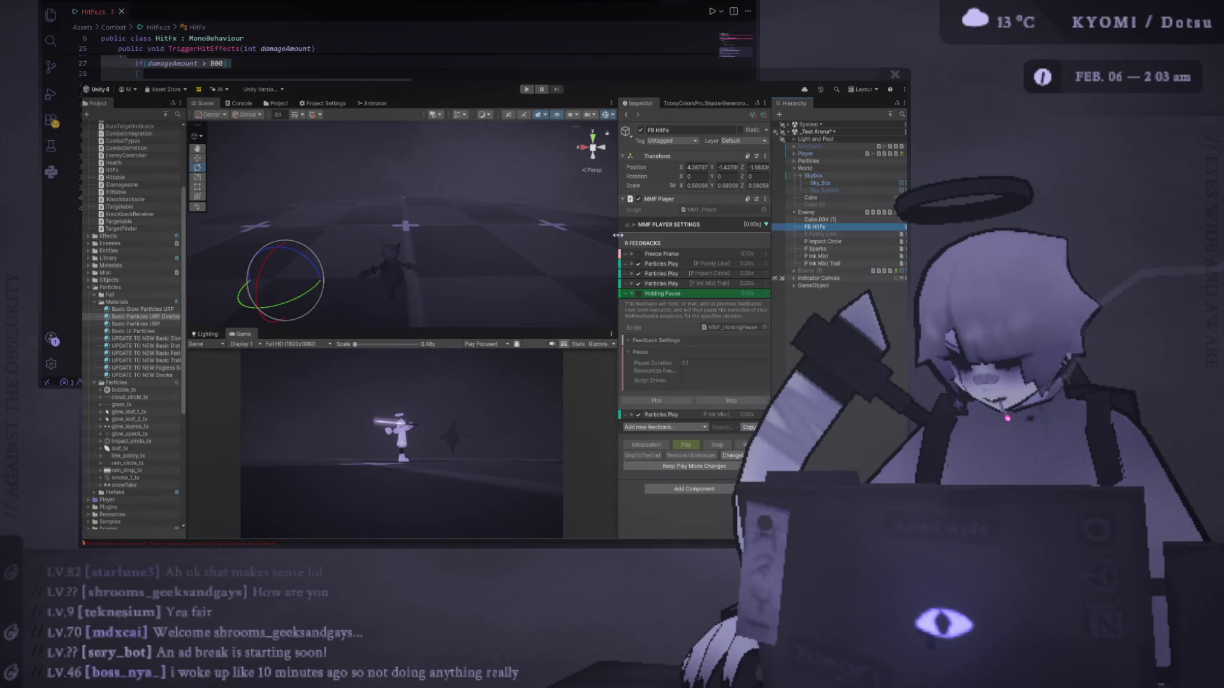
drag(617, 235, 483, 247)
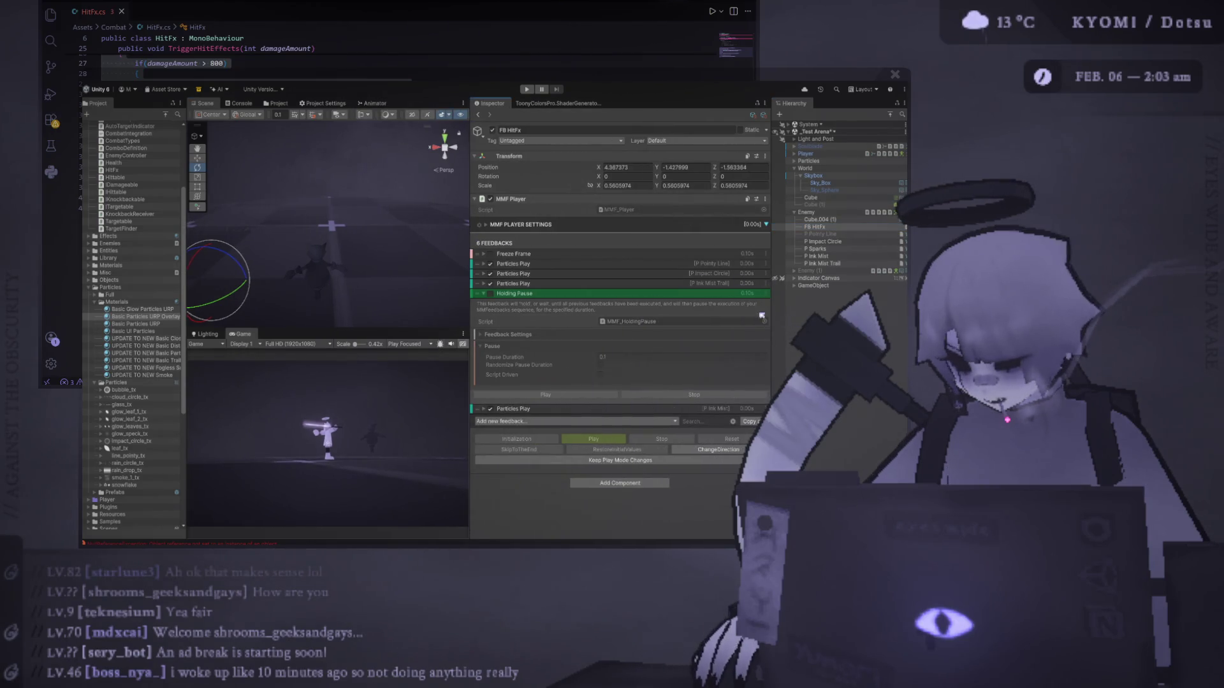
drag(762, 315, 606, 340)
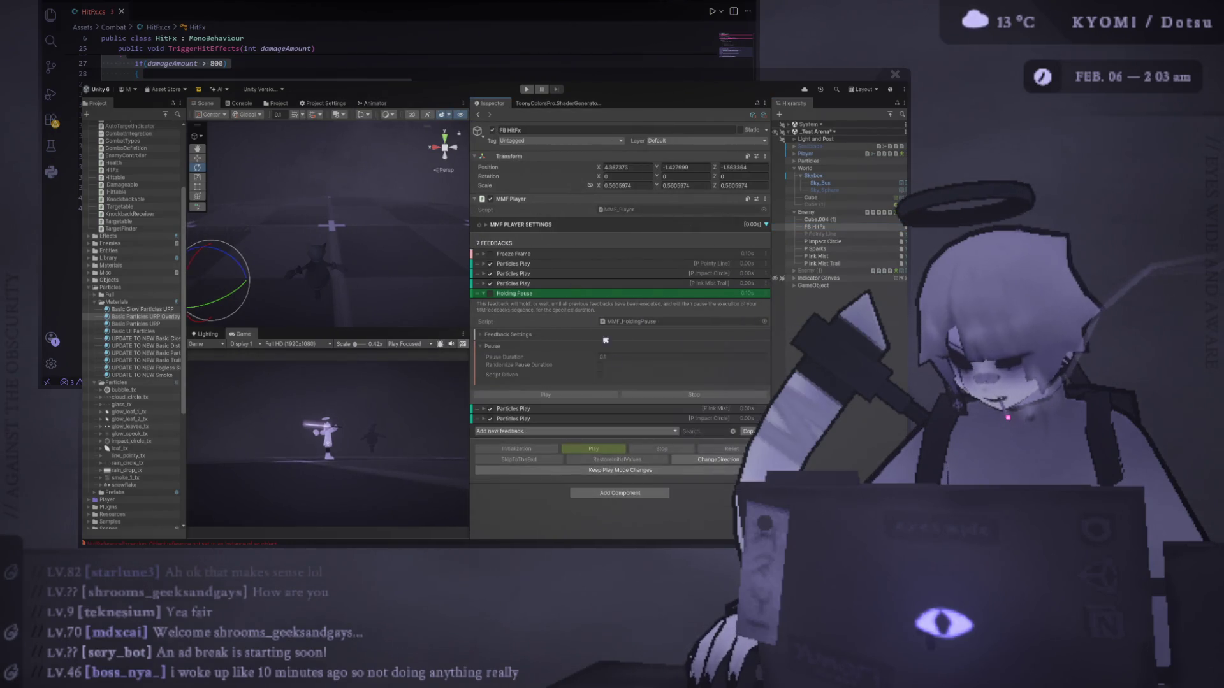
click(483, 295)
click(554, 314)
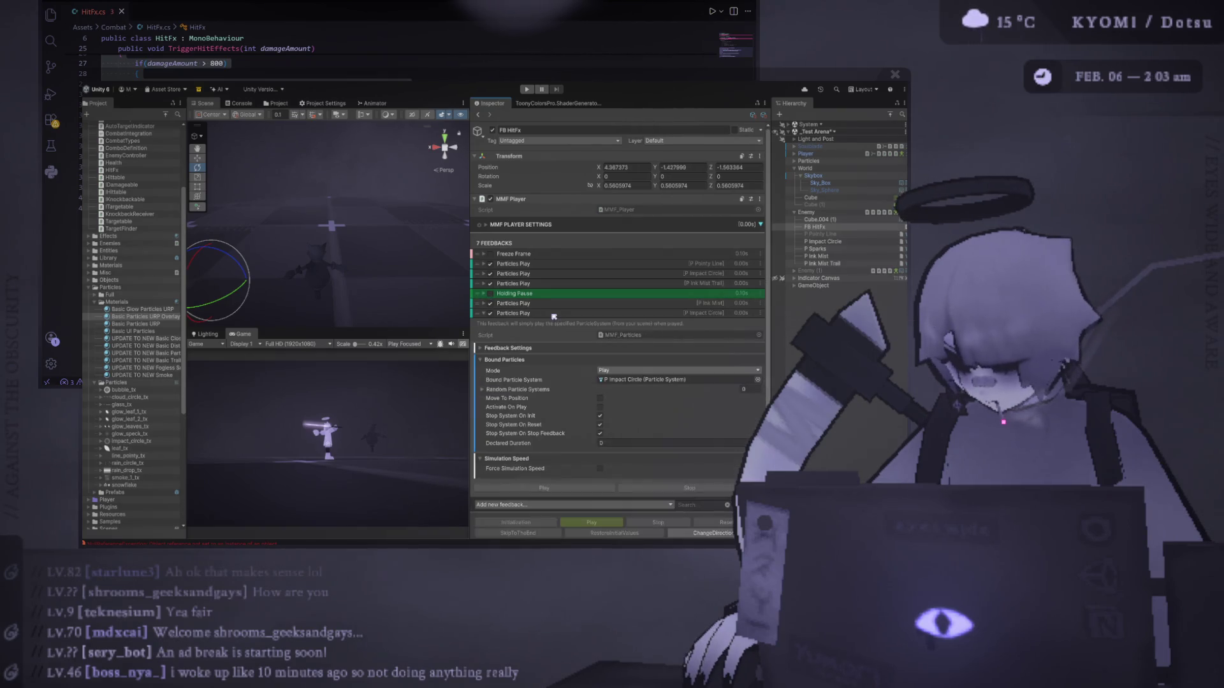
click(835, 242)
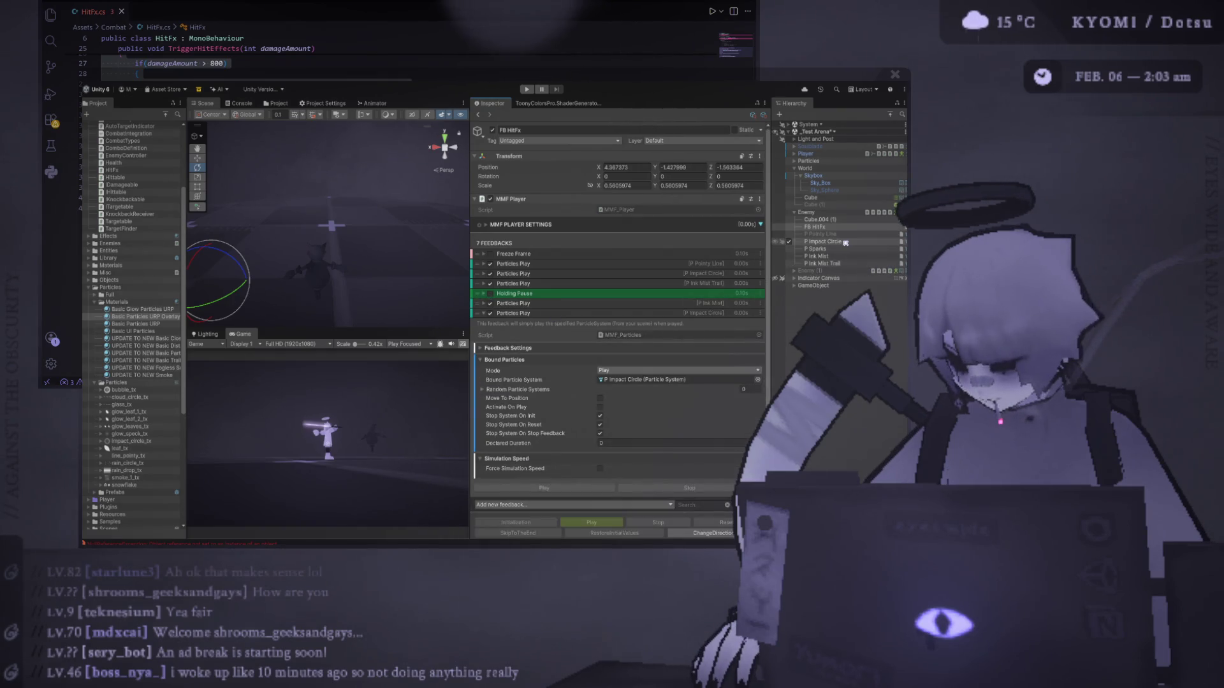
drag(818, 249, 644, 380)
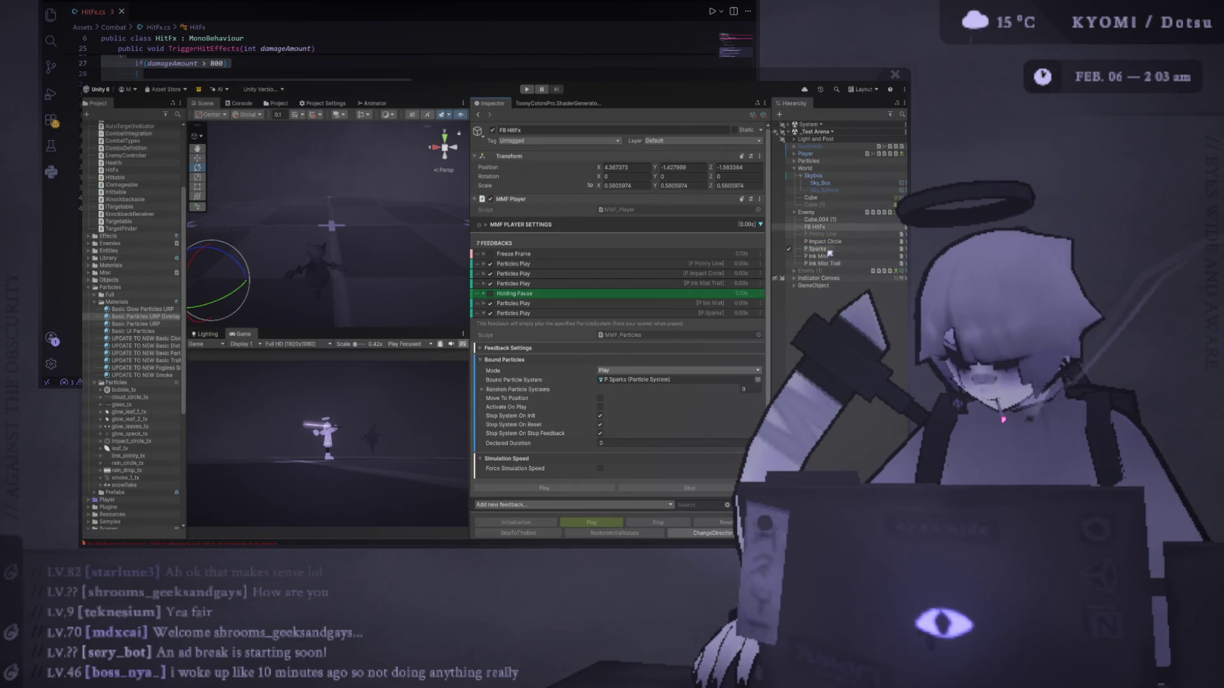
click(818, 248)
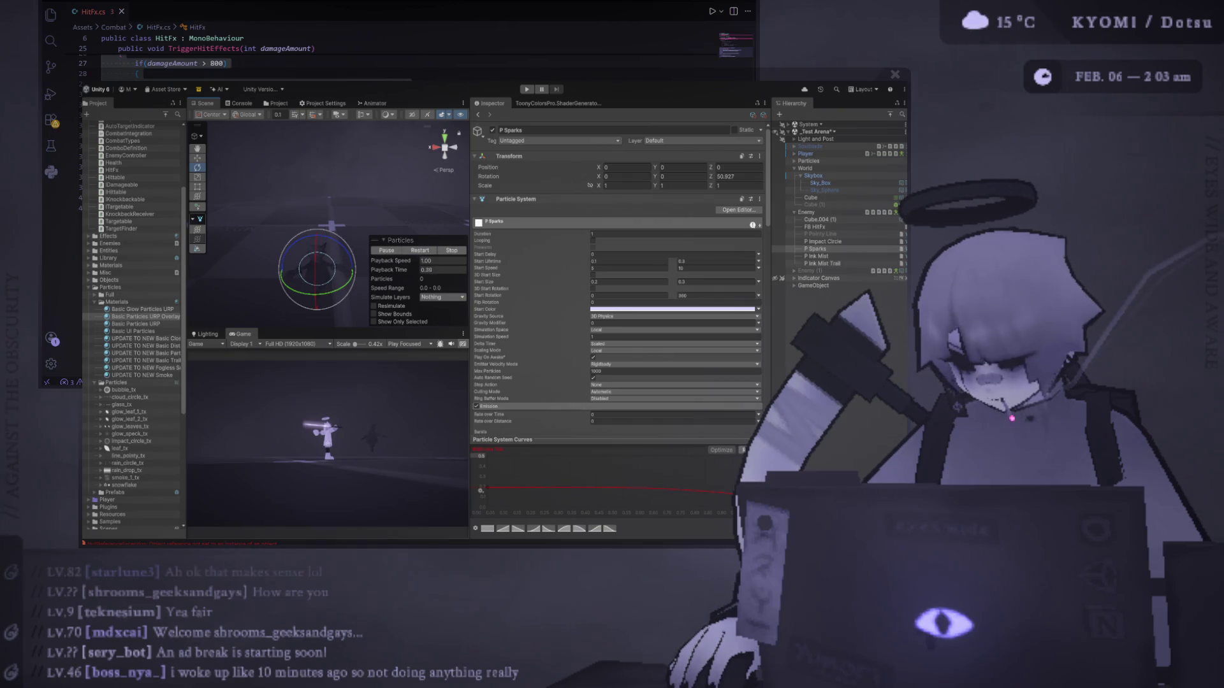
Enter Play mode to see the P Sparks effect when enemies are hit.
click(525, 89)
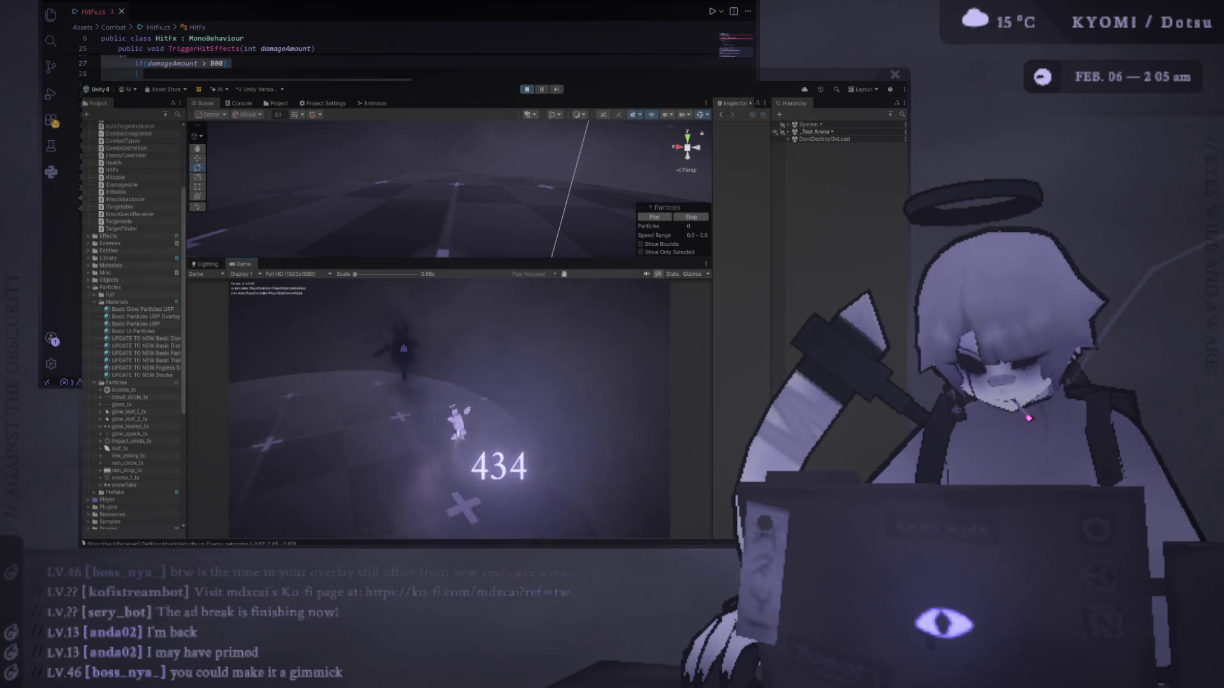
Exit Play mode, select P Ink Mist, widen the Inspector and preview its effect.
click(529, 89)
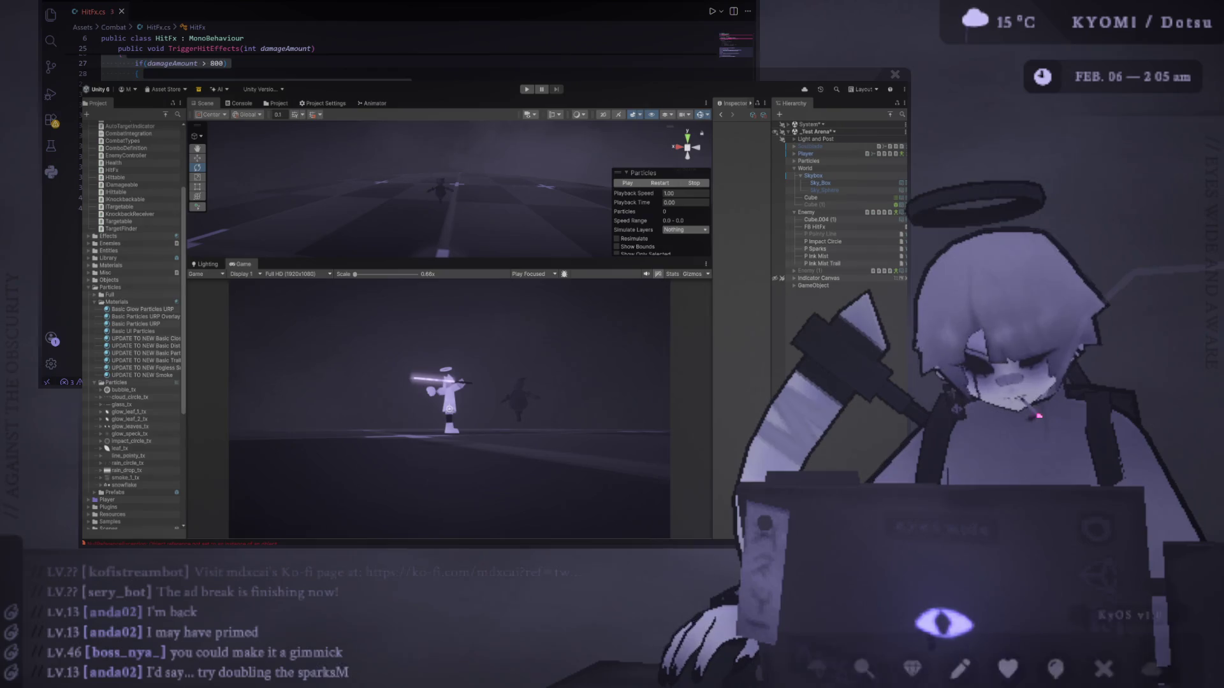
click(840, 263)
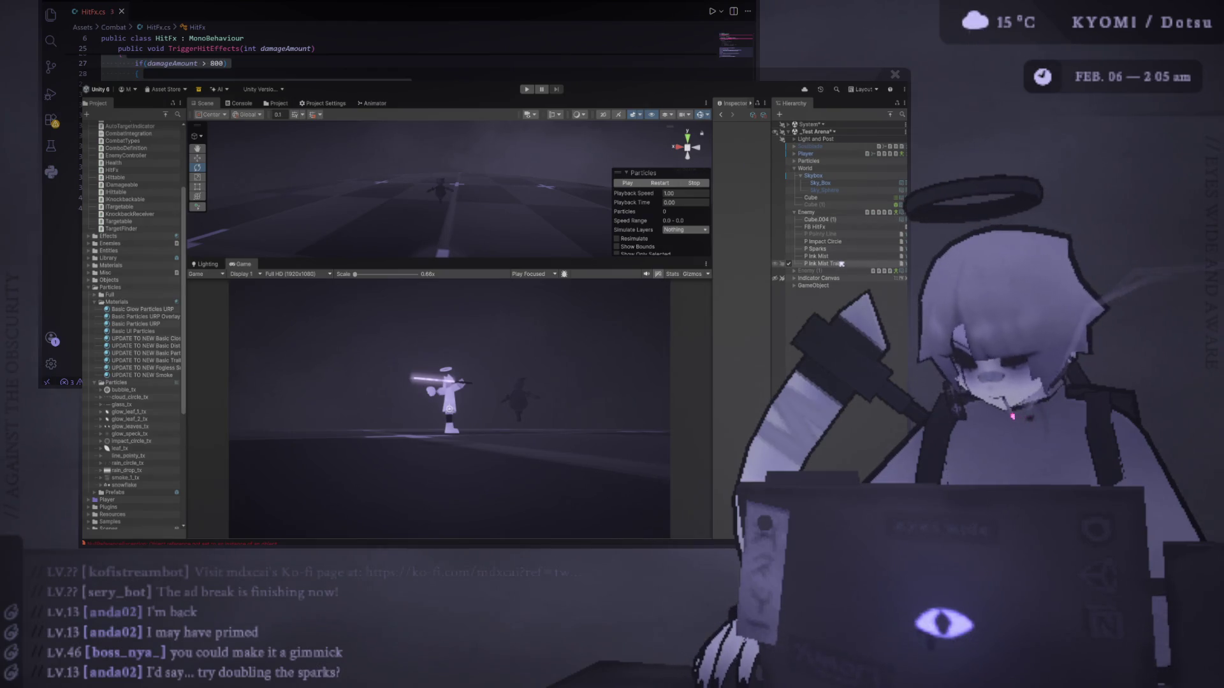
click(819, 256)
drag(711, 252, 514, 254)
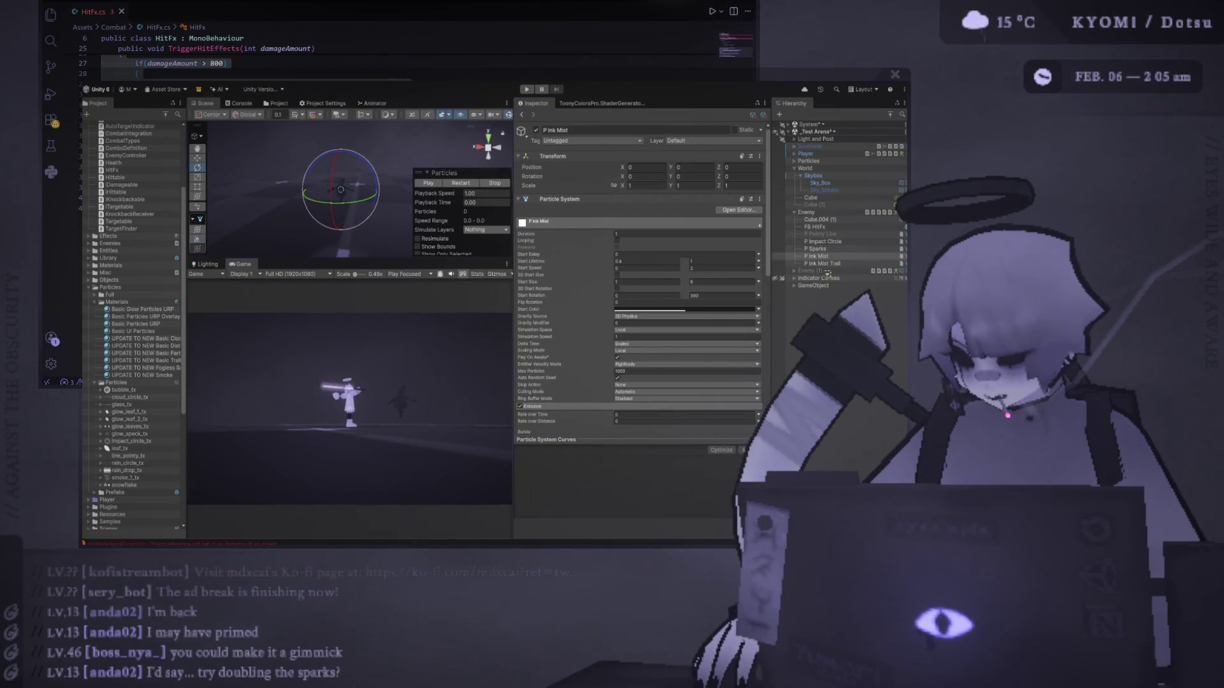
click(457, 183)
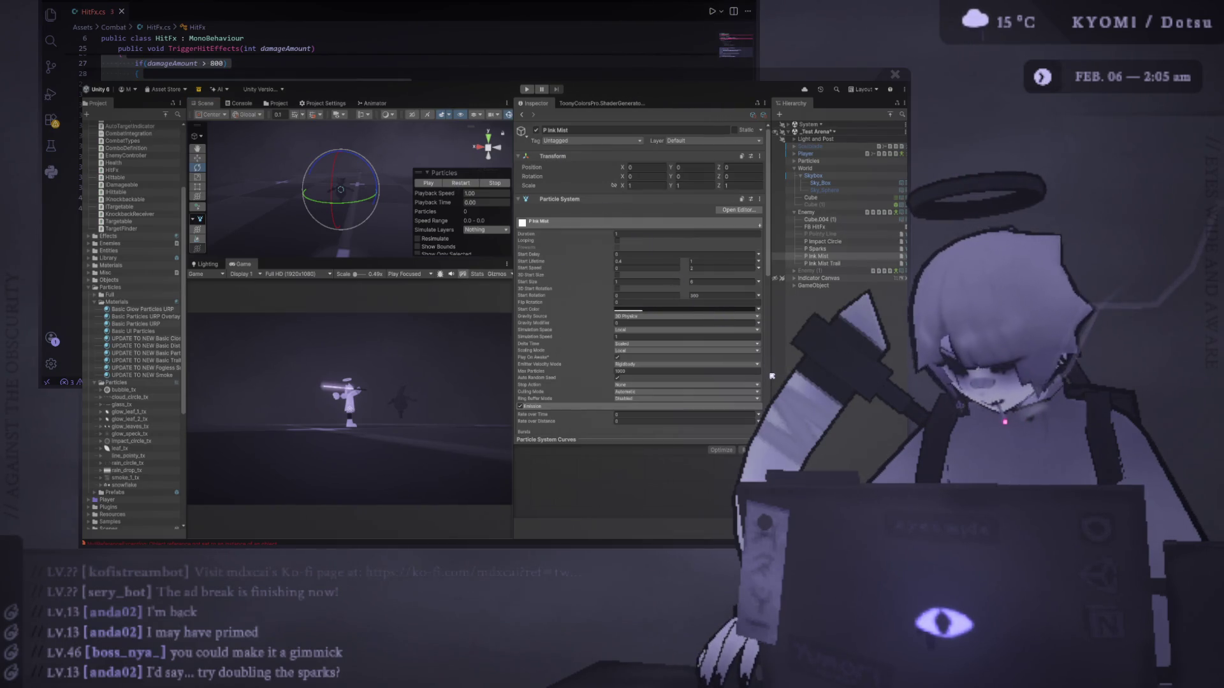
Replay the P Ink Mist preview, step to P Sparks in the Hierarchy and widen the views.
click(468, 183)
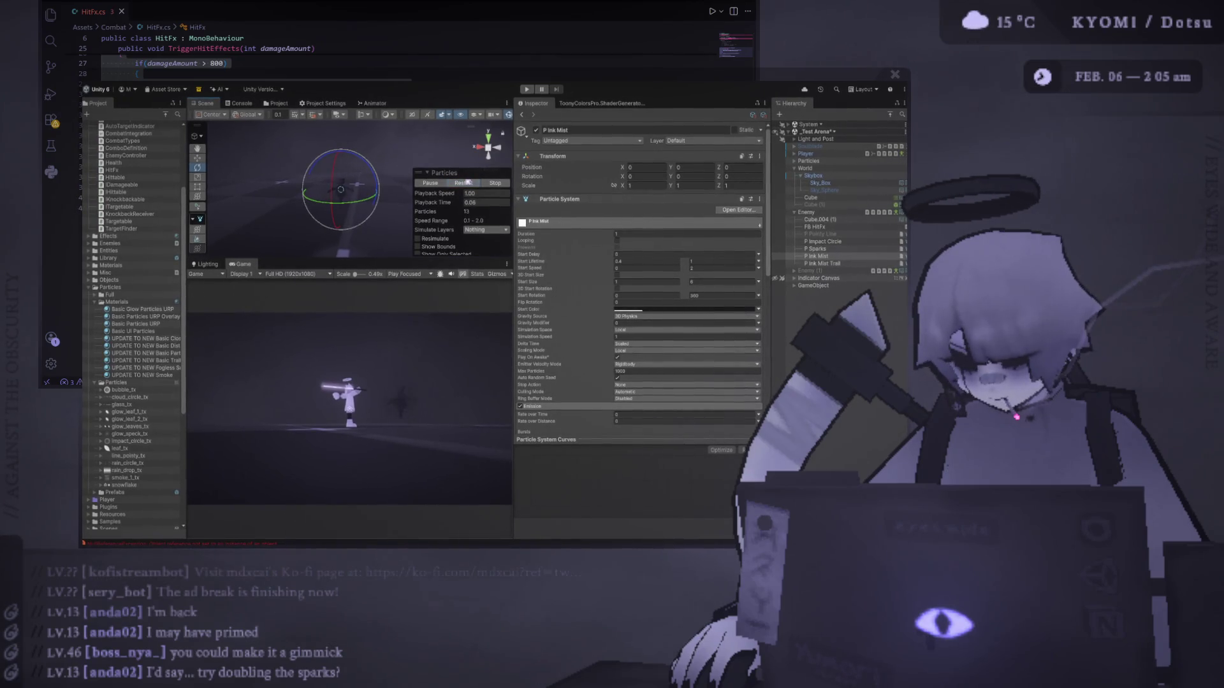
key(Down)
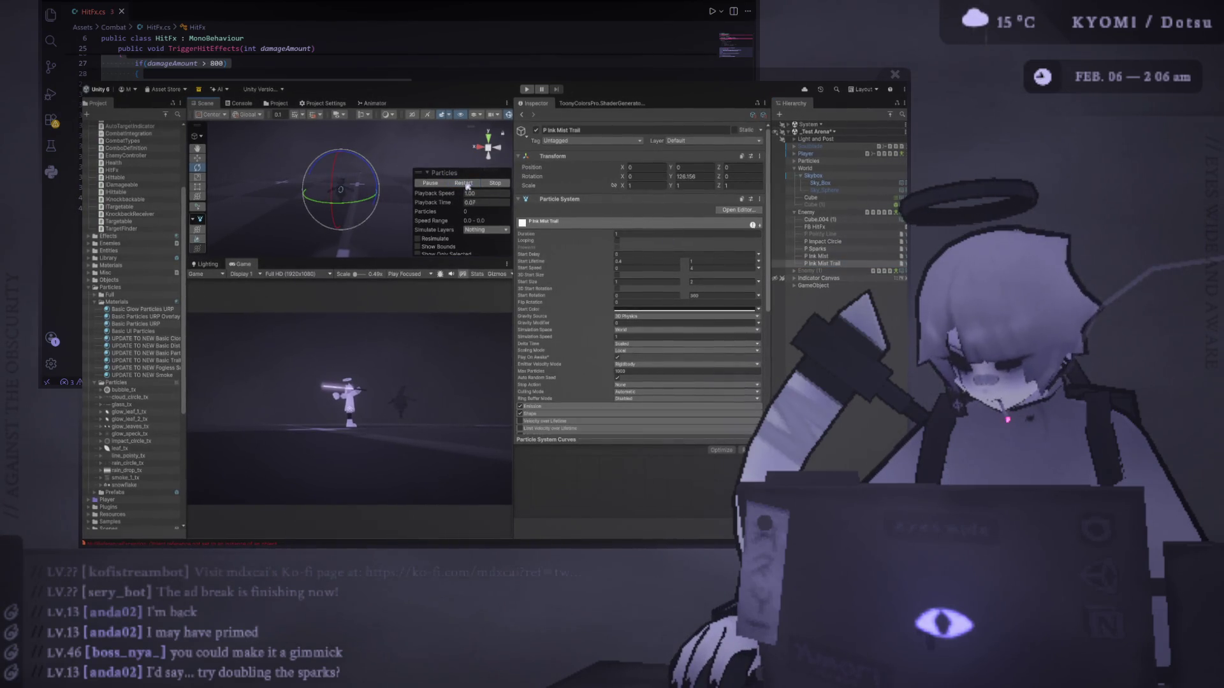
key(Up)
key(Up)
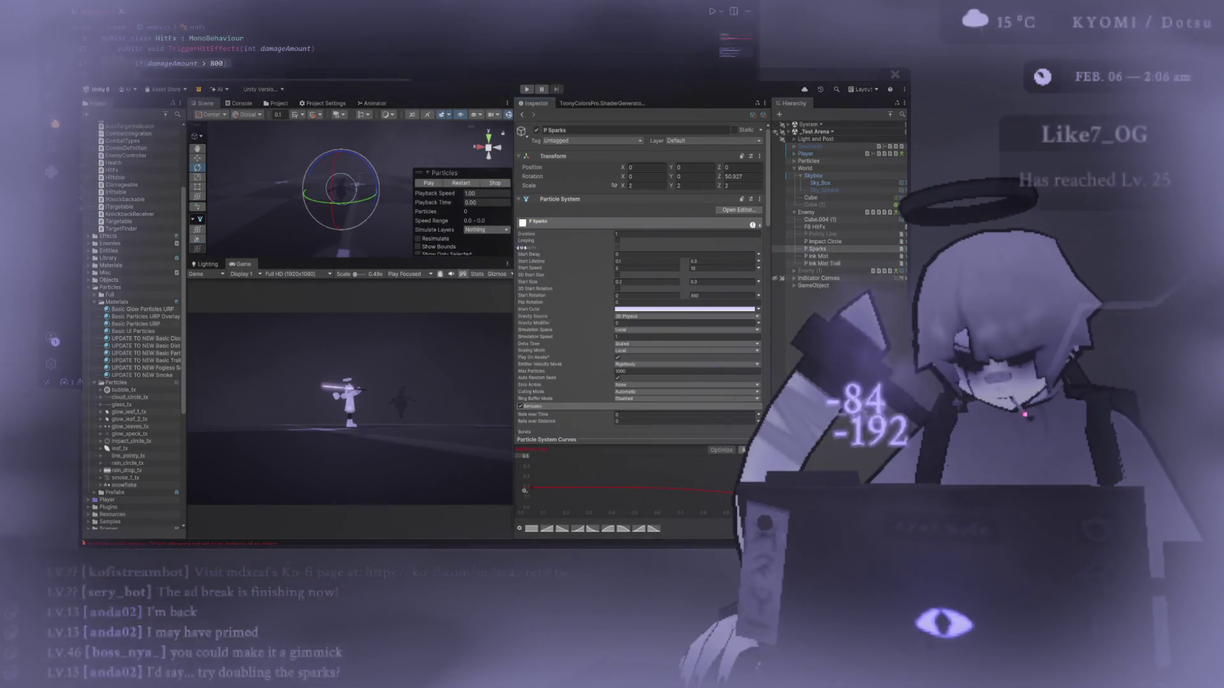
drag(514, 255, 657, 255)
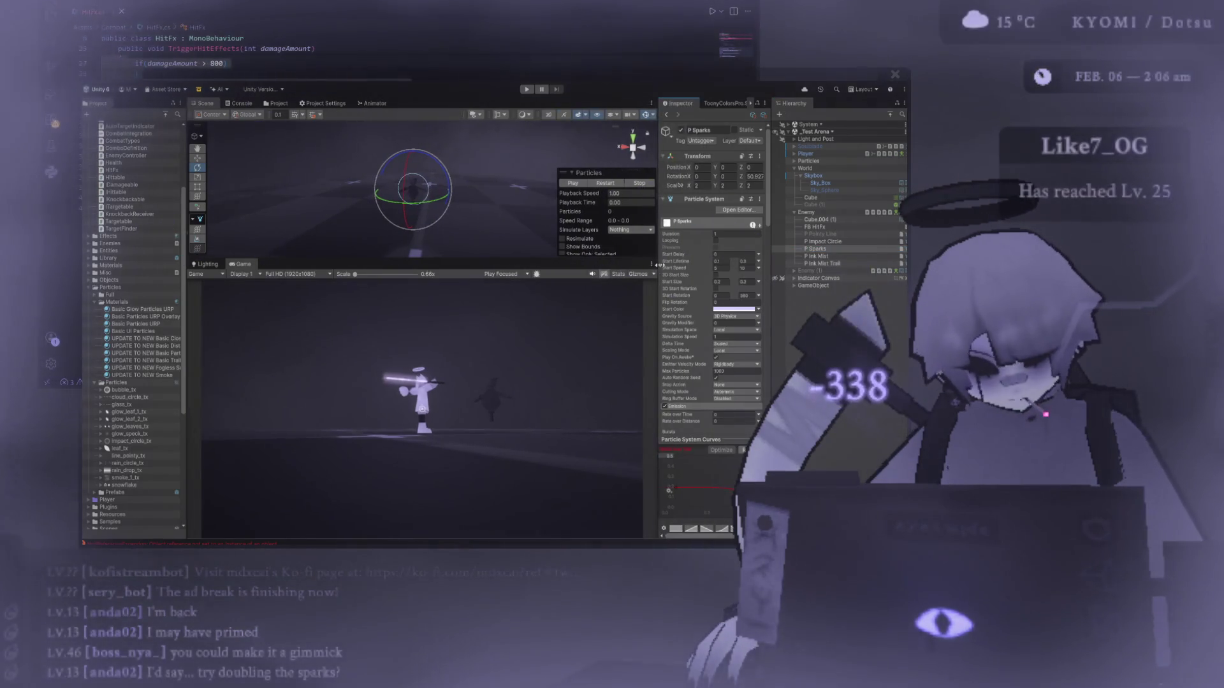
Raise the P Sparks burst count from 6 to 10.
drag(397, 258, 397, 205)
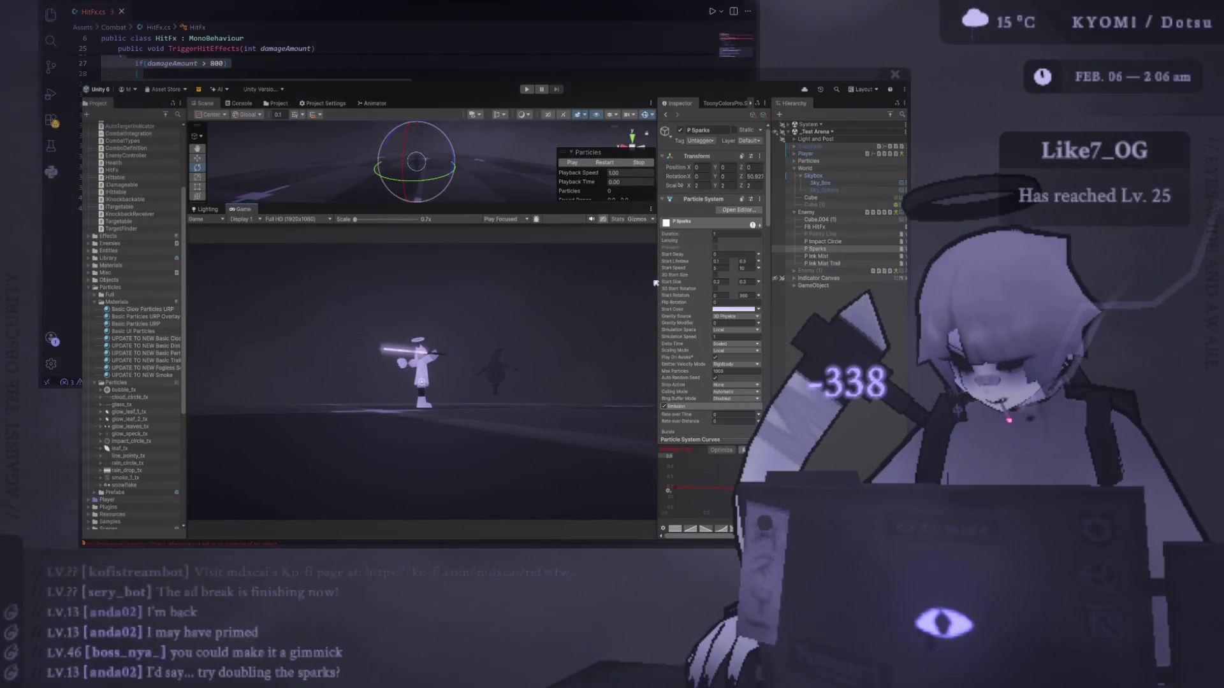
drag(656, 282, 552, 284)
scroll(631, 334, down, 5)
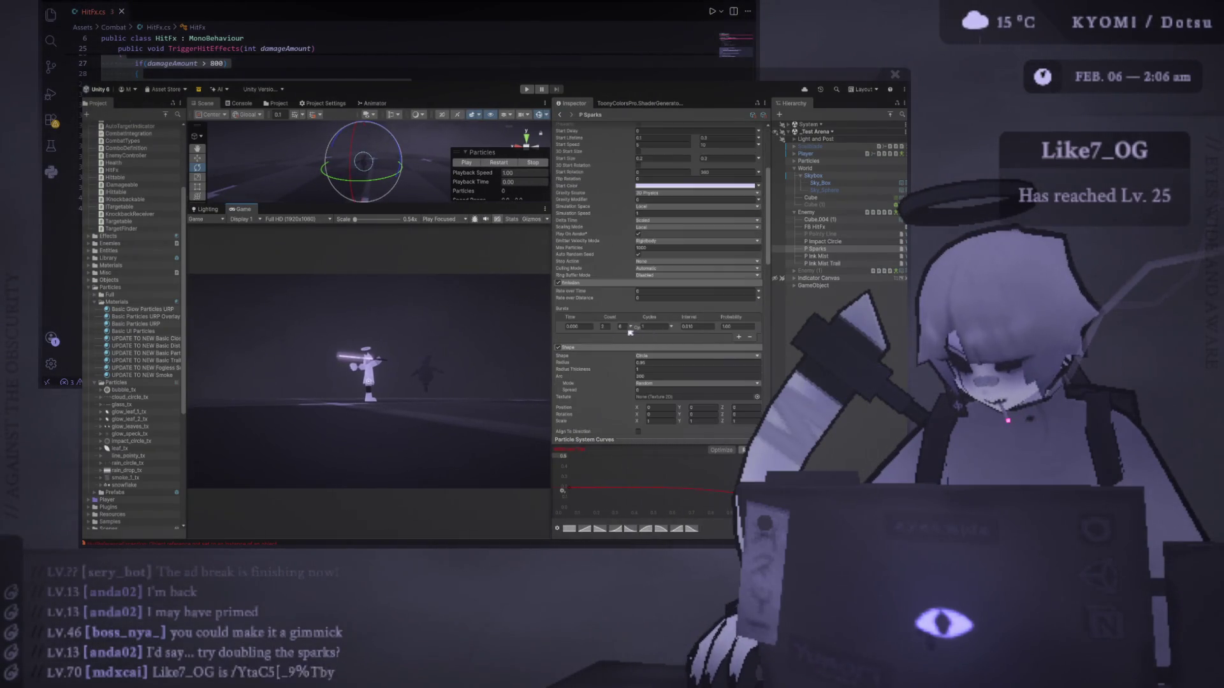
click(621, 326)
text(10)
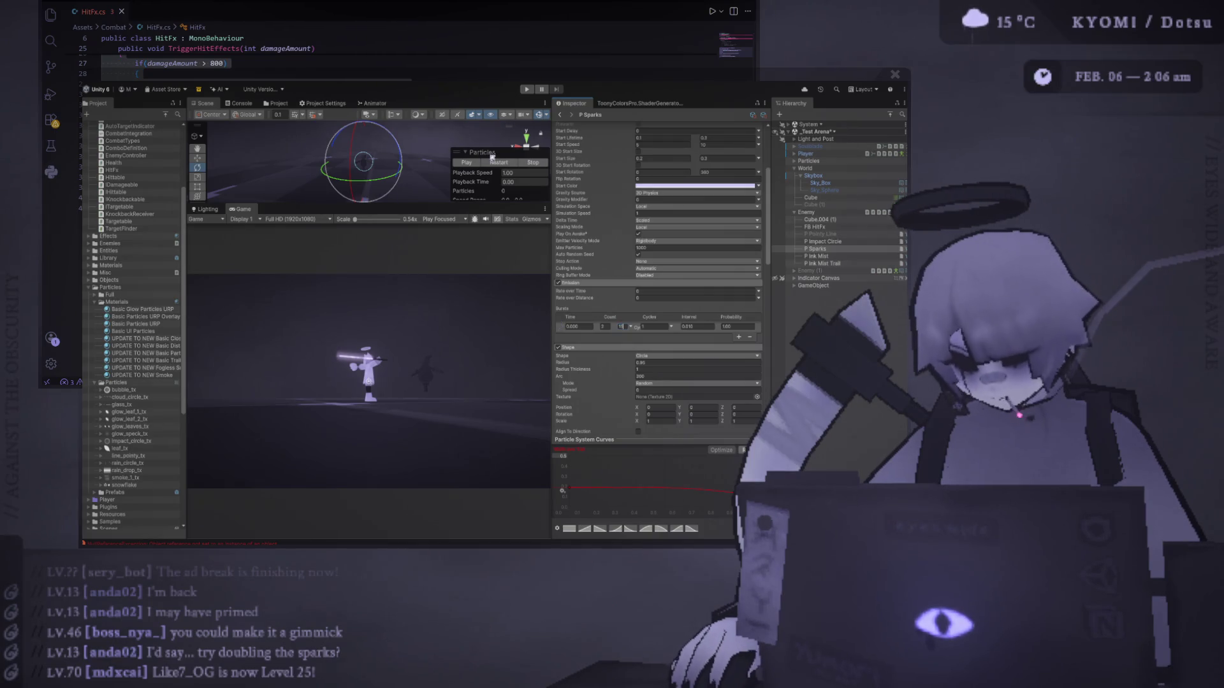
Preview the 10-spark burst in the Scene view, then scroll to the Trails and Renderer modules.
drag(402, 211, 402, 380)
click(501, 301)
drag(392, 268, 436, 259)
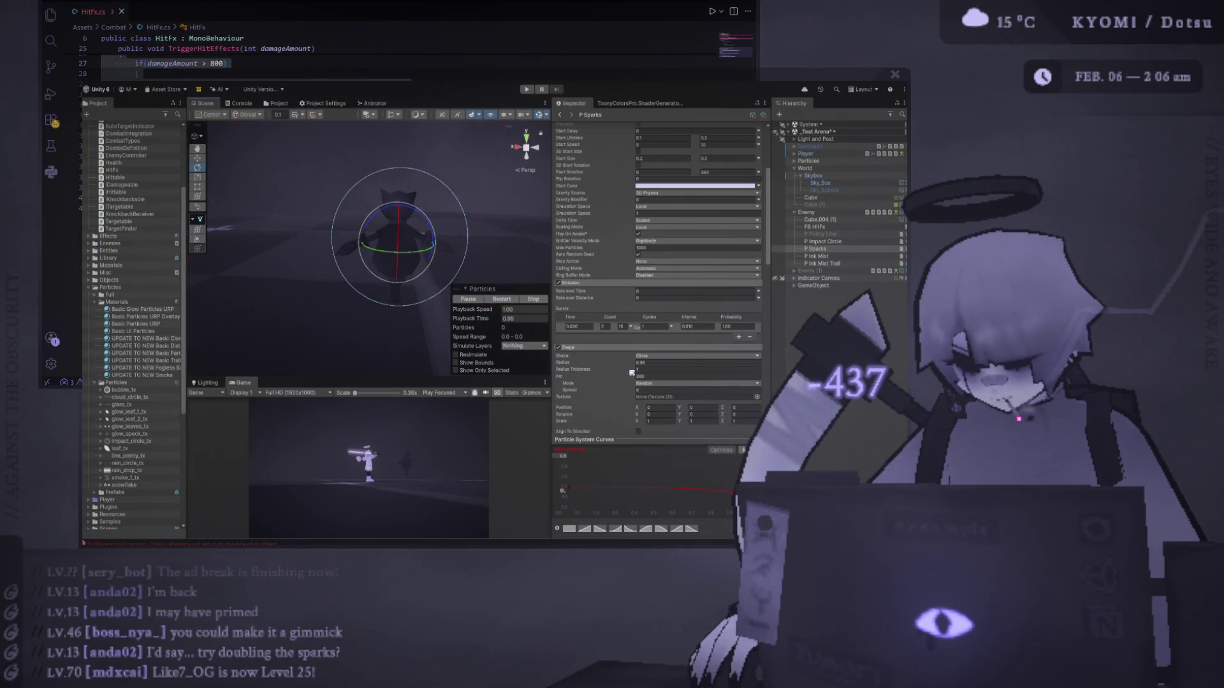
click(510, 300)
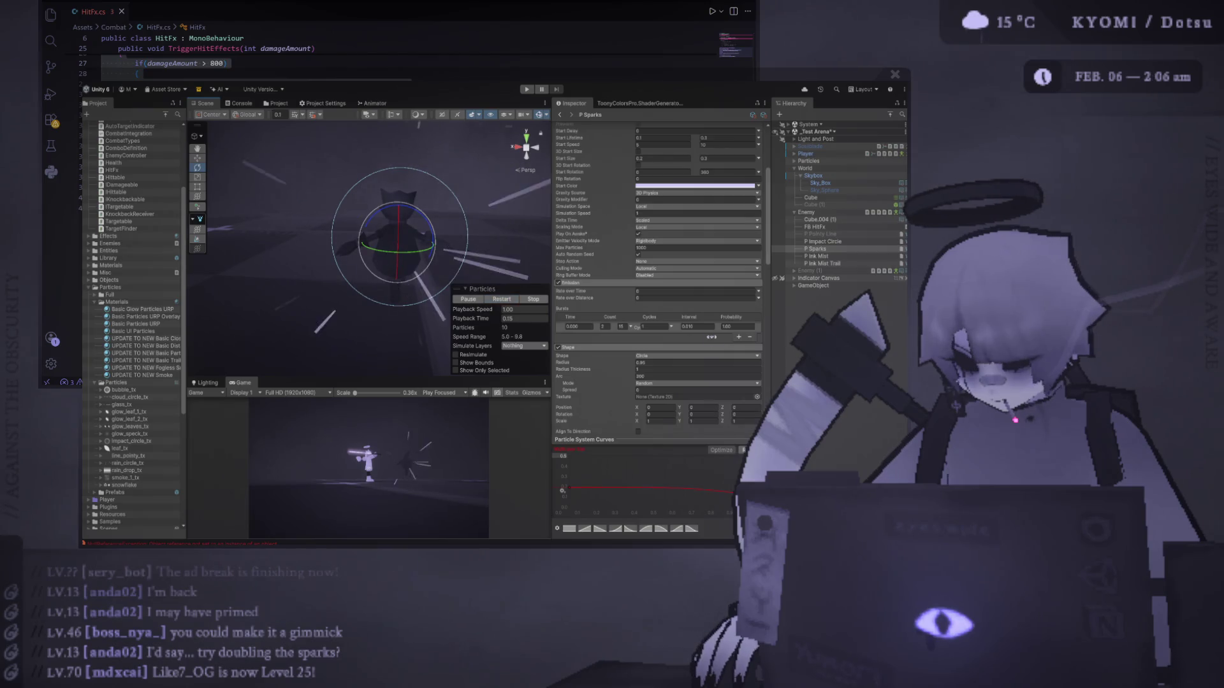
scroll(700, 352, down, 5)
scroll(699, 353, up, 5)
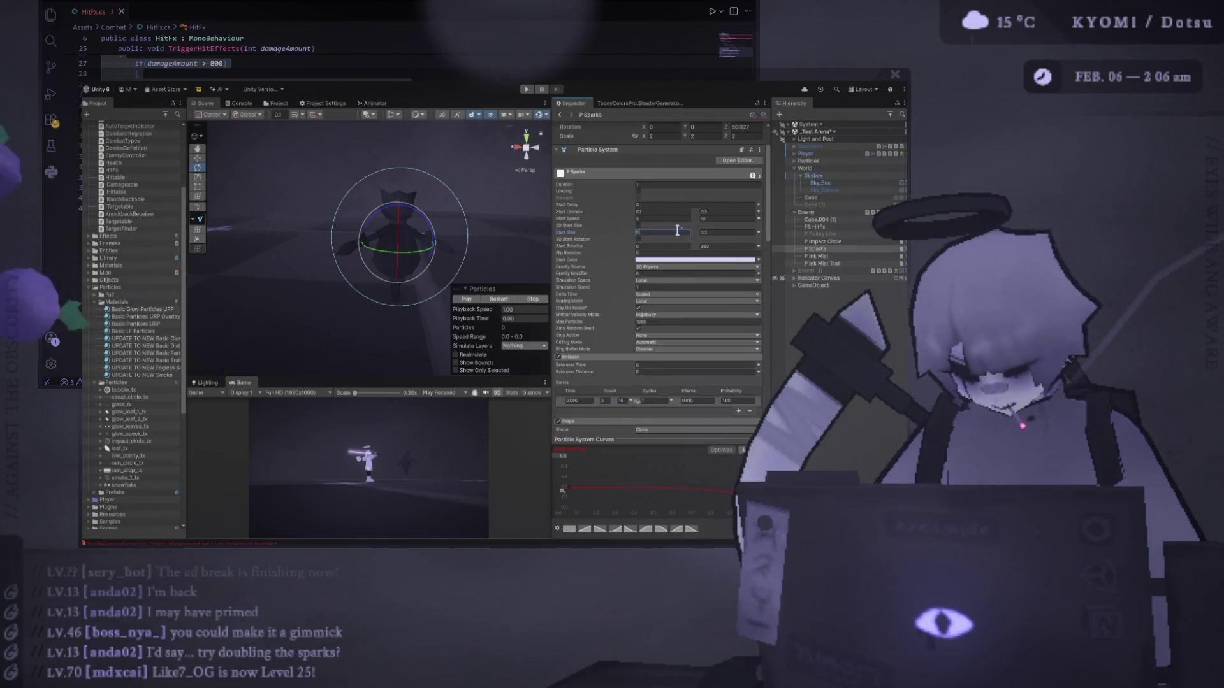
click(503, 300)
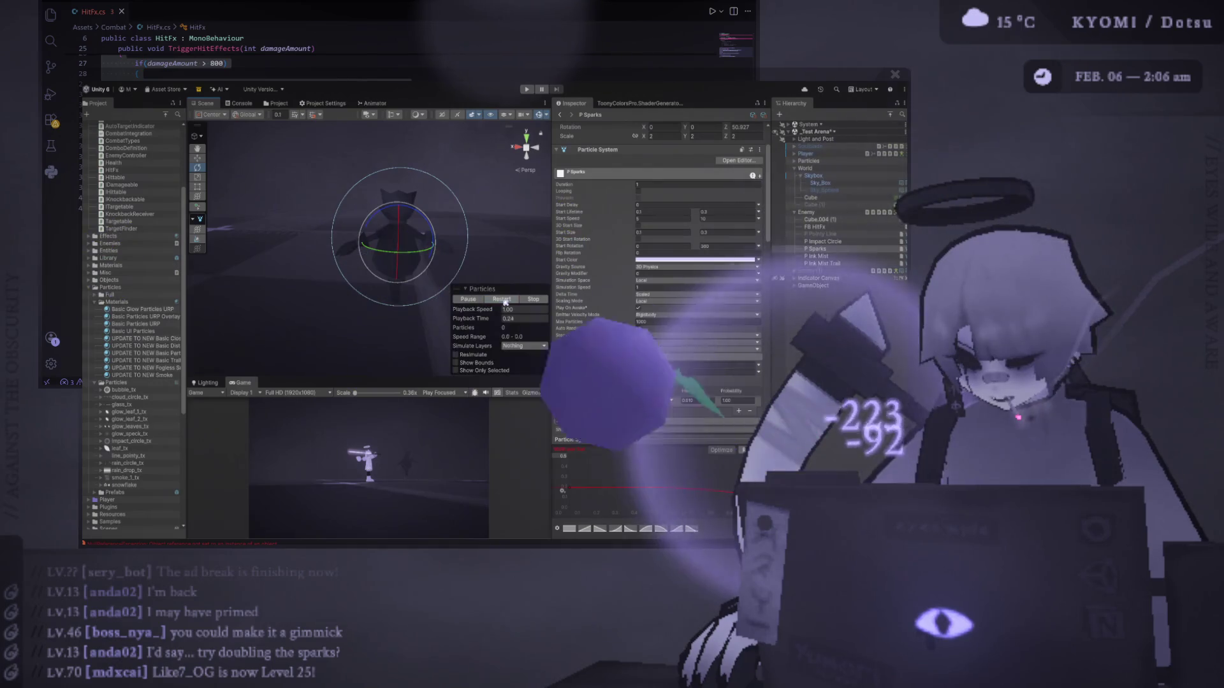
click(504, 300)
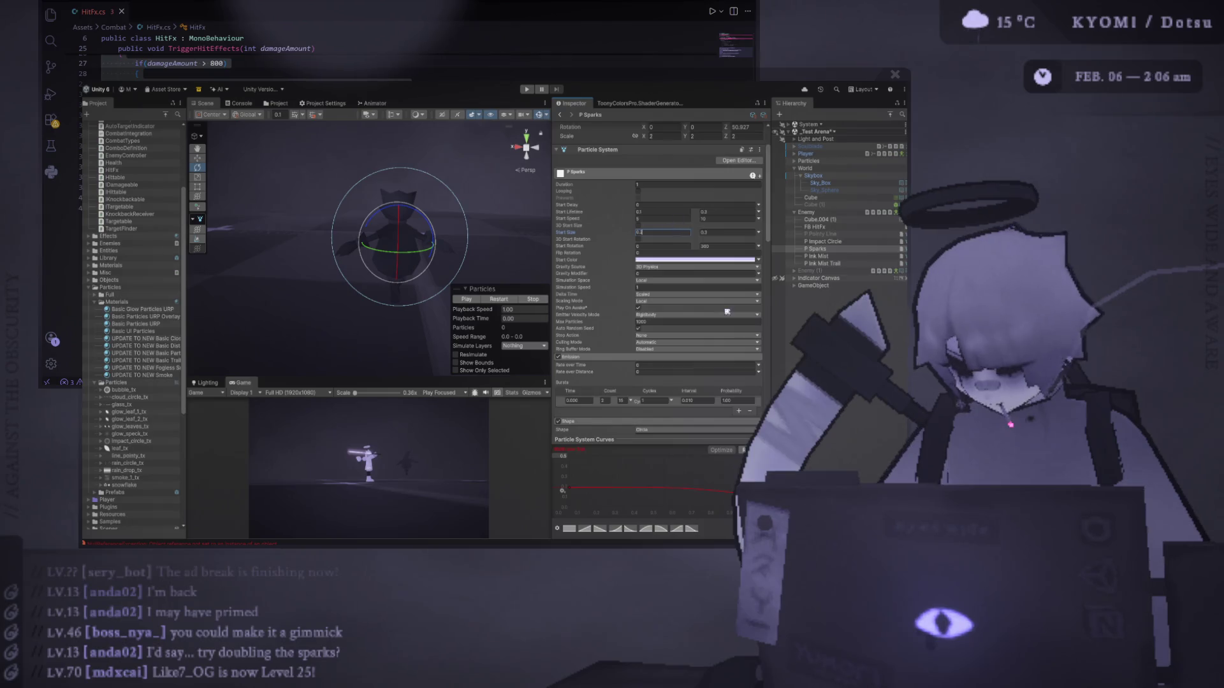
scroll(620, 387, down, 5)
scroll(619, 387, down, 10)
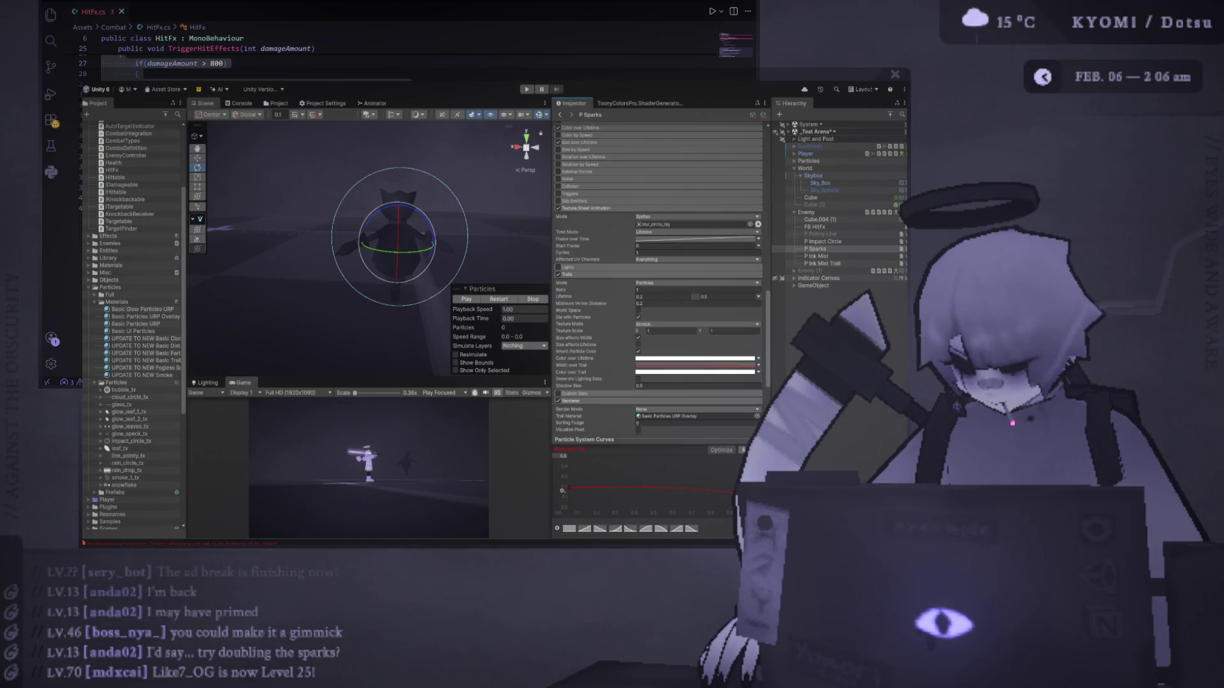
Flatten the P Sparks Width over Trail curve to 0.5 and replay the burst.
mouse_move(563, 490)
mouse_down()
mouse_move(567, 459)
mouse_move(562, 502)
mouse_up()
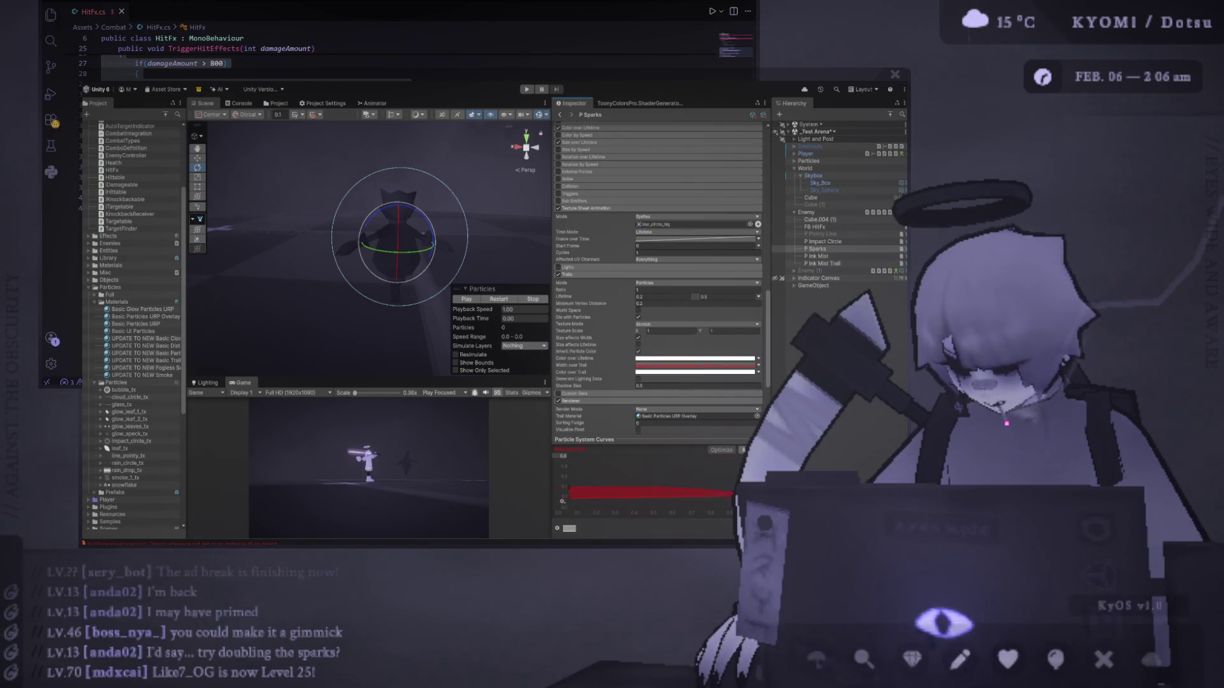
click(502, 299)
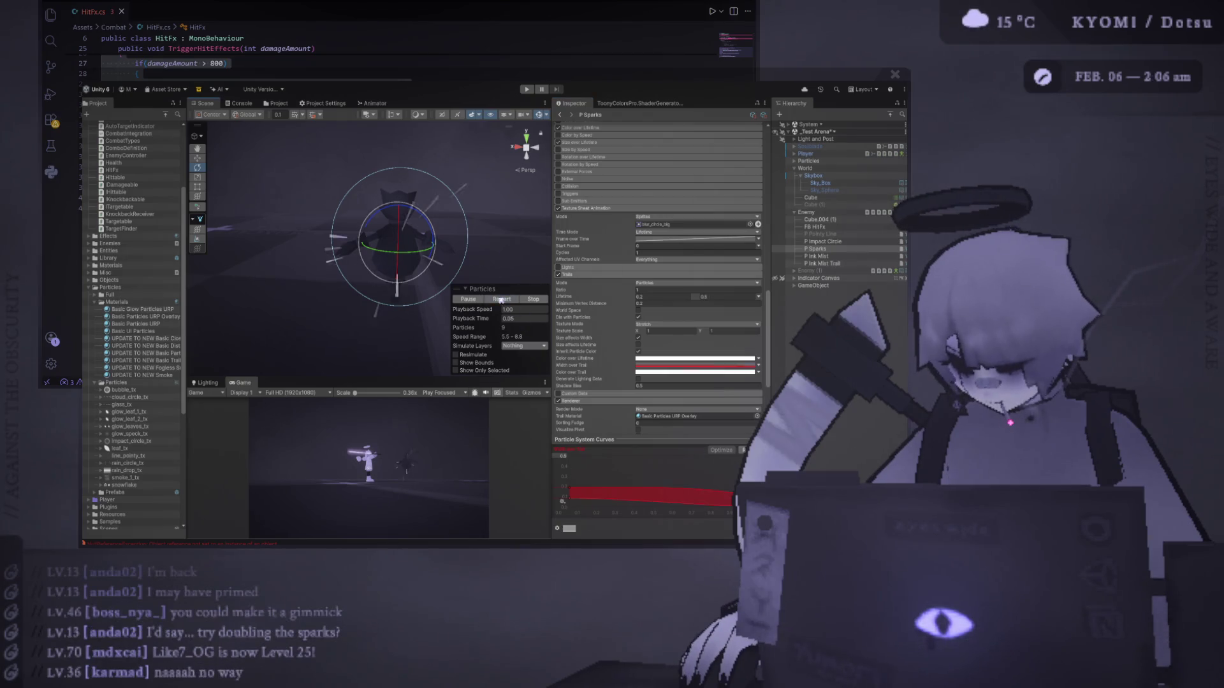
click(501, 299)
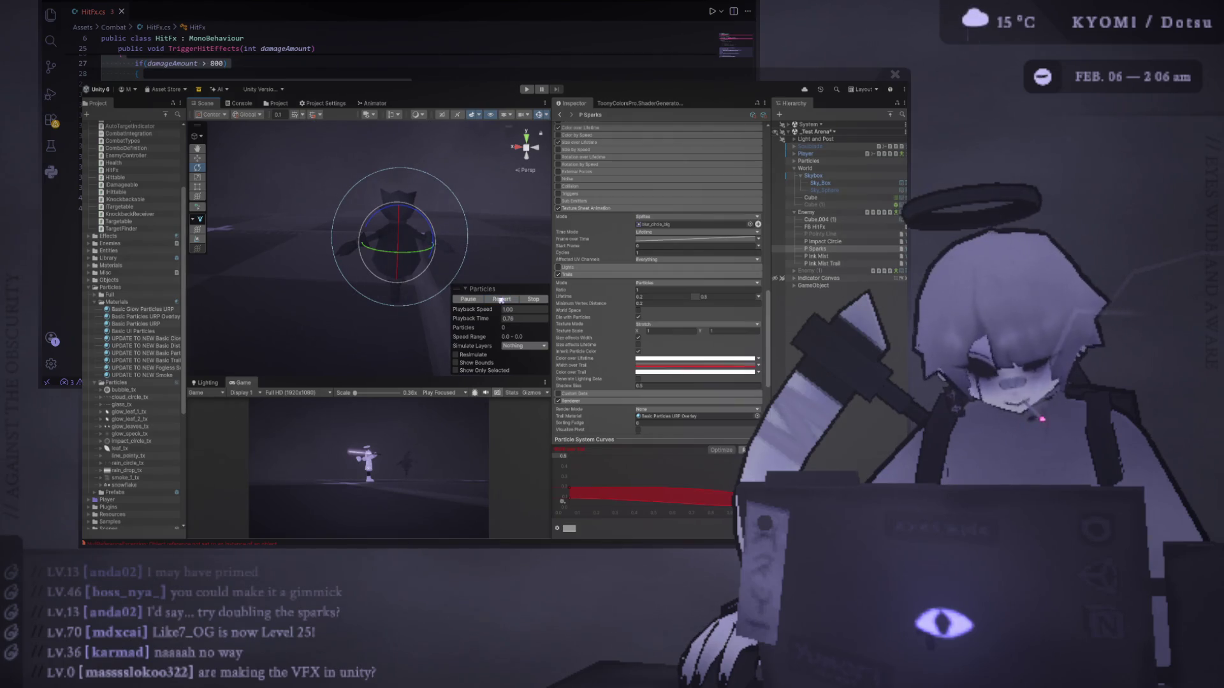
click(500, 299)
click(501, 299)
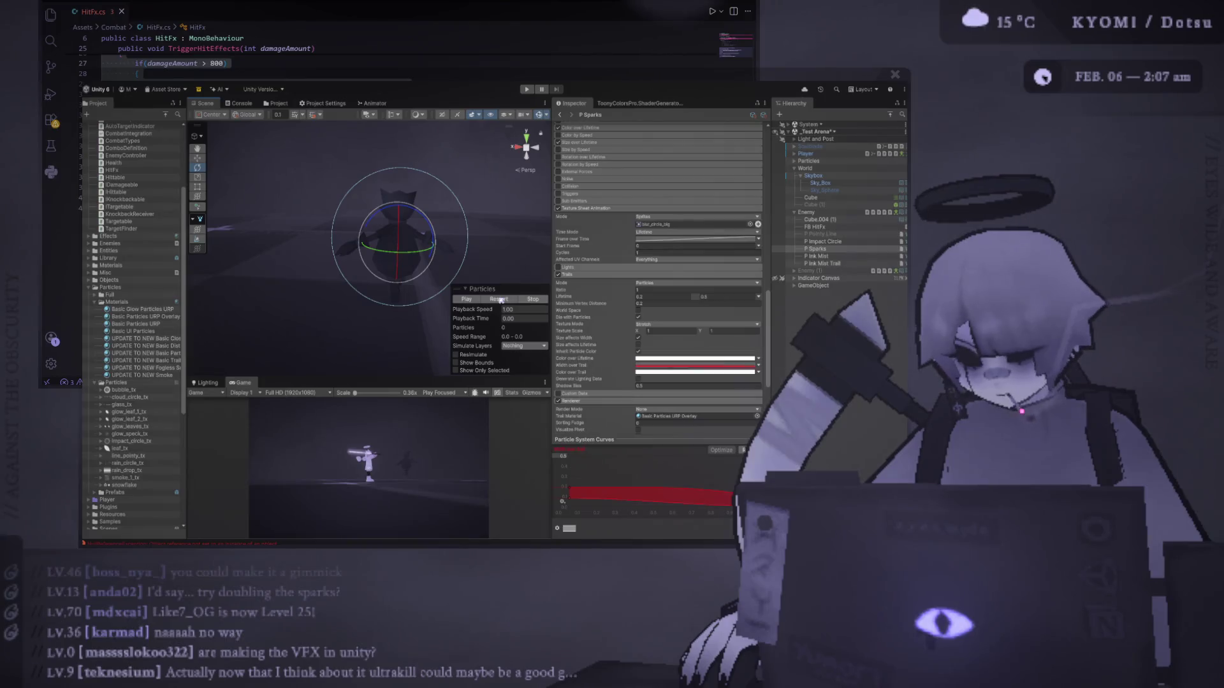
Orbit around the enemy and player, frame the sparks, and replay the burst from several angles.
drag(360, 241, 307, 304)
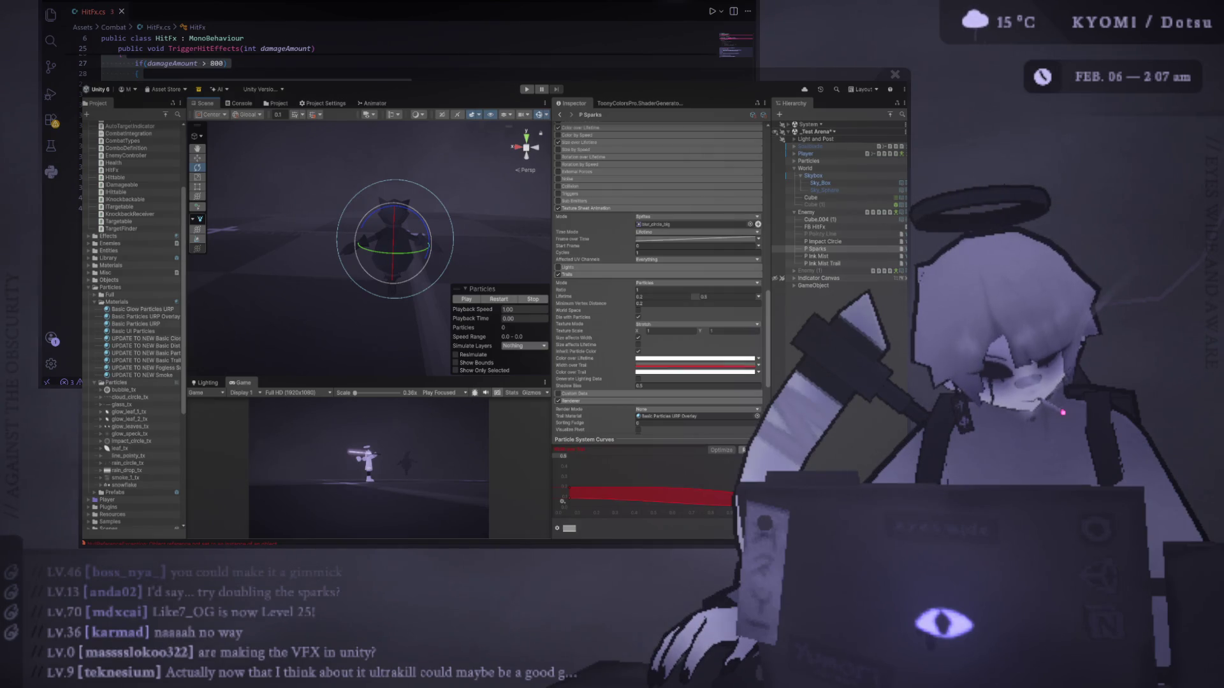
click(503, 299)
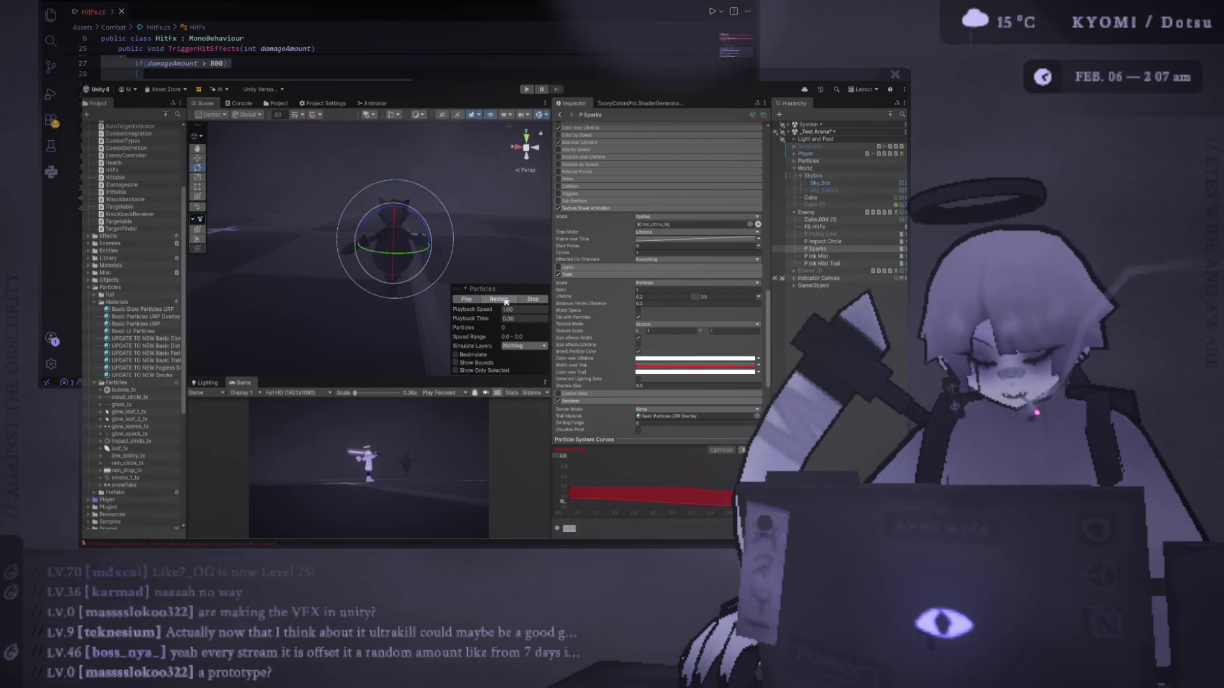
scroll(588, 270, down, 5)
scroll(587, 271, up, 4)
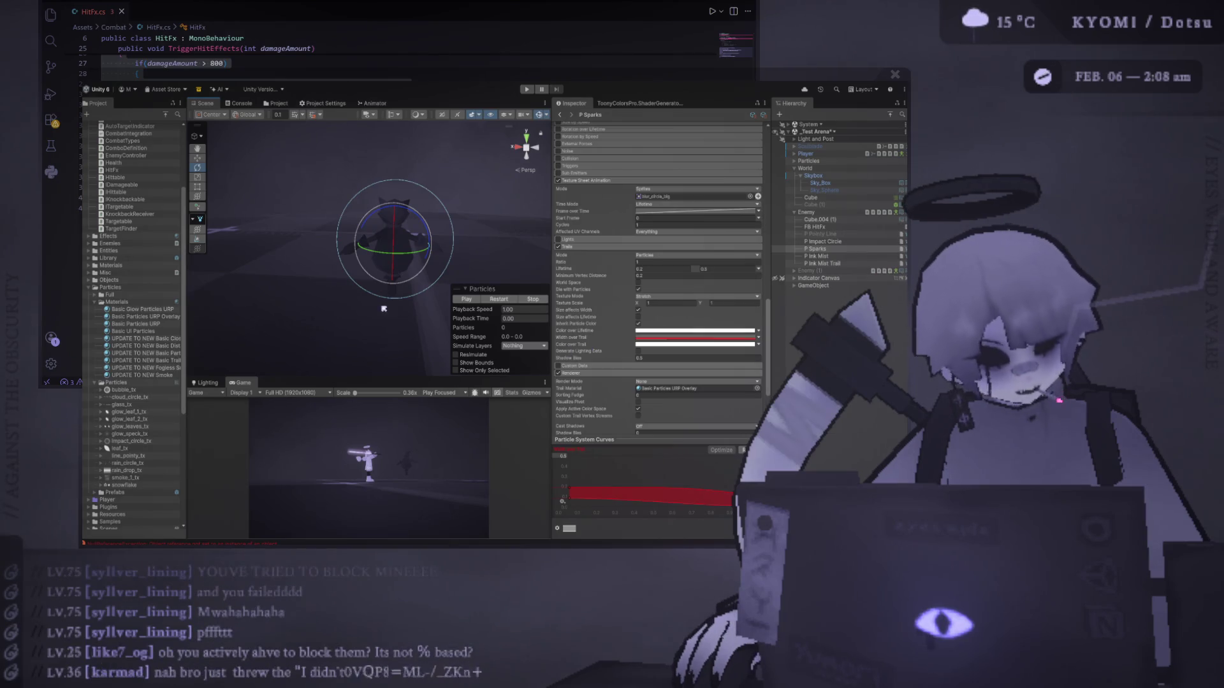
mouse_move(394, 318)
mouse_down()
mouse_move(341, 273)
mouse_move(364, 283)
mouse_move(349, 257)
mouse_move(353, 203)
mouse_up()
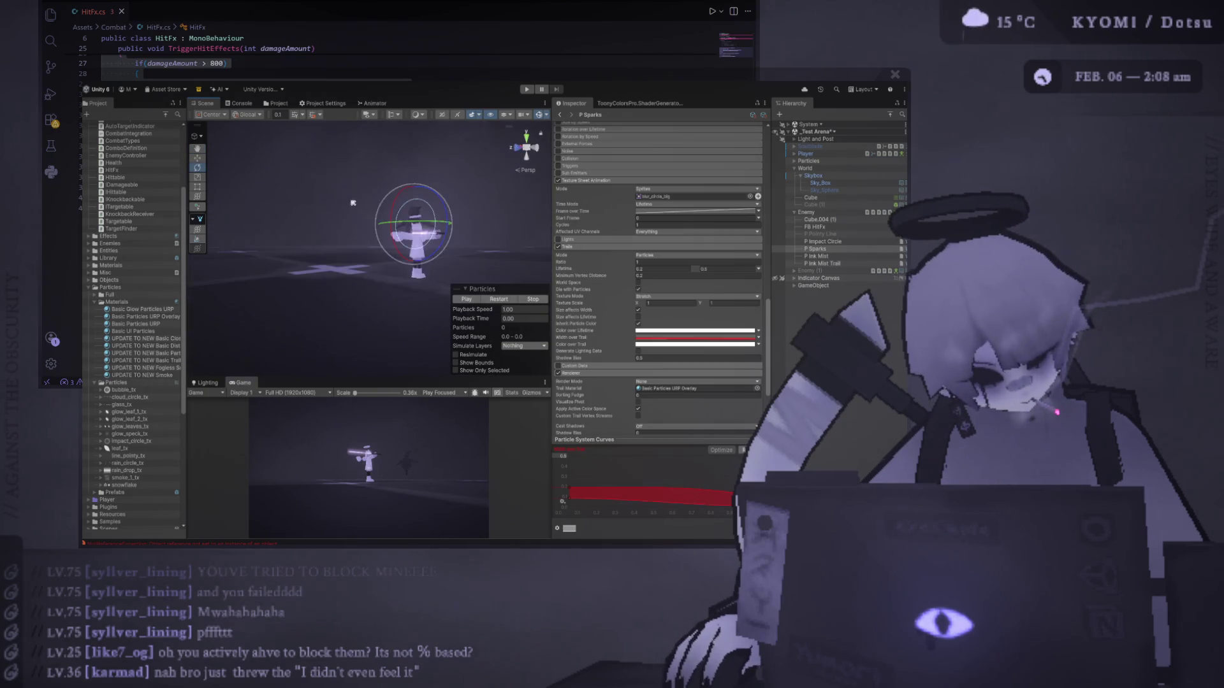
click(503, 299)
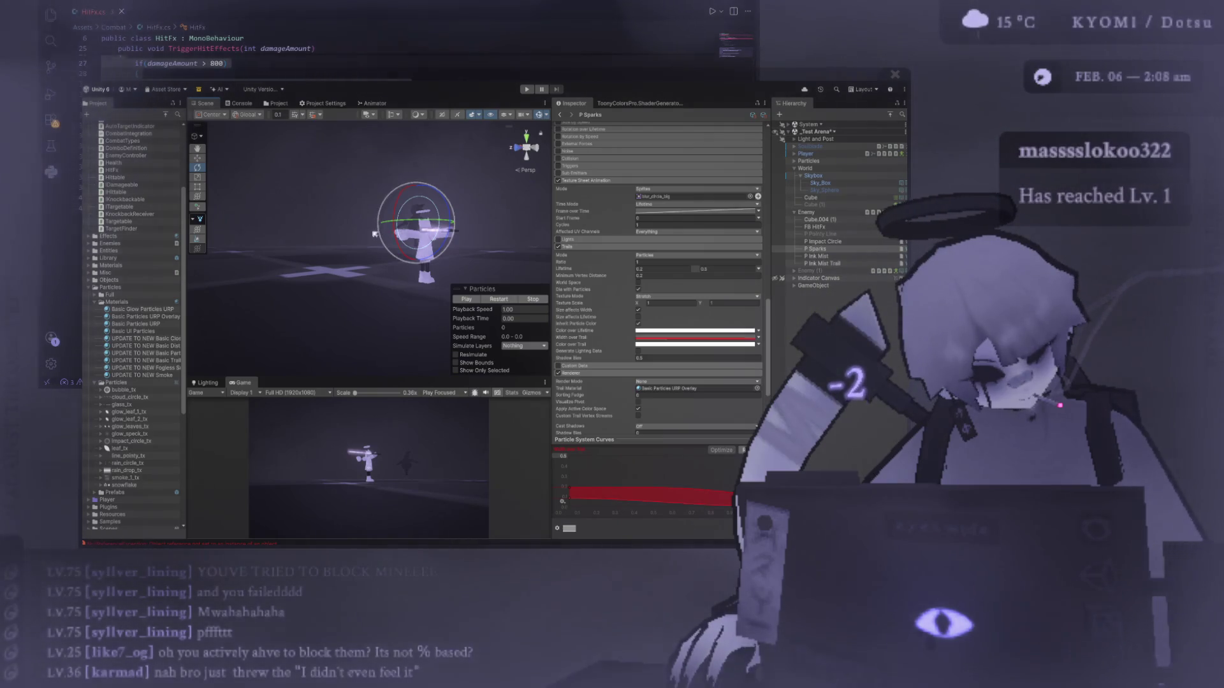
mouse_move(390, 233)
mouse_down()
mouse_move(385, 271)
mouse_move(455, 287)
mouse_up()
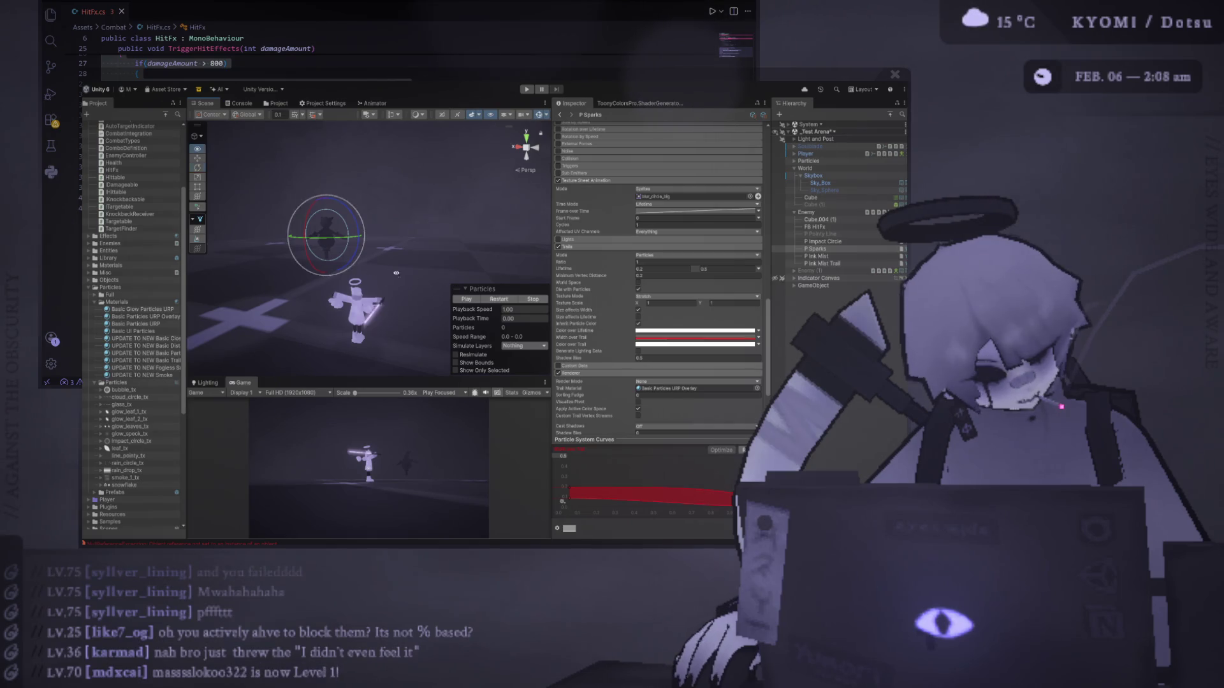
key(f)
drag(408, 289, 459, 293)
click(495, 299)
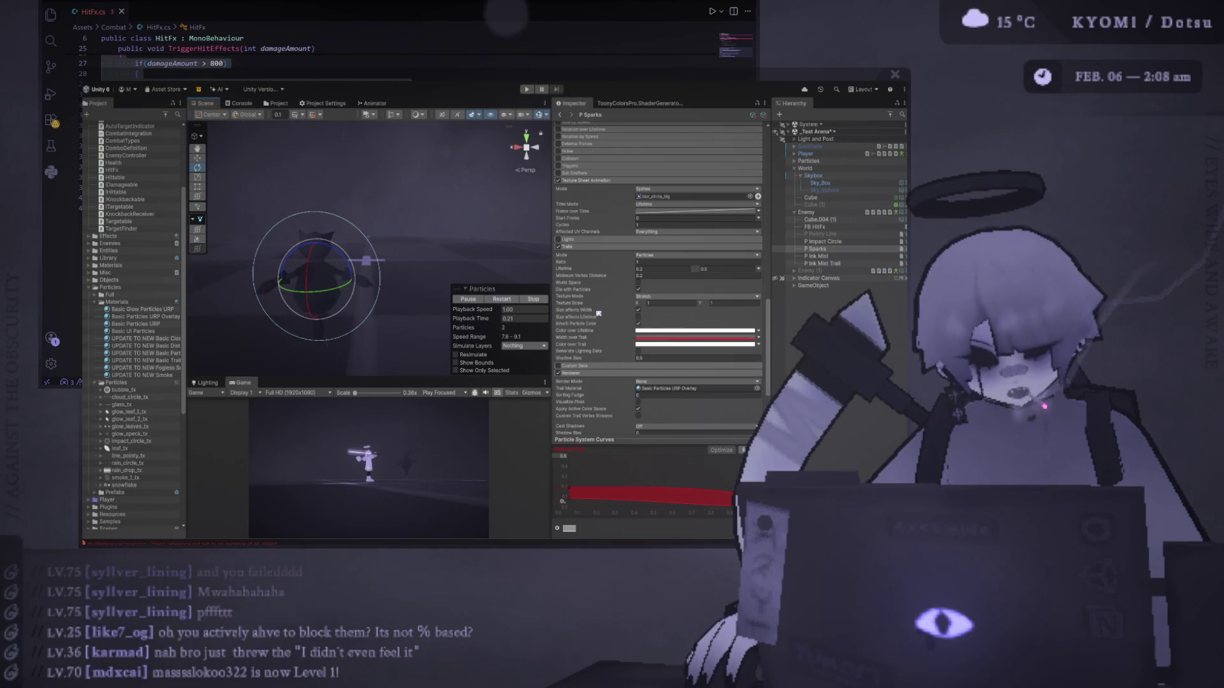
Stop the preview, orbit closer to the enemy and restart the sparks burst.
click(534, 299)
scroll(617, 255, down, 1)
scroll(617, 255, up, 10)
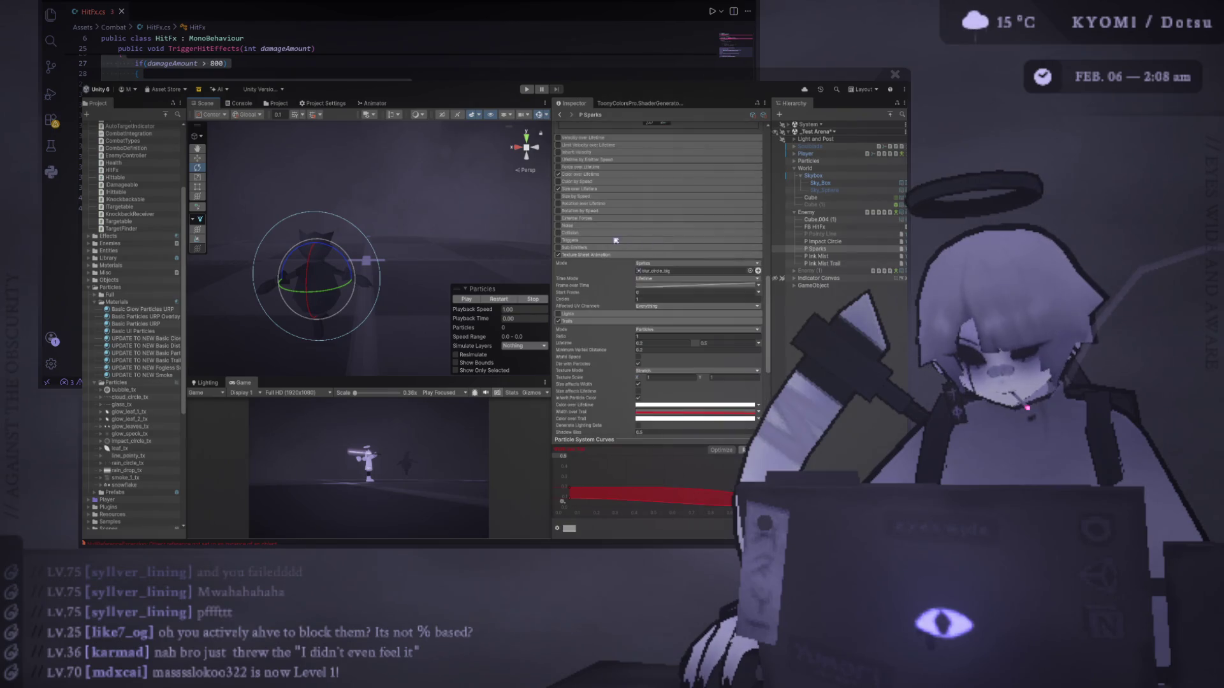
scroll(612, 310, down, 5)
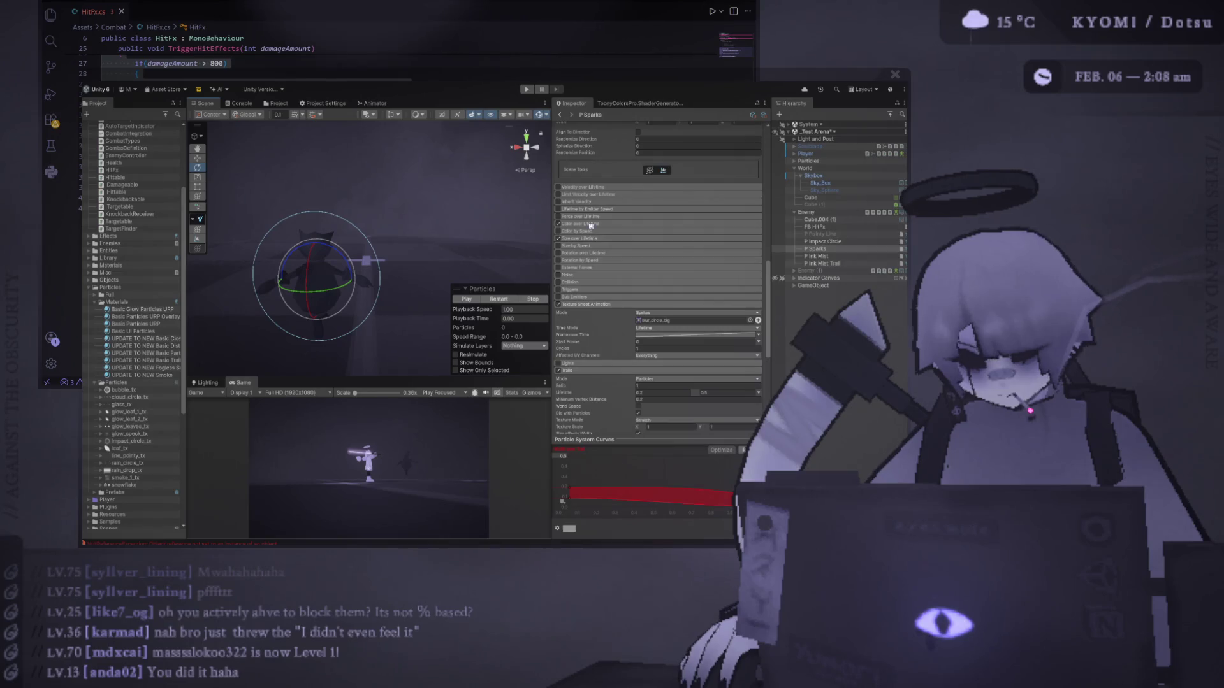
drag(366, 249, 318, 226)
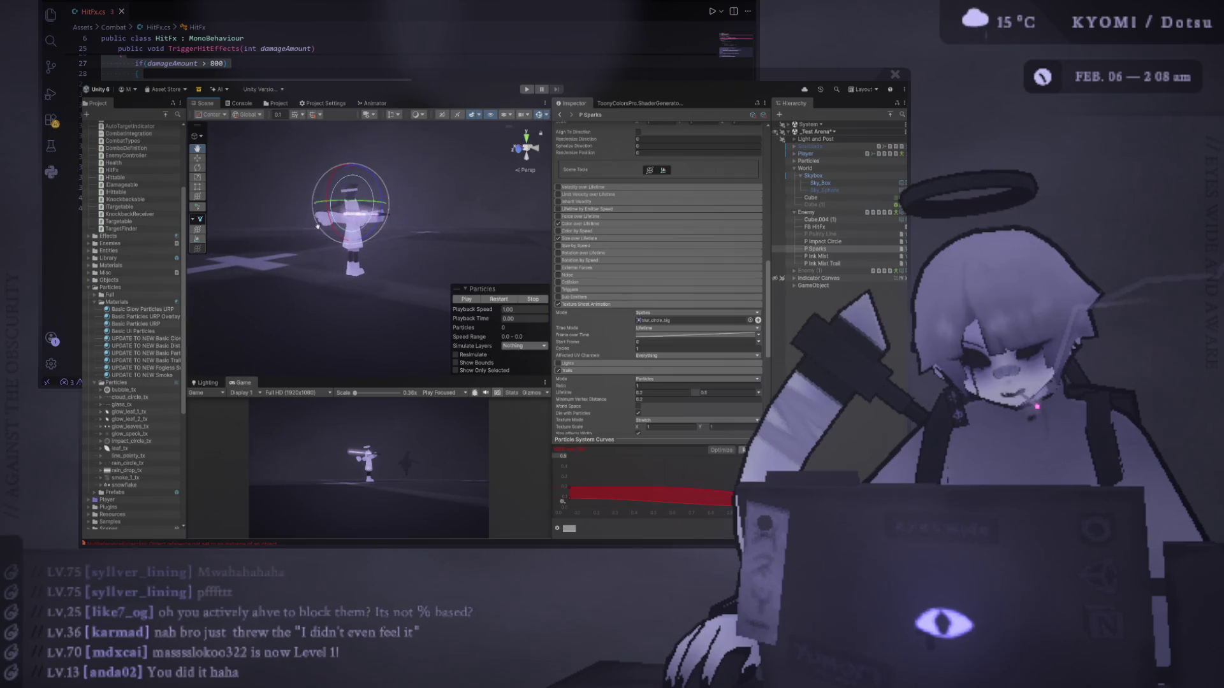
click(494, 299)
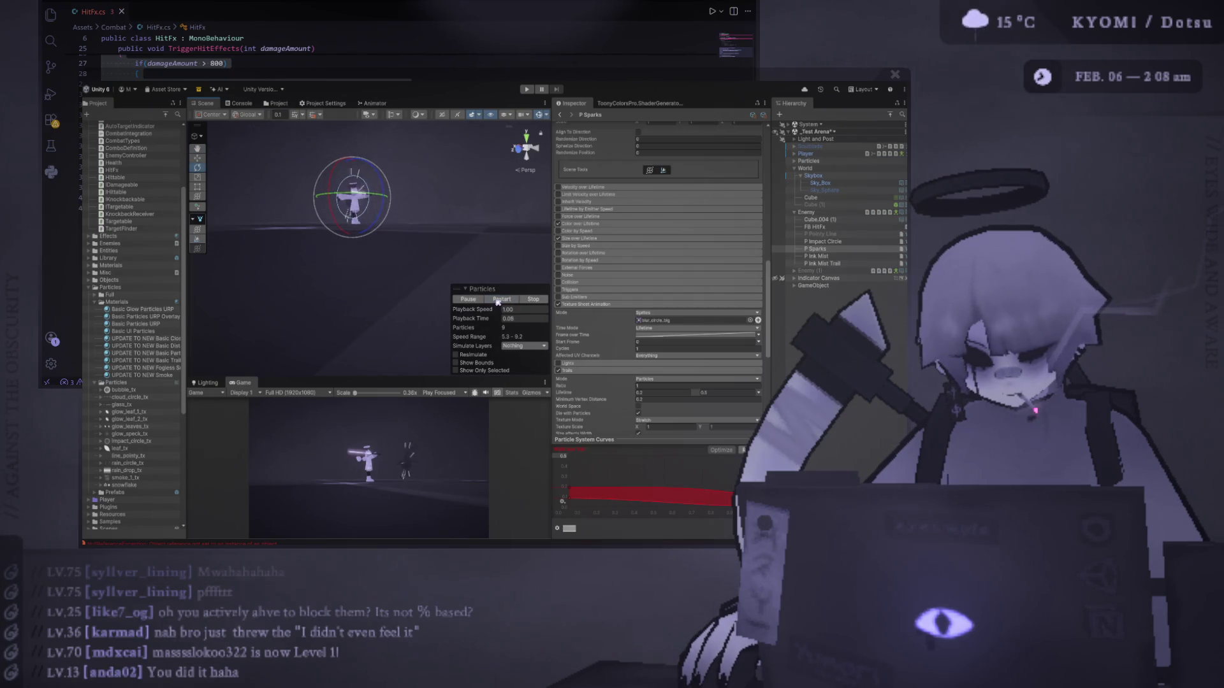
mouse_move(497, 280)
mouse_down()
mouse_move(466, 258)
mouse_move(503, 269)
mouse_move(396, 240)
mouse_move(369, 219)
mouse_move(322, 225)
mouse_up()
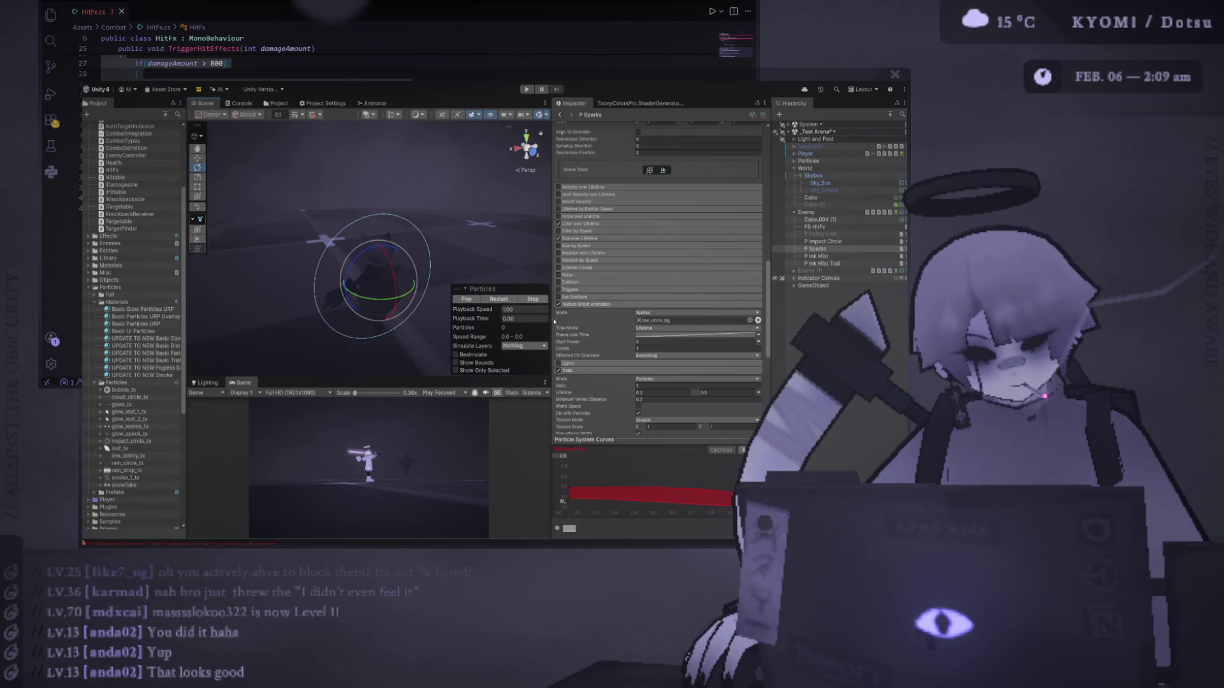
Widen the Scene and Game views and replay the spark burst several times.
drag(550, 289, 598, 287)
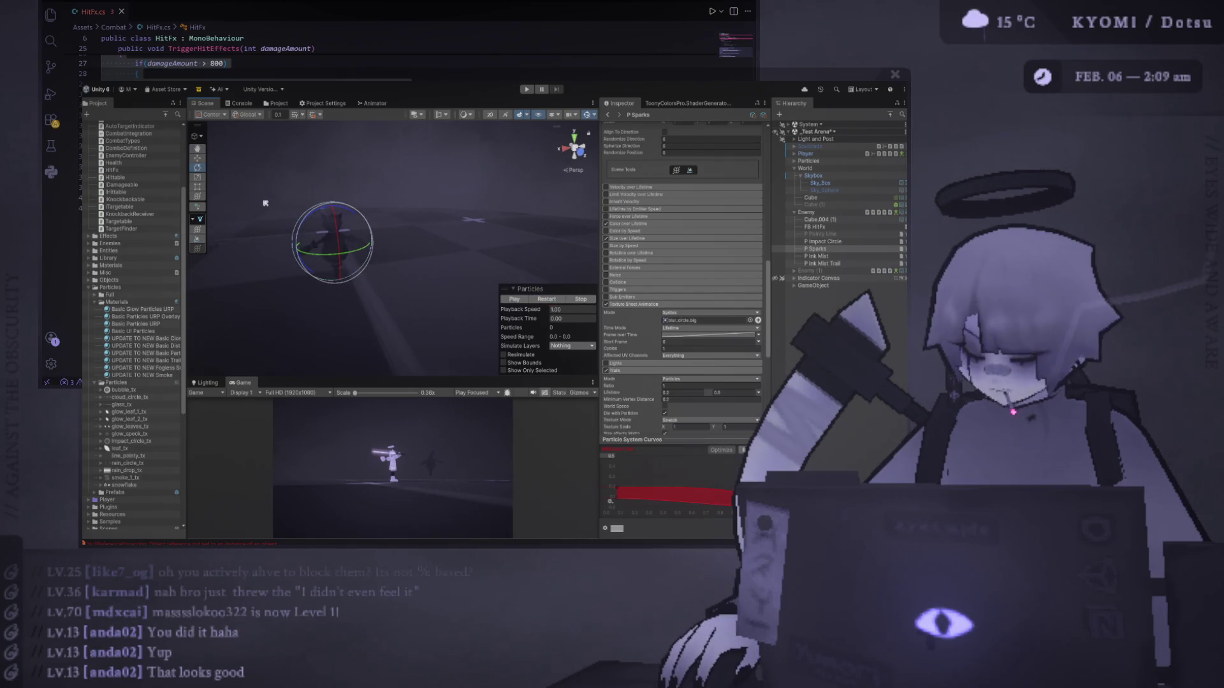
scroll(273, 203, up, 3)
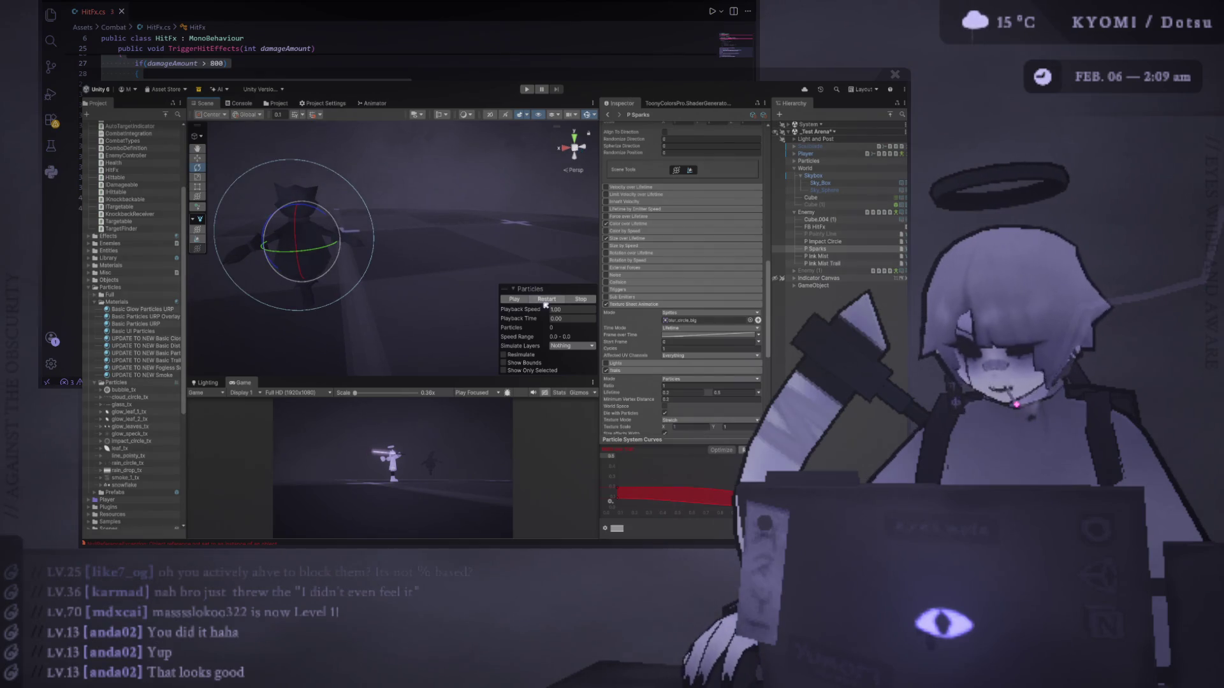
click(546, 300)
click(556, 302)
click(546, 300)
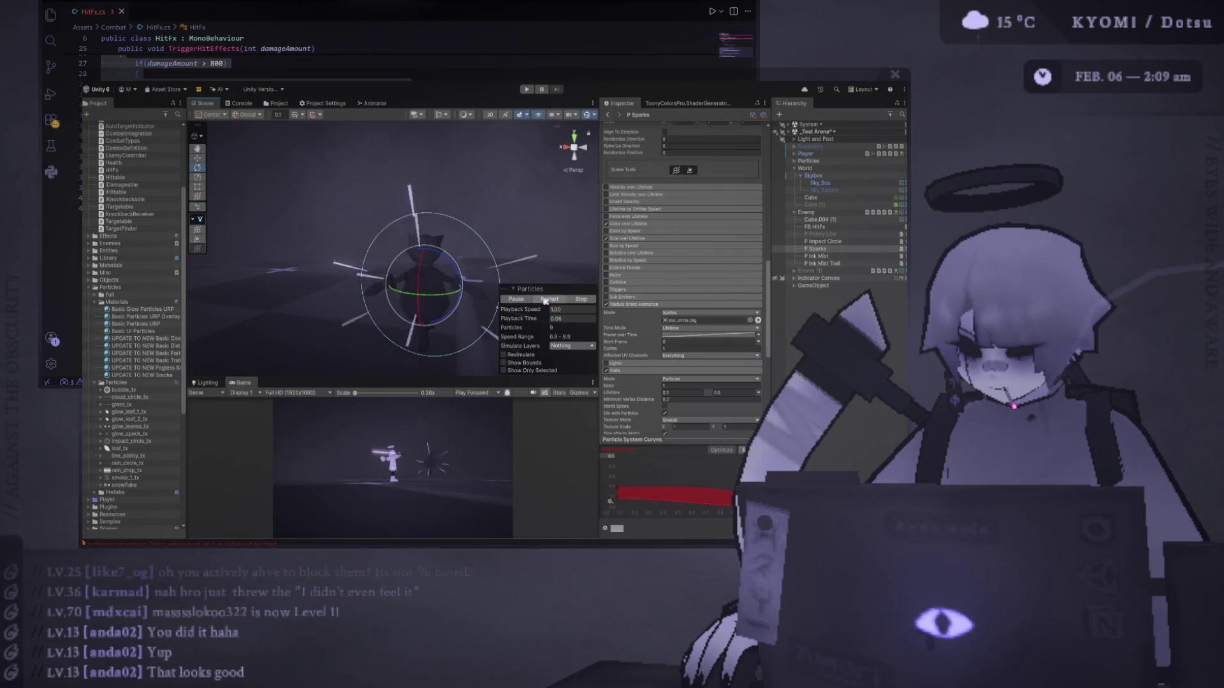
drag(481, 258, 509, 255)
scroll(643, 304, down, 6)
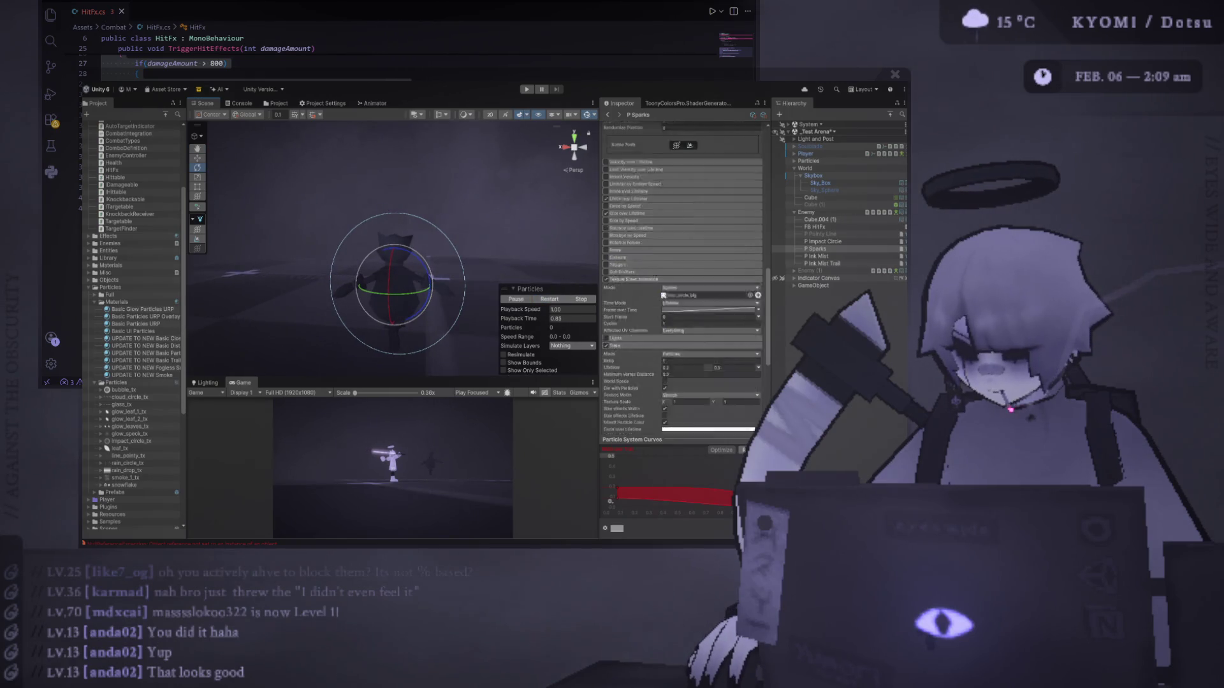
Set the P Sparks Emission Rate over Time to 10 and play the particle preview.
scroll(634, 304, up, 5)
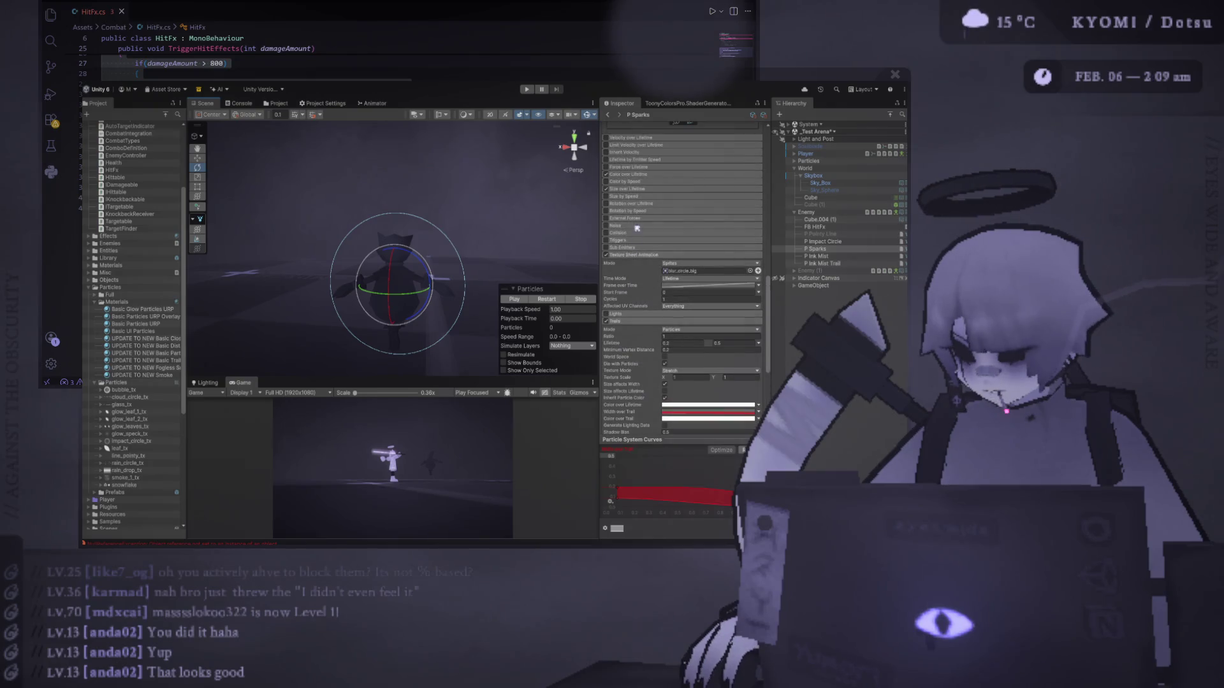
scroll(665, 261, up, 5)
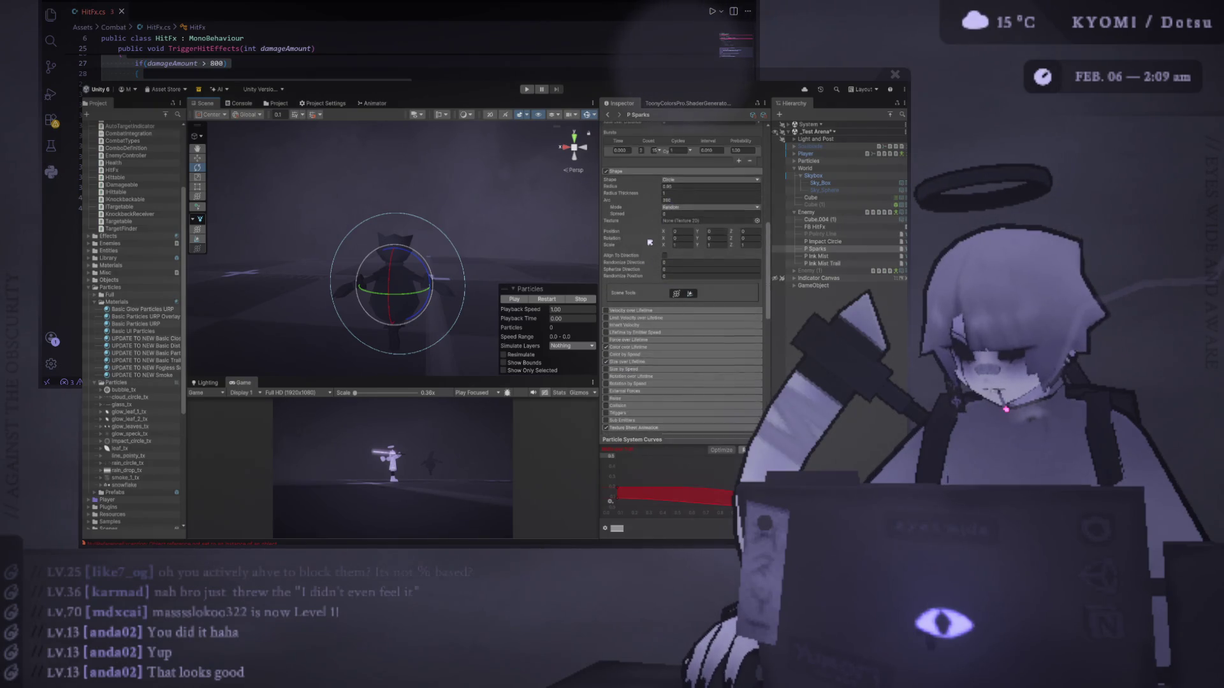
scroll(668, 322, up, 3)
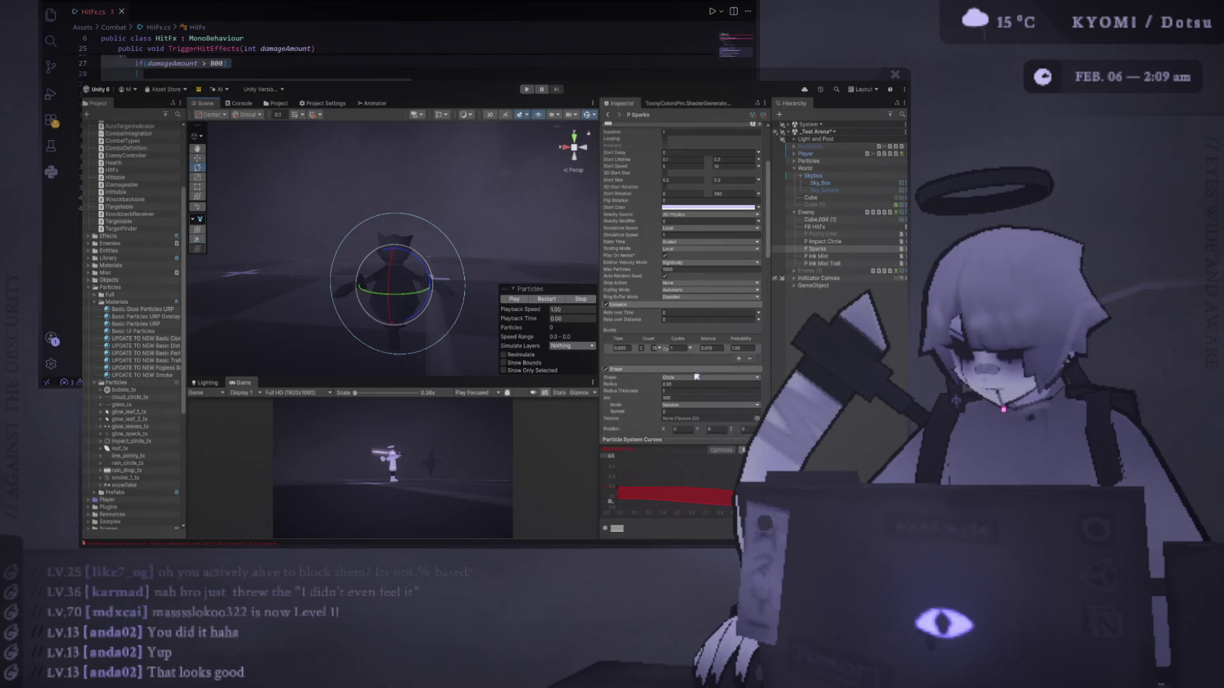
text(10)
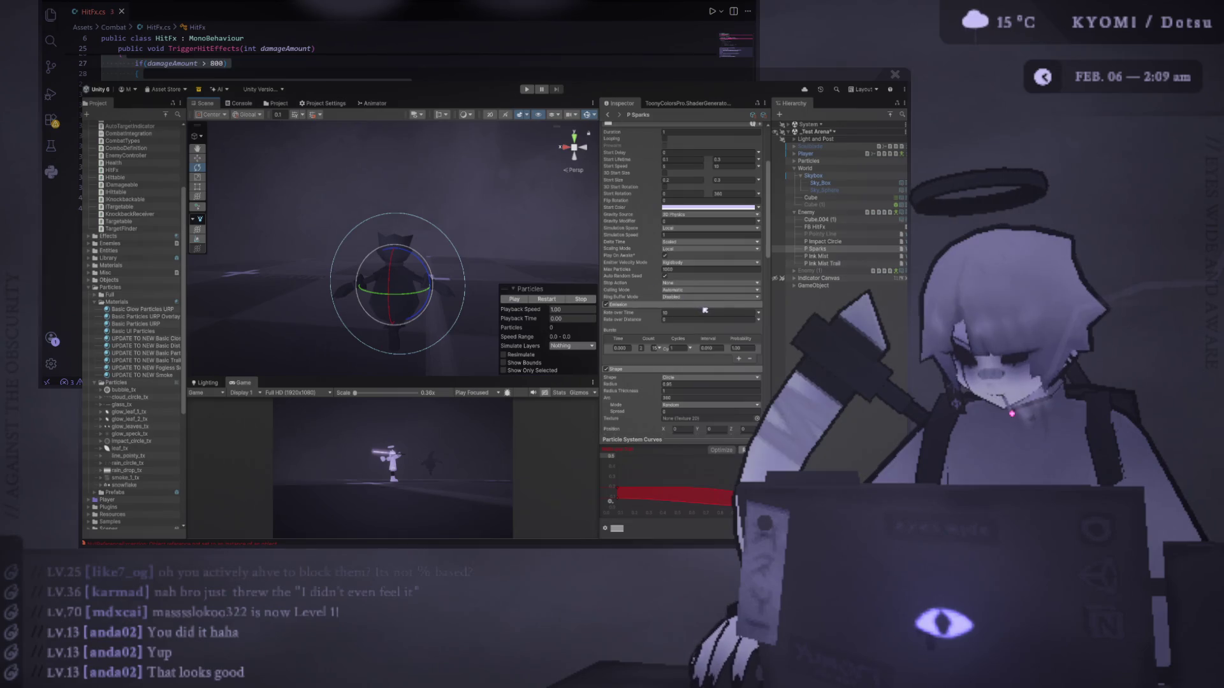
scroll(674, 190, up, 3)
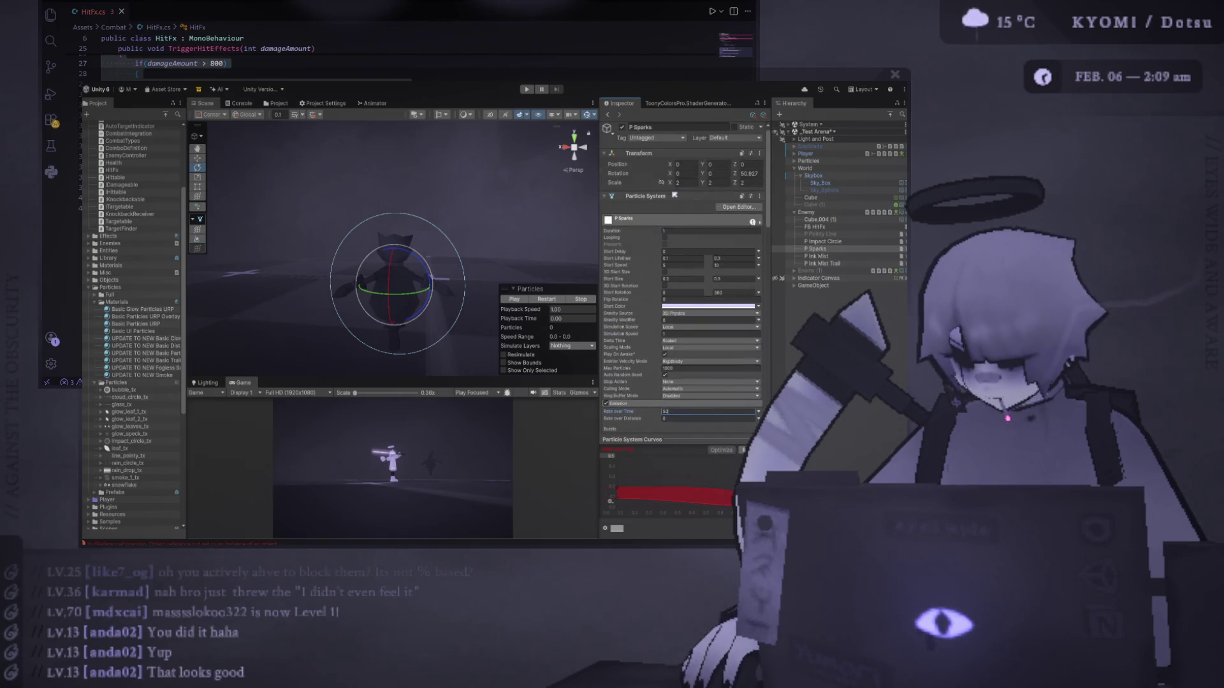
click(515, 299)
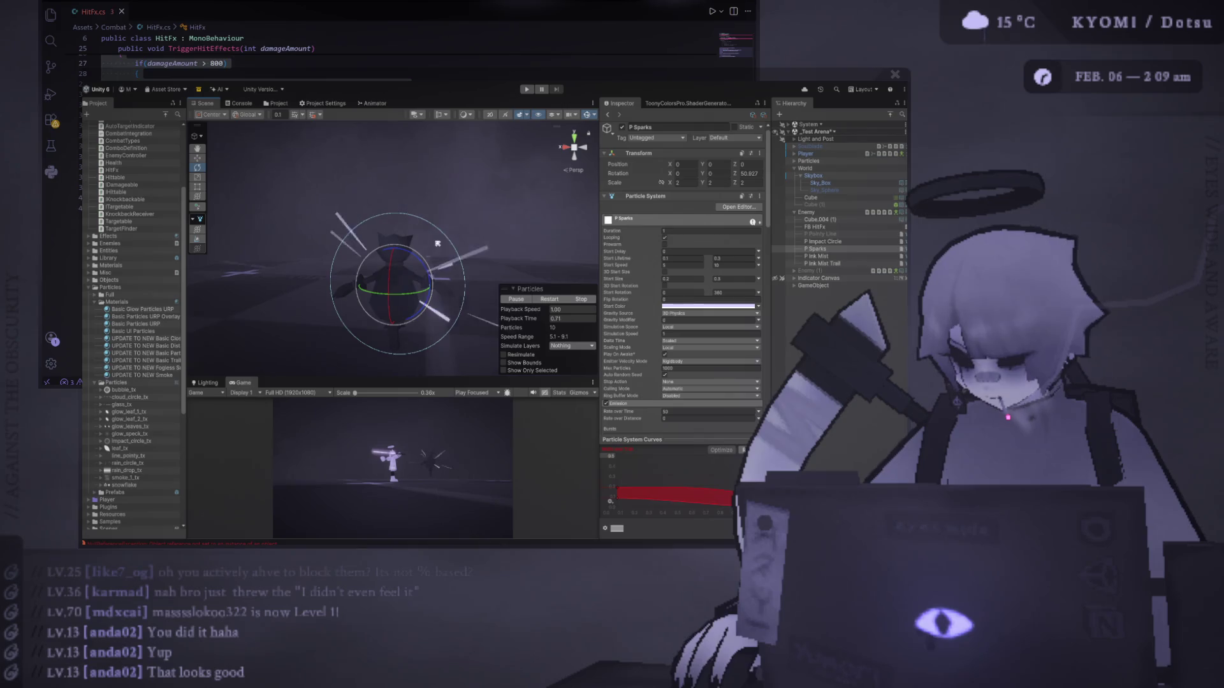
scroll(663, 291, down, 5)
scroll(663, 291, down, 3)
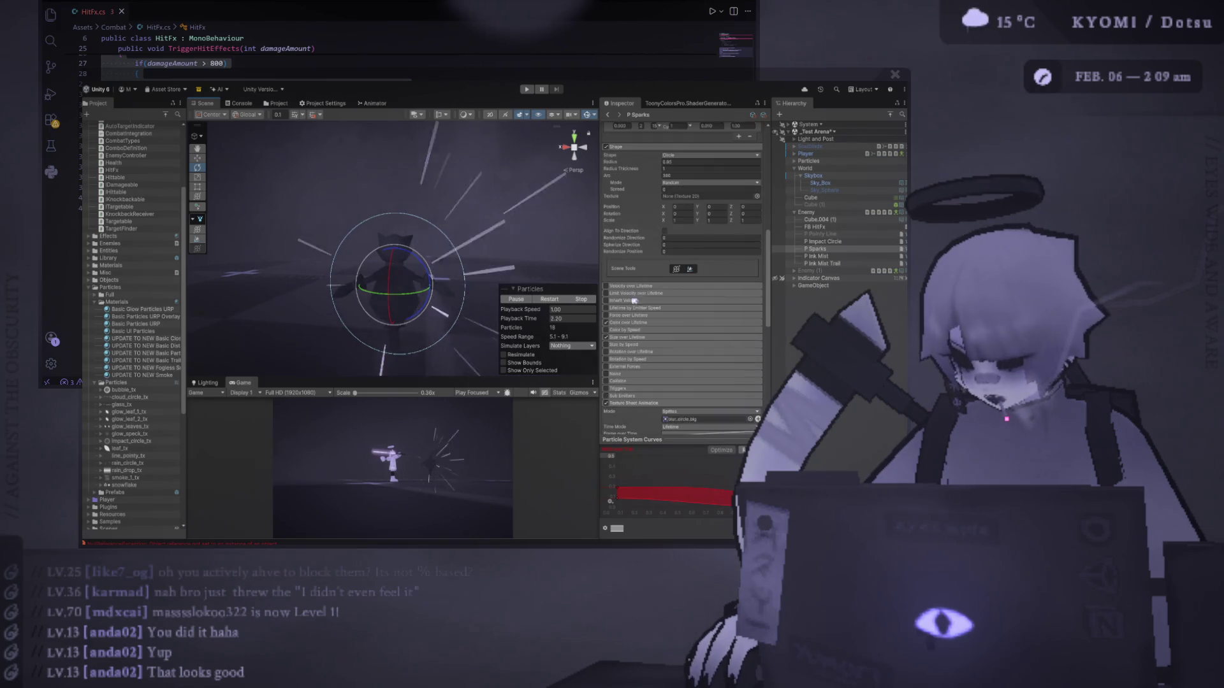
Enable the Noise module on P Sparks, orbit the view and hide the transform handles.
click(606, 374)
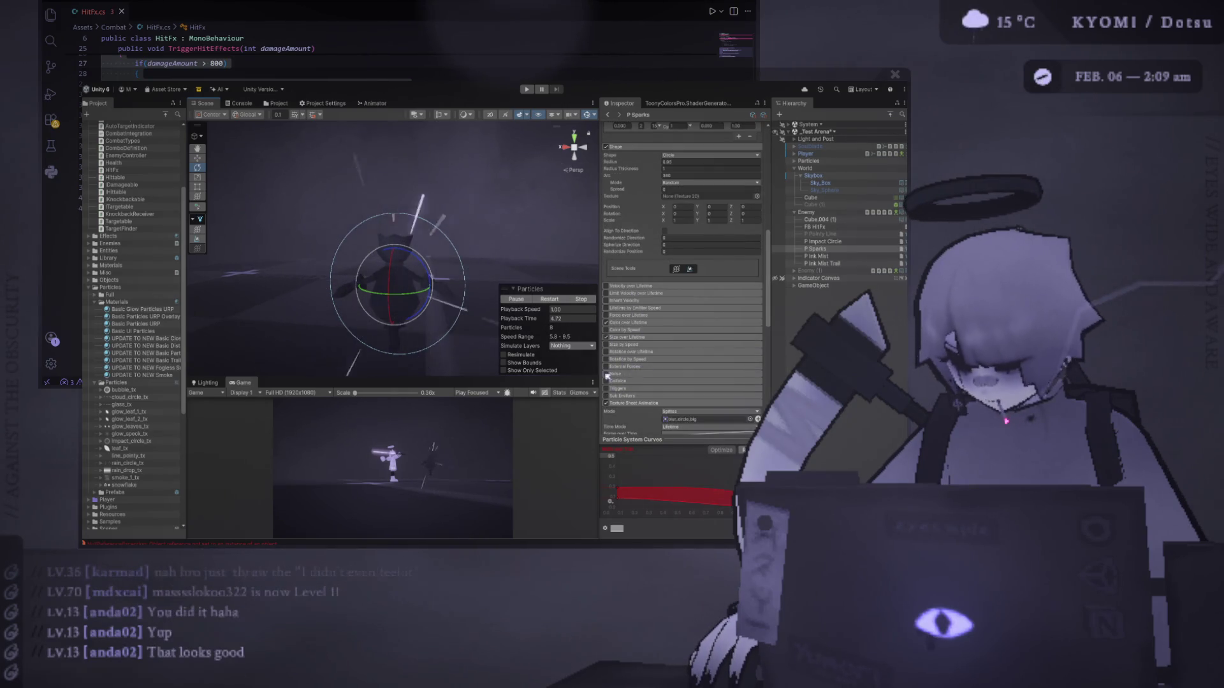
drag(400, 261, 465, 276)
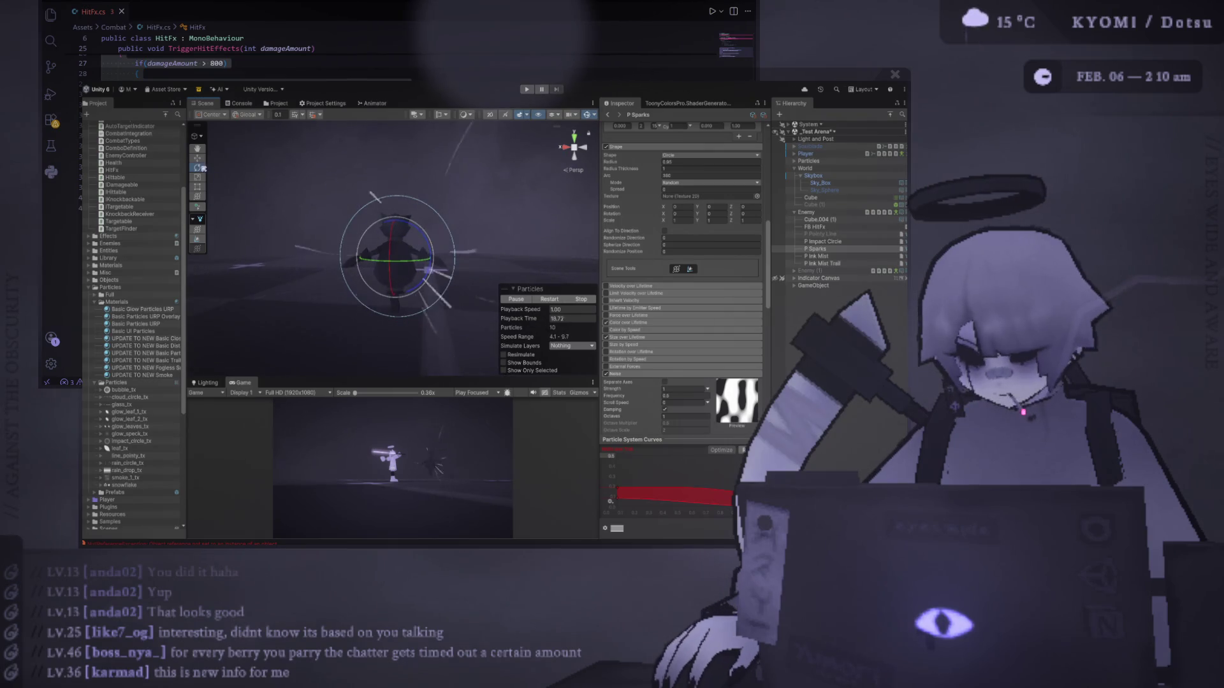
click(200, 208)
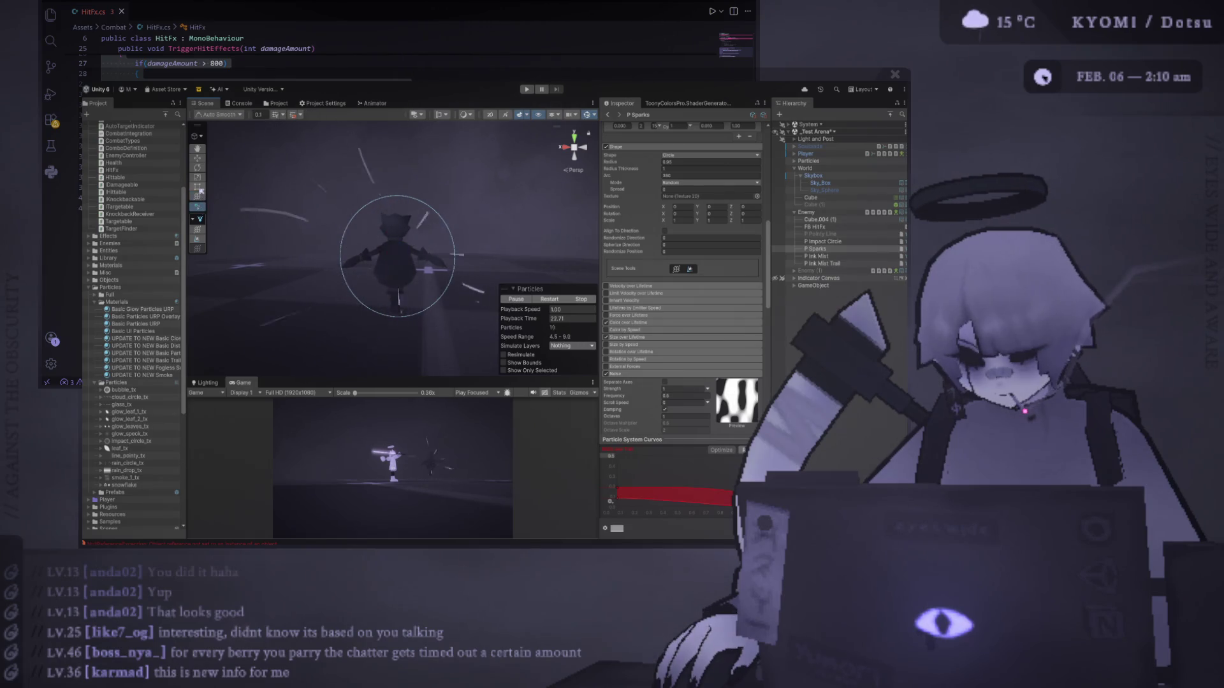
scroll(447, 202, down, 1)
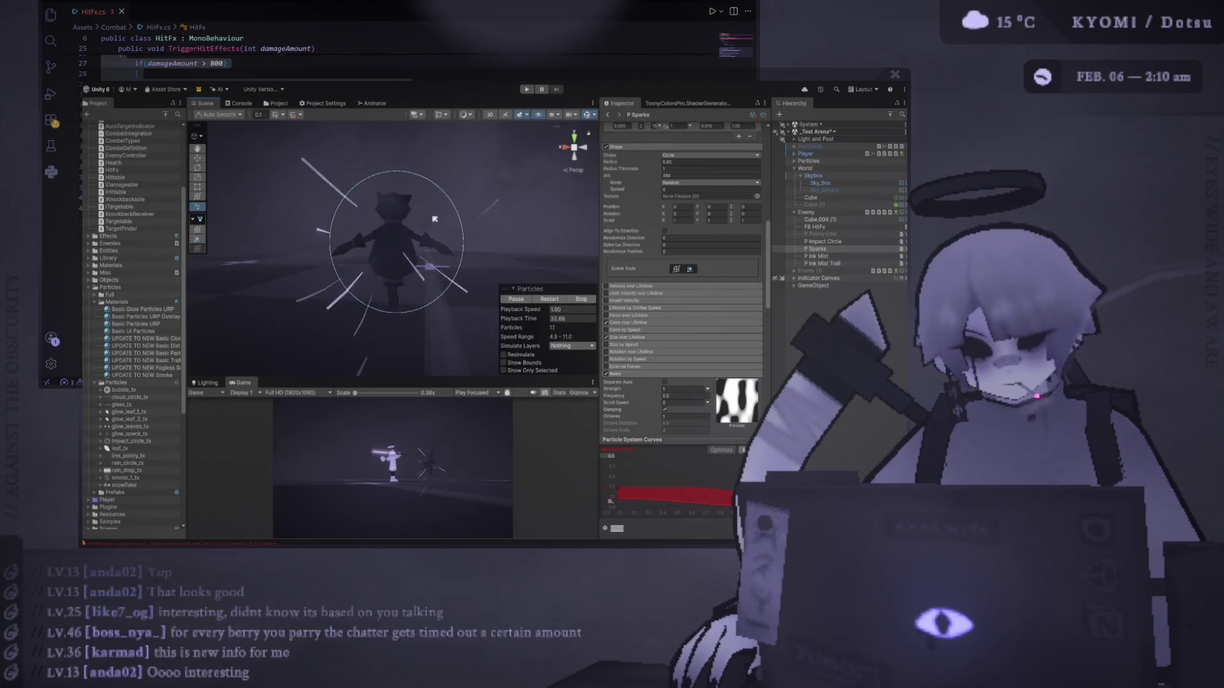
scroll(674, 276, down, 3)
Try a P Sparks noise frequency of 0.4.
click(685, 321)
text(0.1)
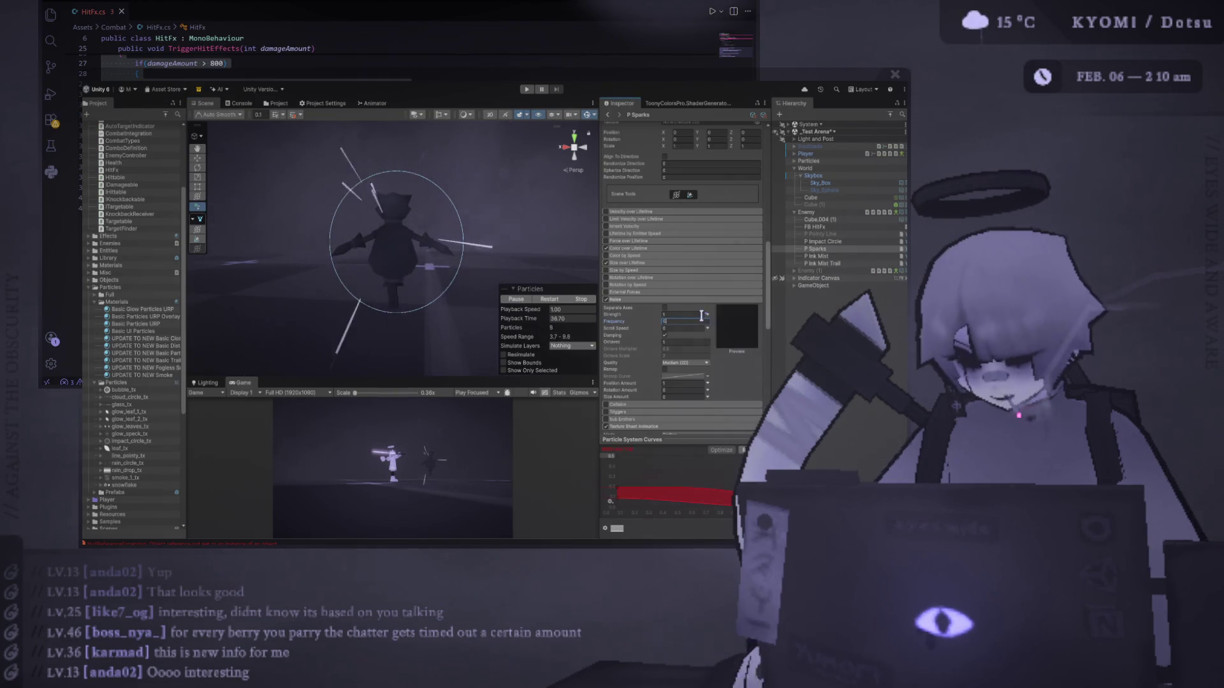
key(BackSpace)
key(BackSpace)
key(BackSpace)
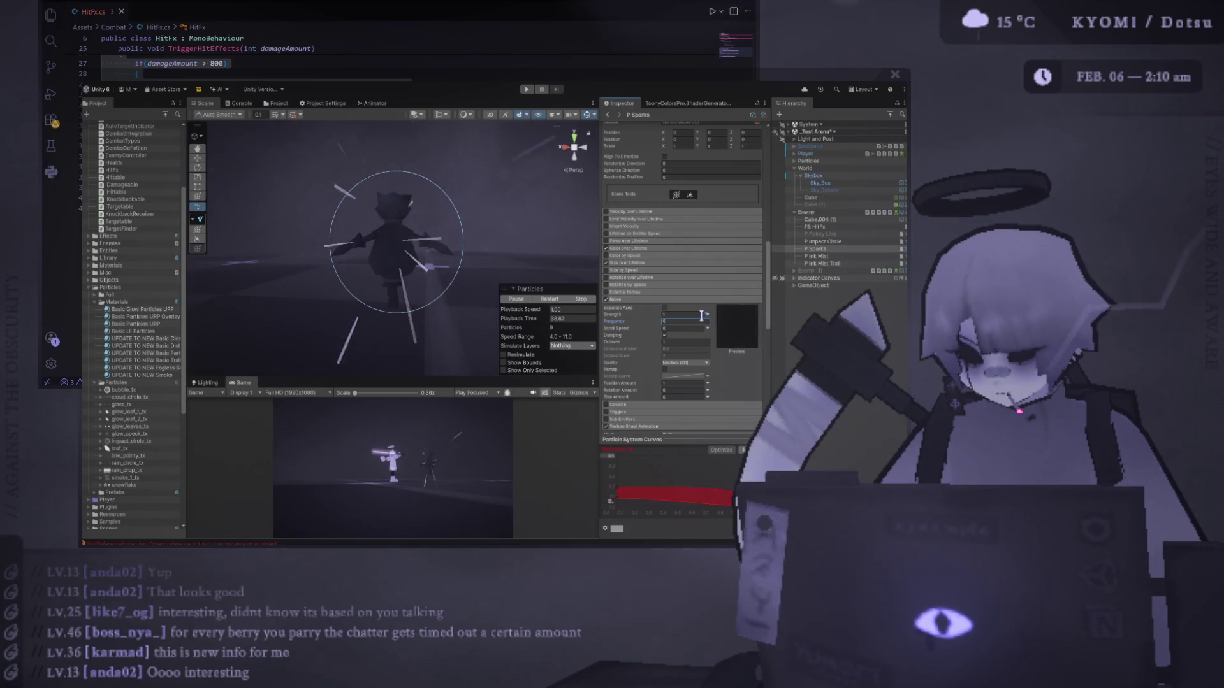
text(4)
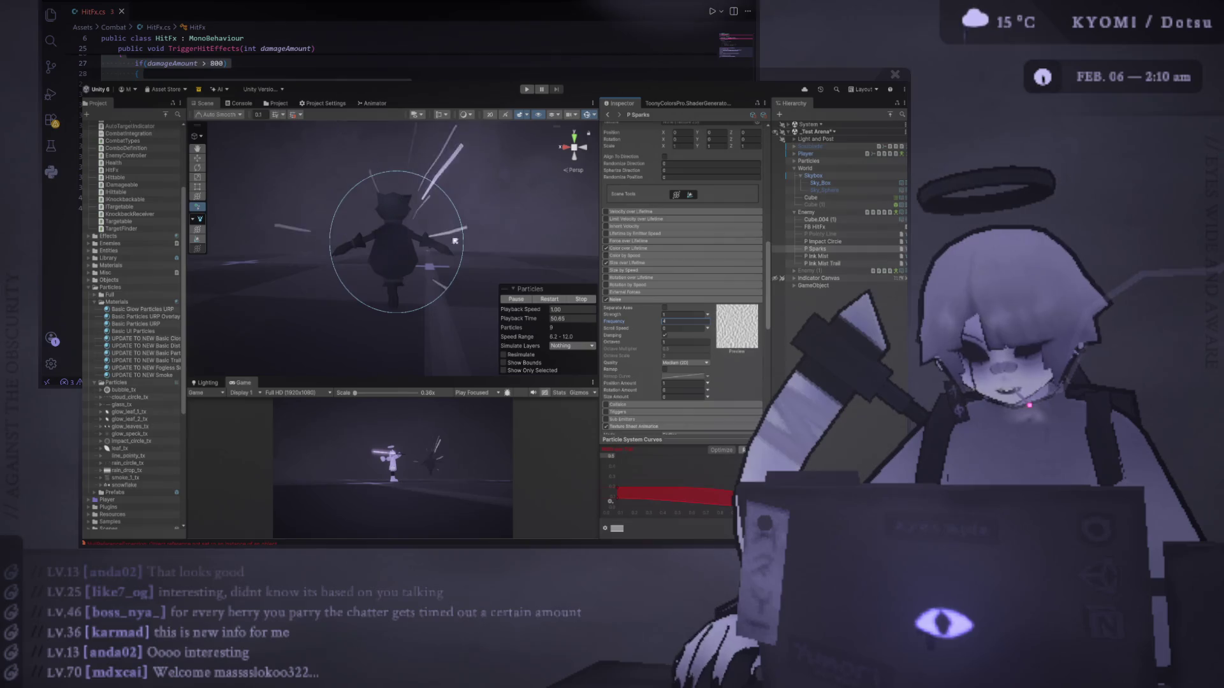
scroll(474, 268, down, 4)
scroll(475, 269, up, 5)
Toggle Separate Axes on and off twice, keeping one combined noise strength.
click(665, 307)
click(665, 307)
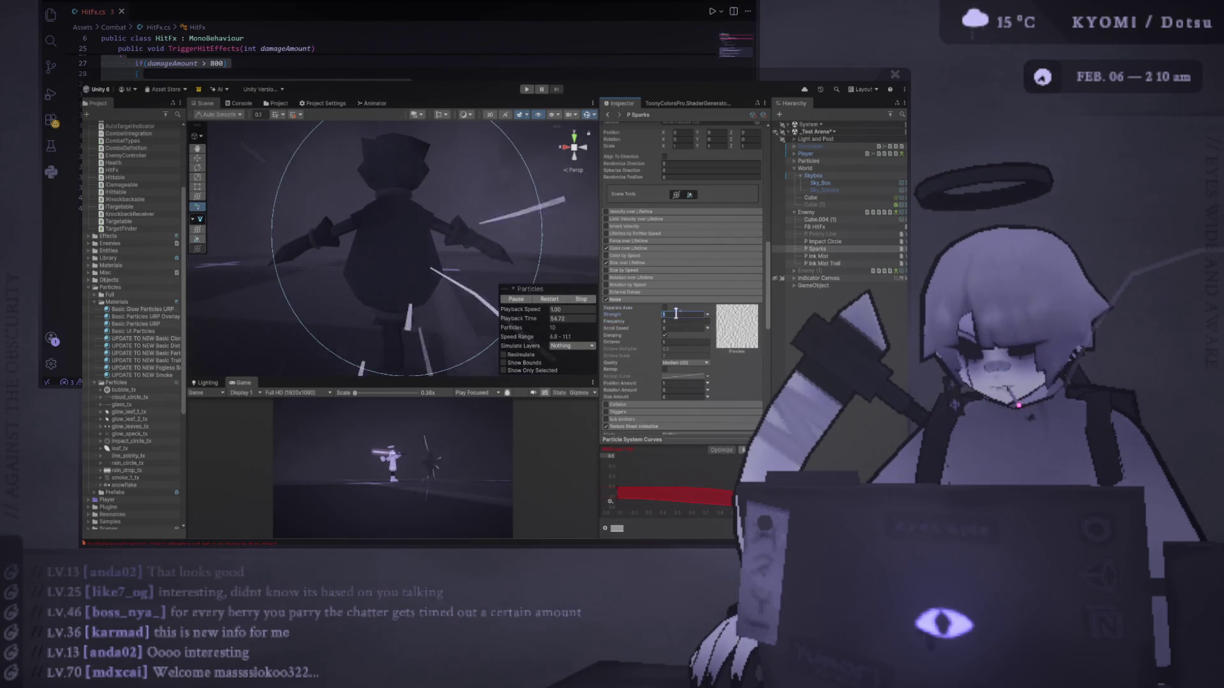
scroll(454, 257, down, 4)
scroll(454, 259, up, 2)
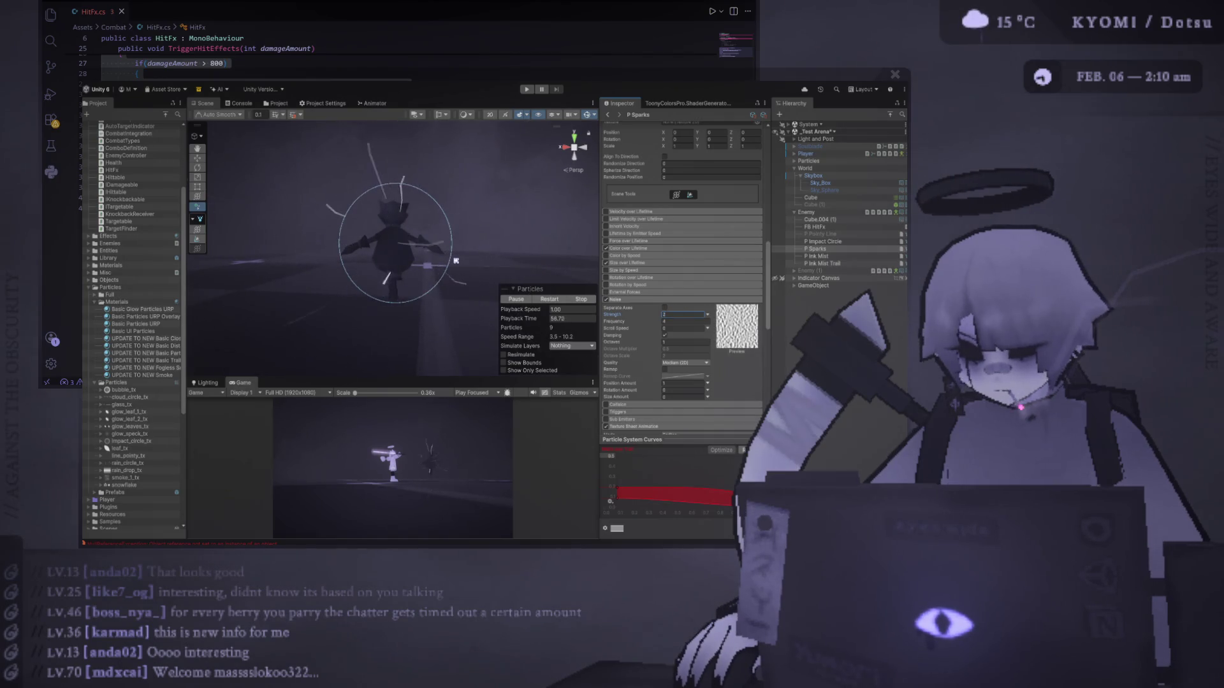
scroll(456, 260, up, 2)
click(665, 307)
click(666, 307)
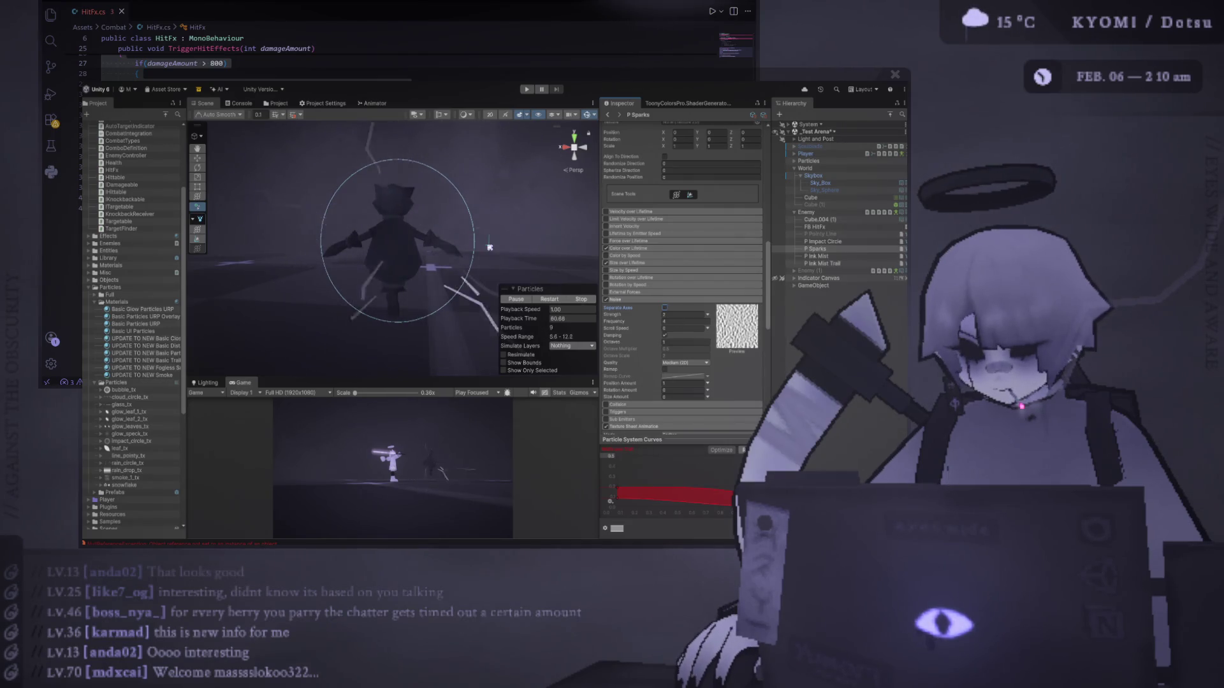
scroll(489, 246, down, 1)
Set the noise frequency to 1 and the scroll speed to 4.
click(683, 314)
click(682, 326)
text(0.1)
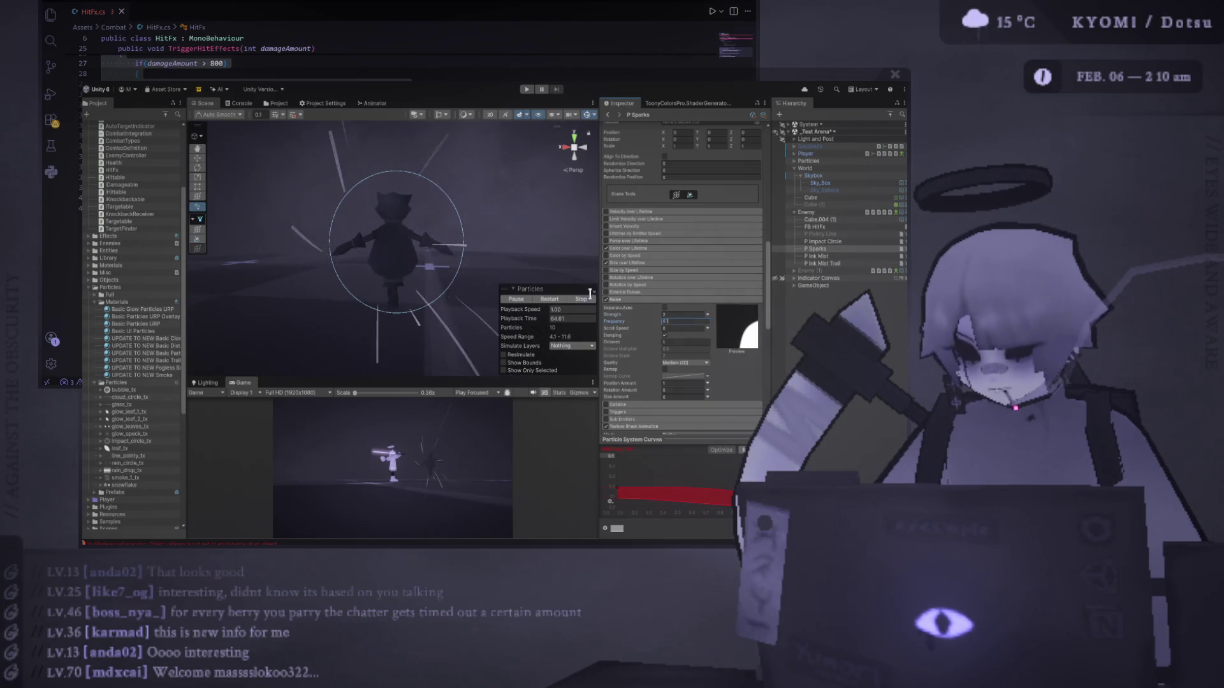
key(BackSpace)
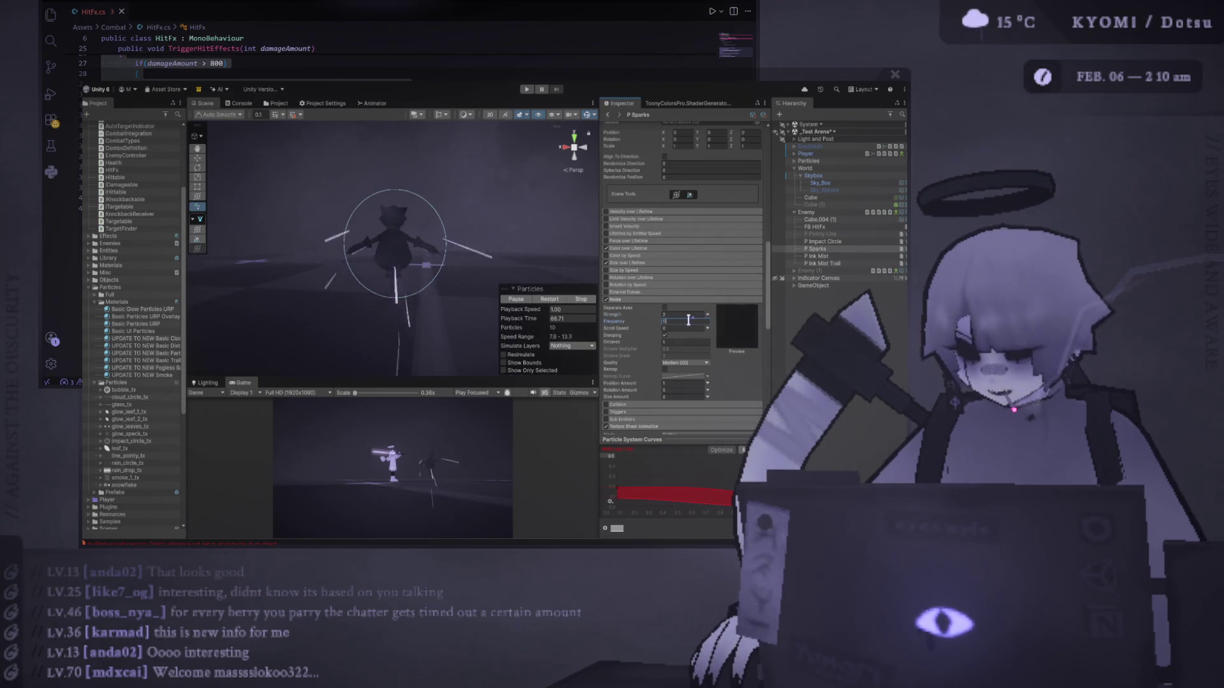
text(4)
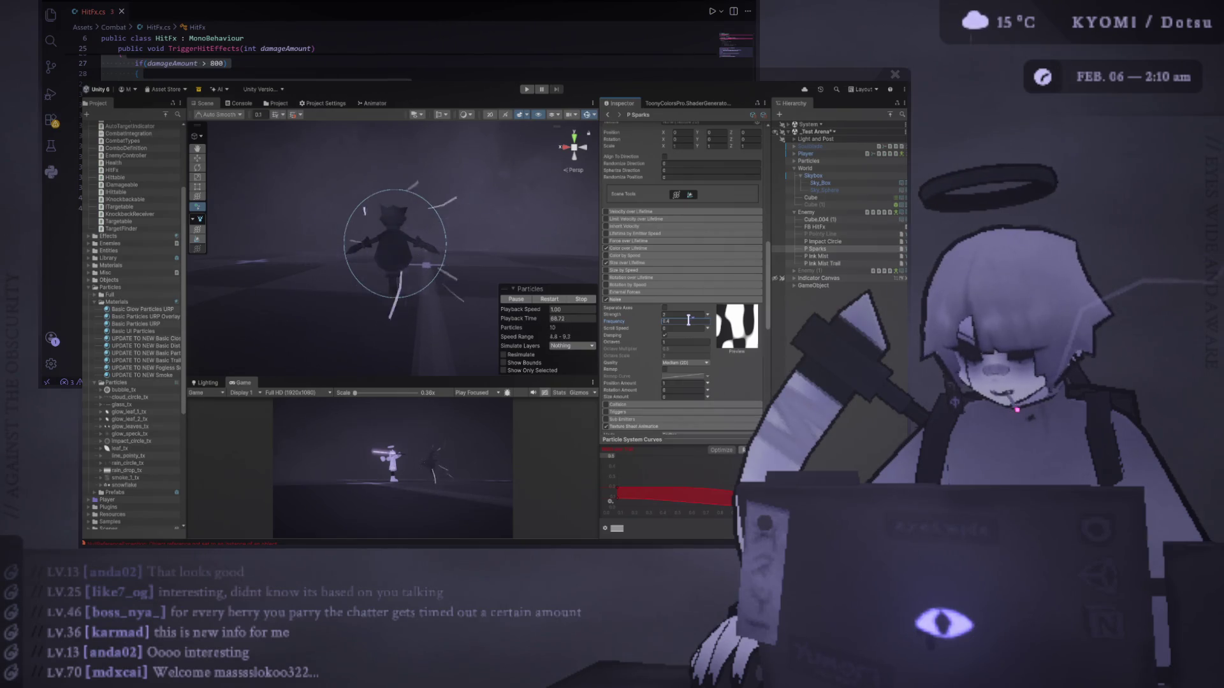
key(BackSpace)
text(5)
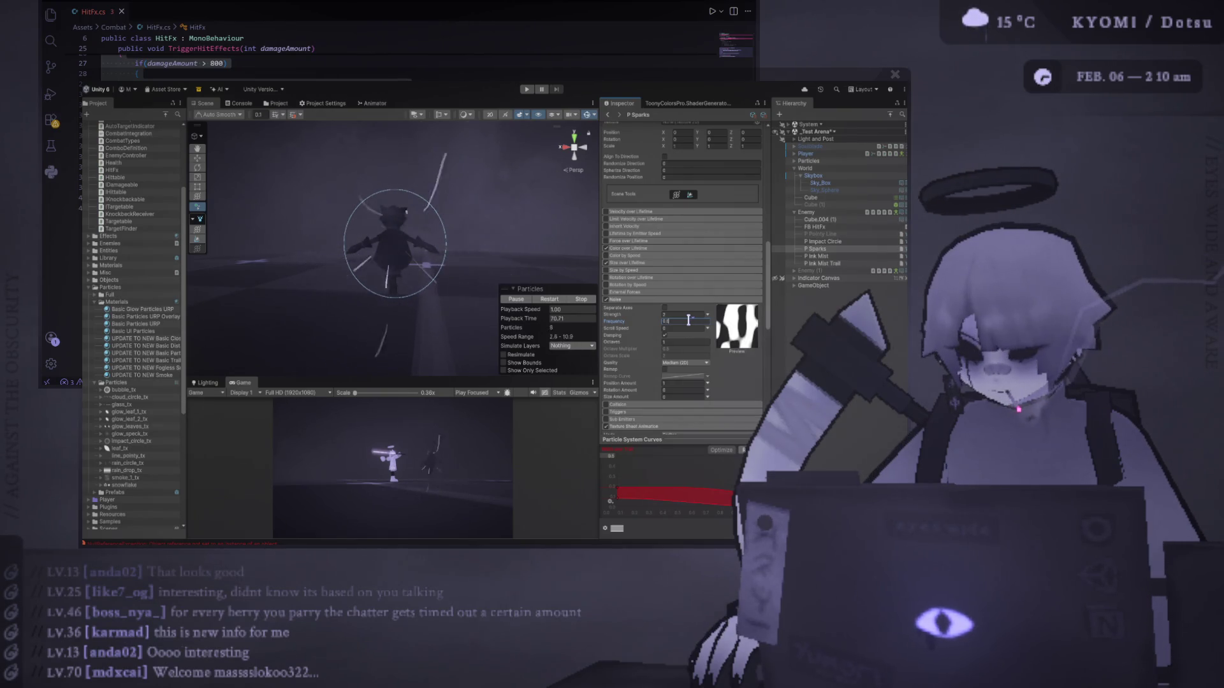
key(BackSpace)
key(BackSpace)
key(BackSpace)
text(1)
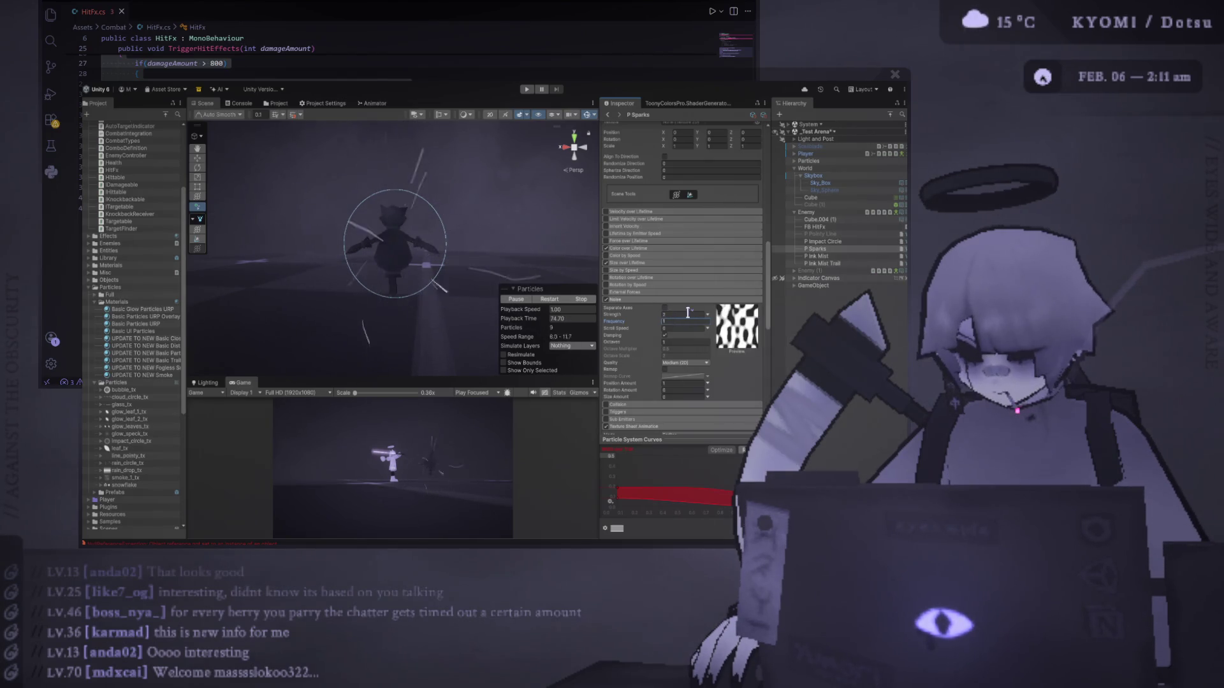
key(BackSpace)
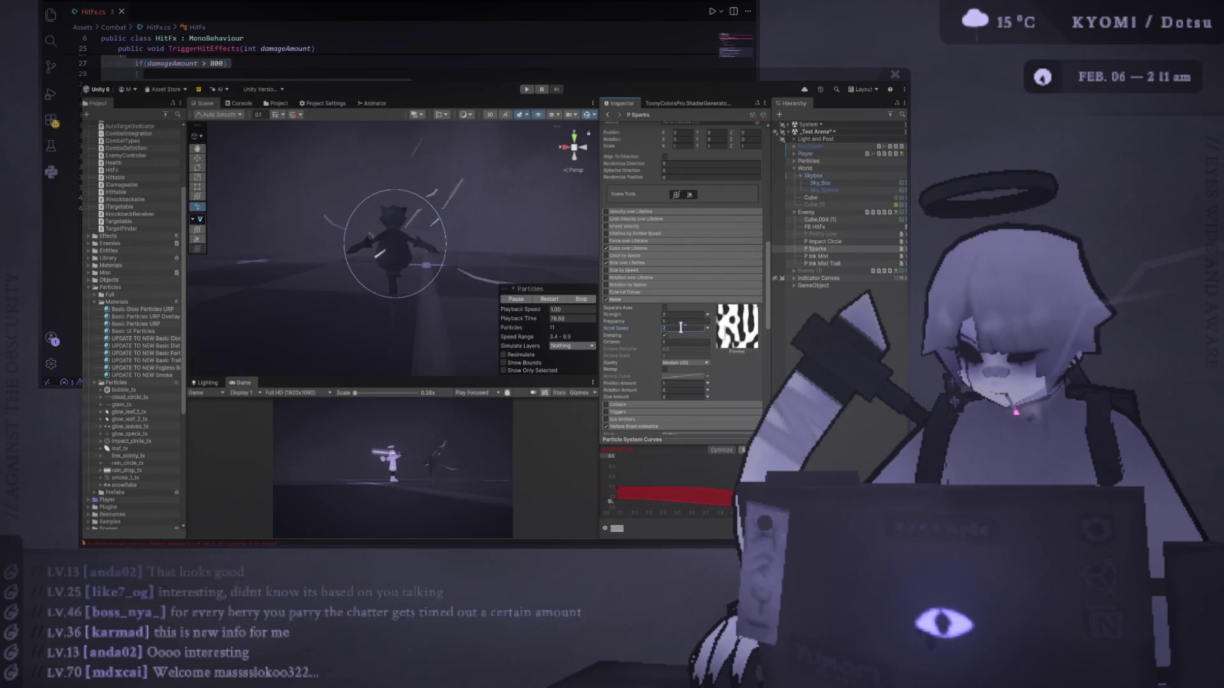
text(4)
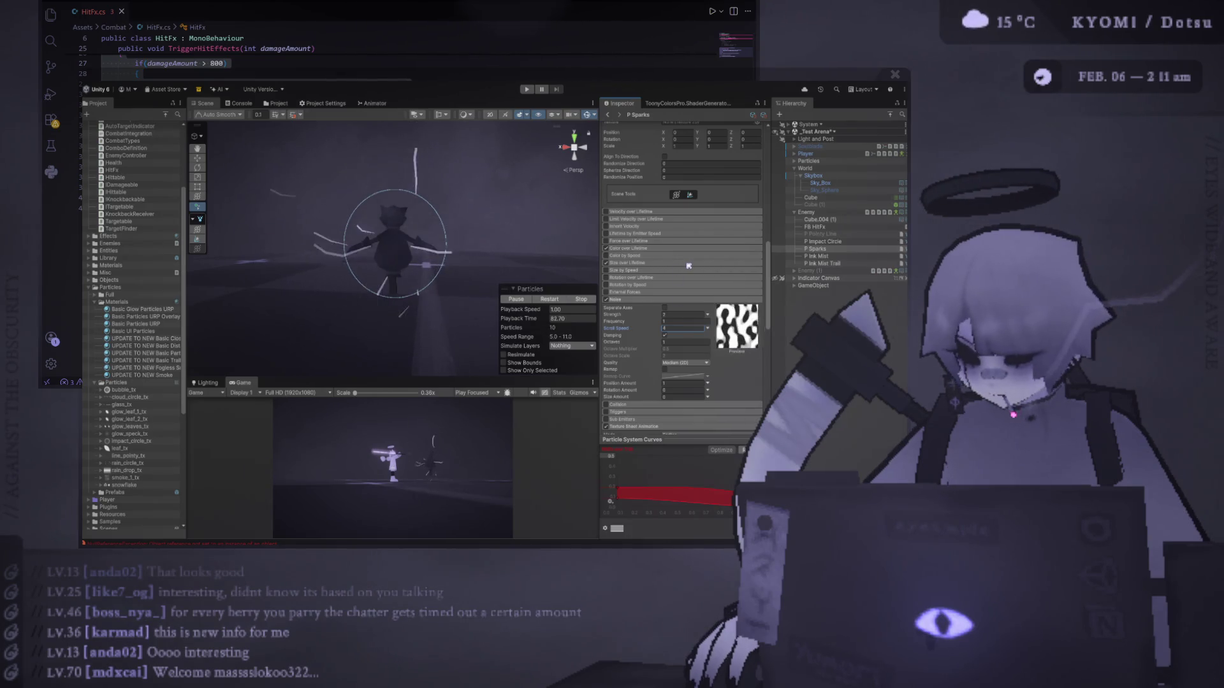
scroll(691, 311, up, 5)
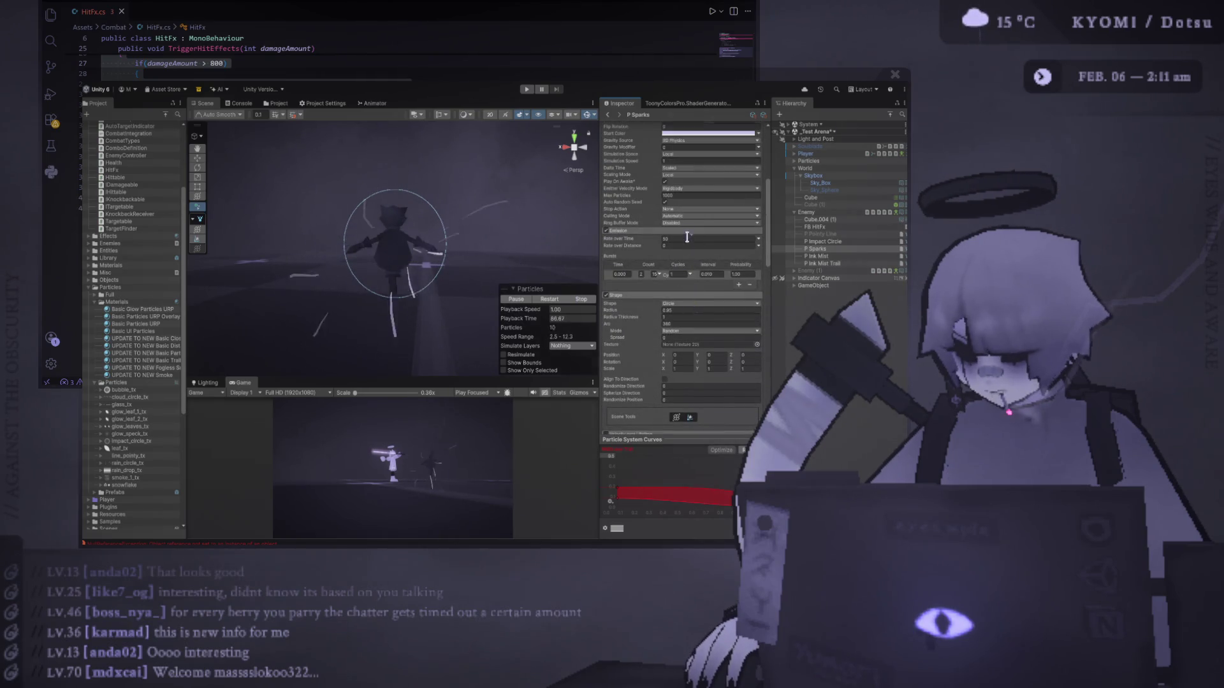
Turn off looping on P Sparks and frame the emitter in the Scene view.
scroll(675, 268, up, 5)
click(666, 241)
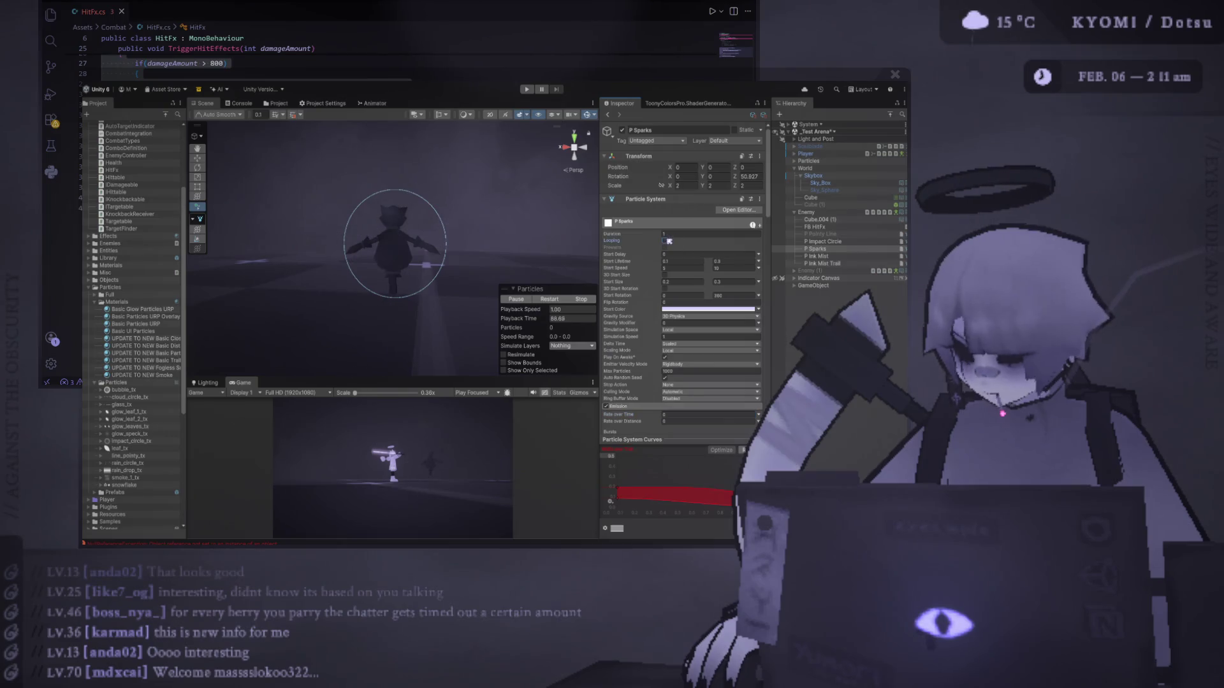
key(f)
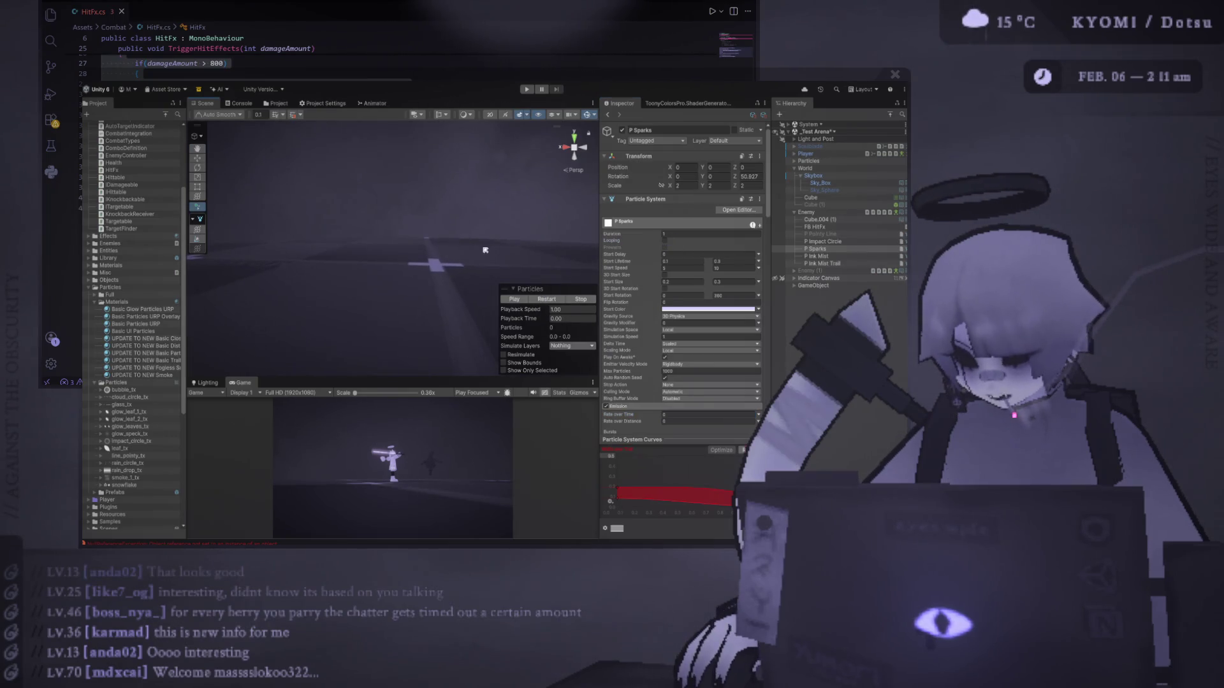
scroll(436, 257, down, 2)
scroll(436, 257, down, 3)
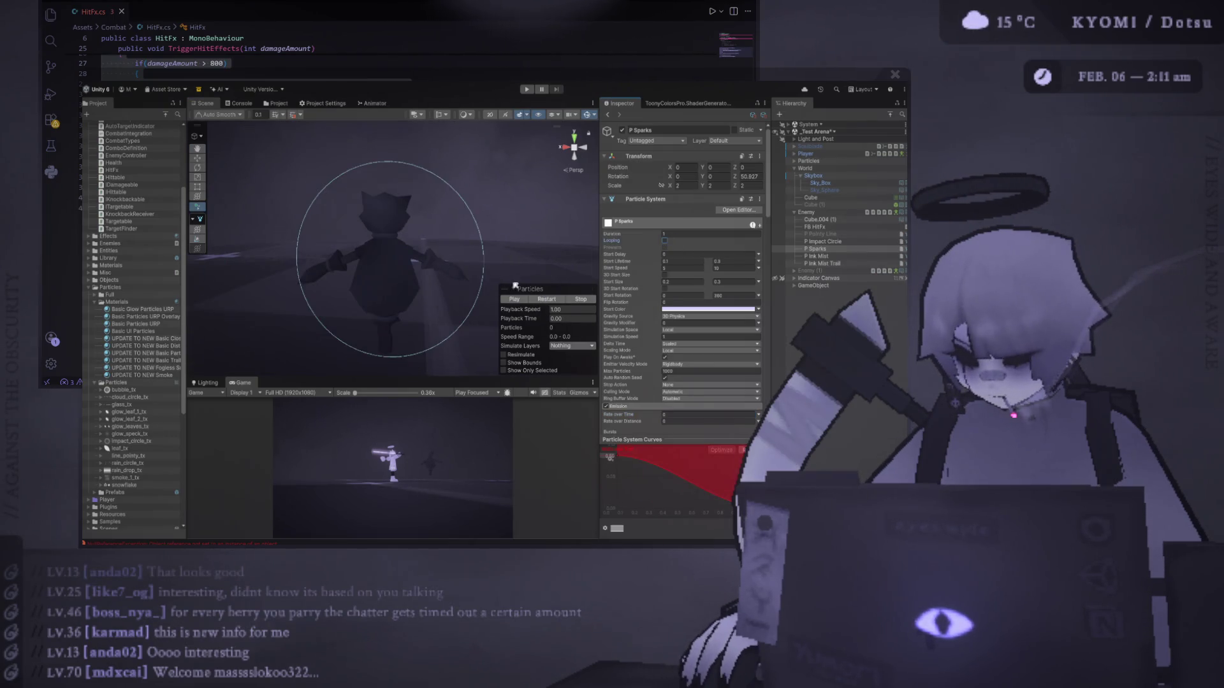
Restart and then stop the sparks preview to check the burst.
click(547, 302)
scroll(561, 305, down, 3)
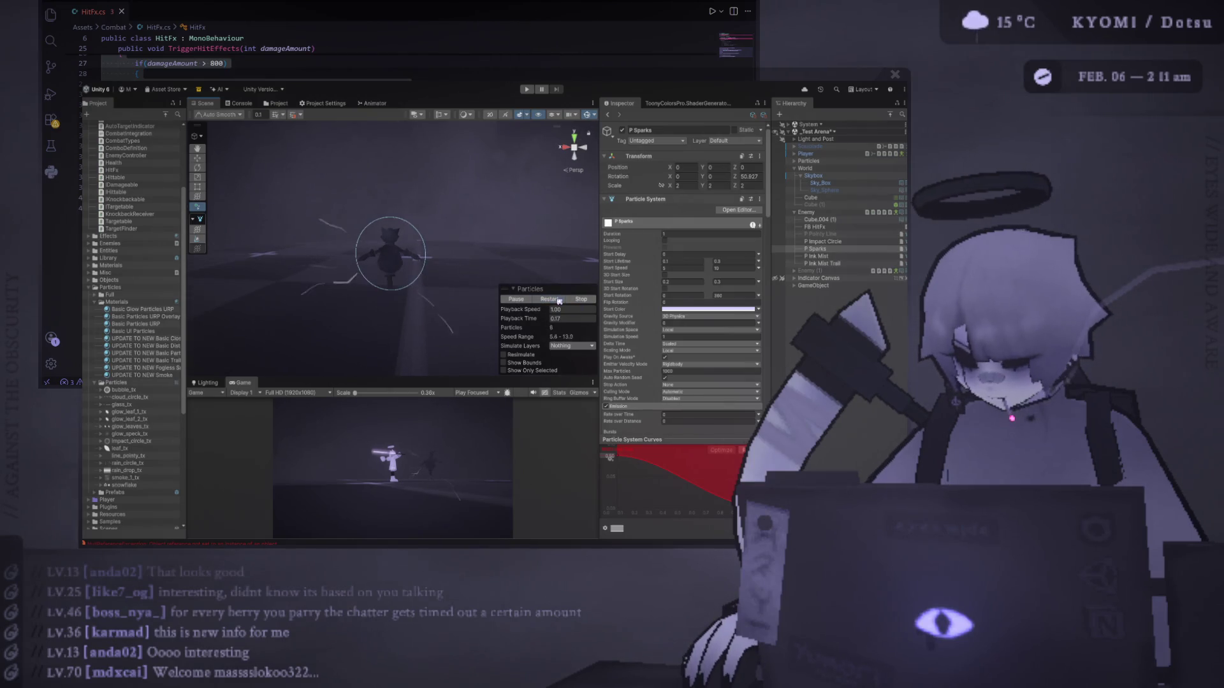
scroll(485, 280, up, 3)
click(581, 299)
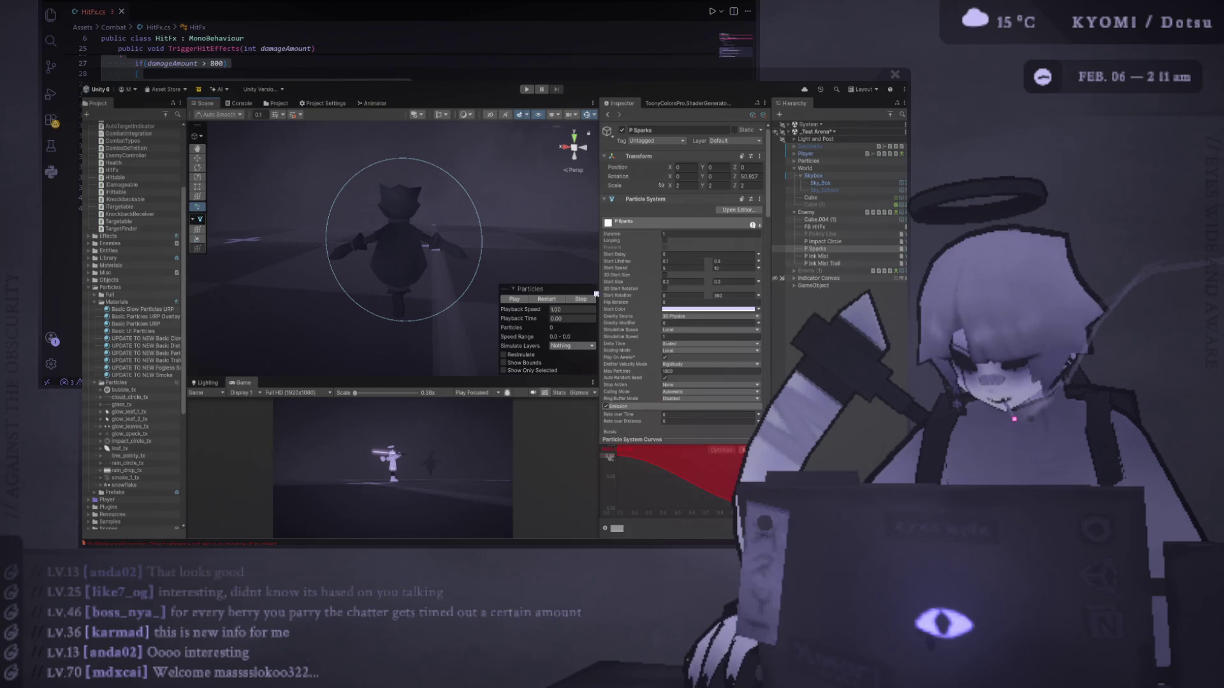
scroll(622, 314, down, 4)
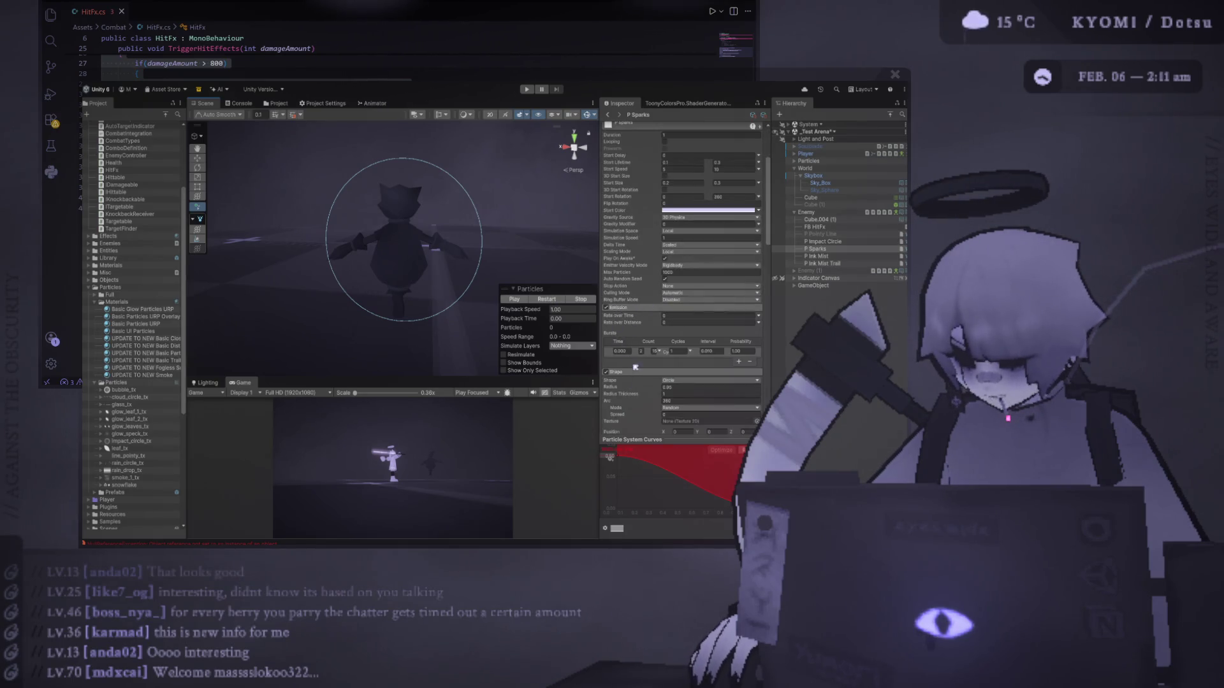
Shrink the spark emission radius to 0.43 and replay the burst several times.
drag(618, 390, 609, 391)
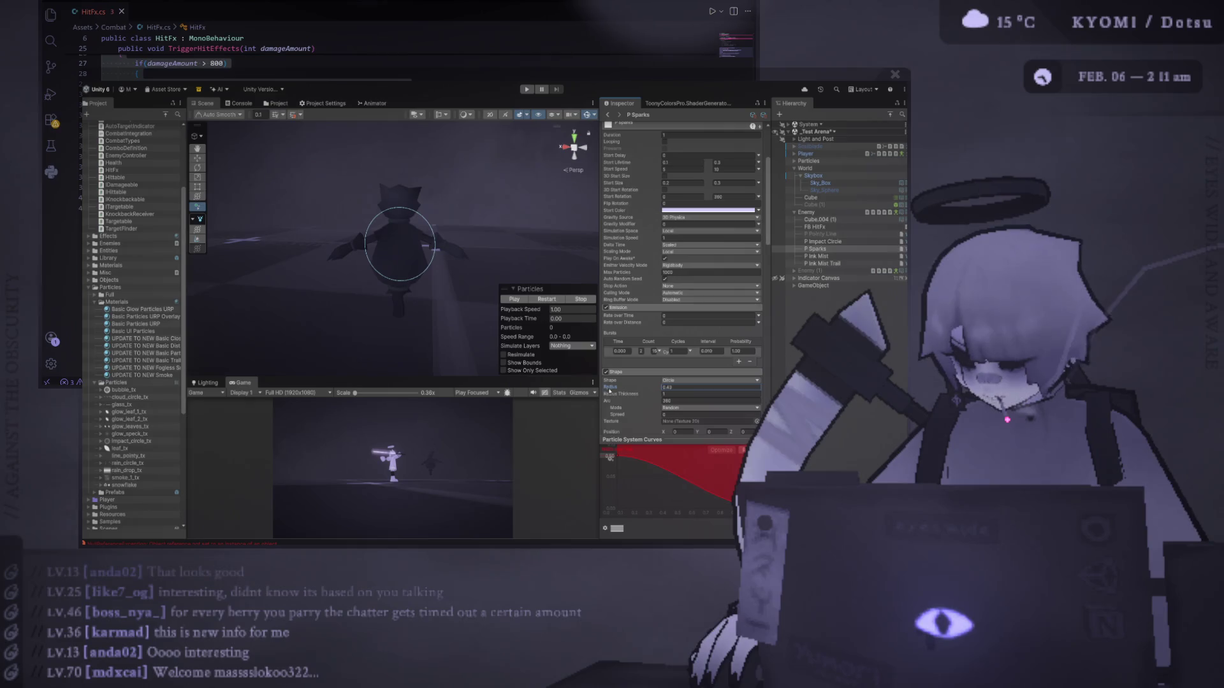
click(547, 299)
click(547, 300)
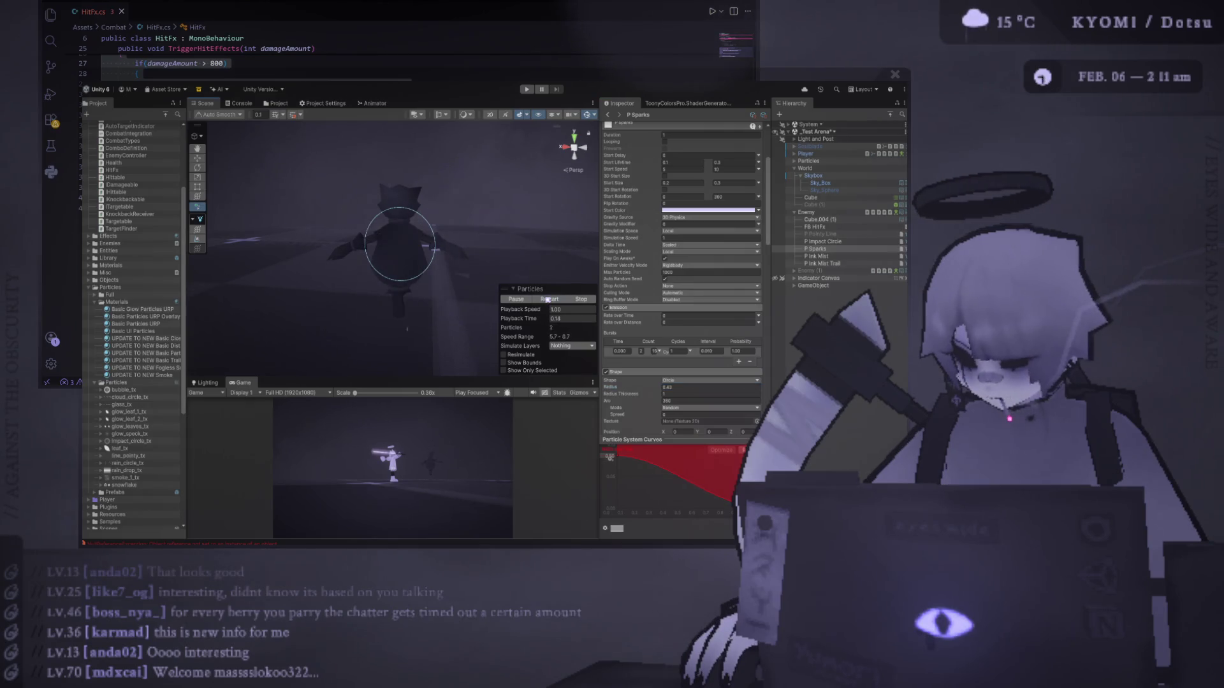
click(548, 299)
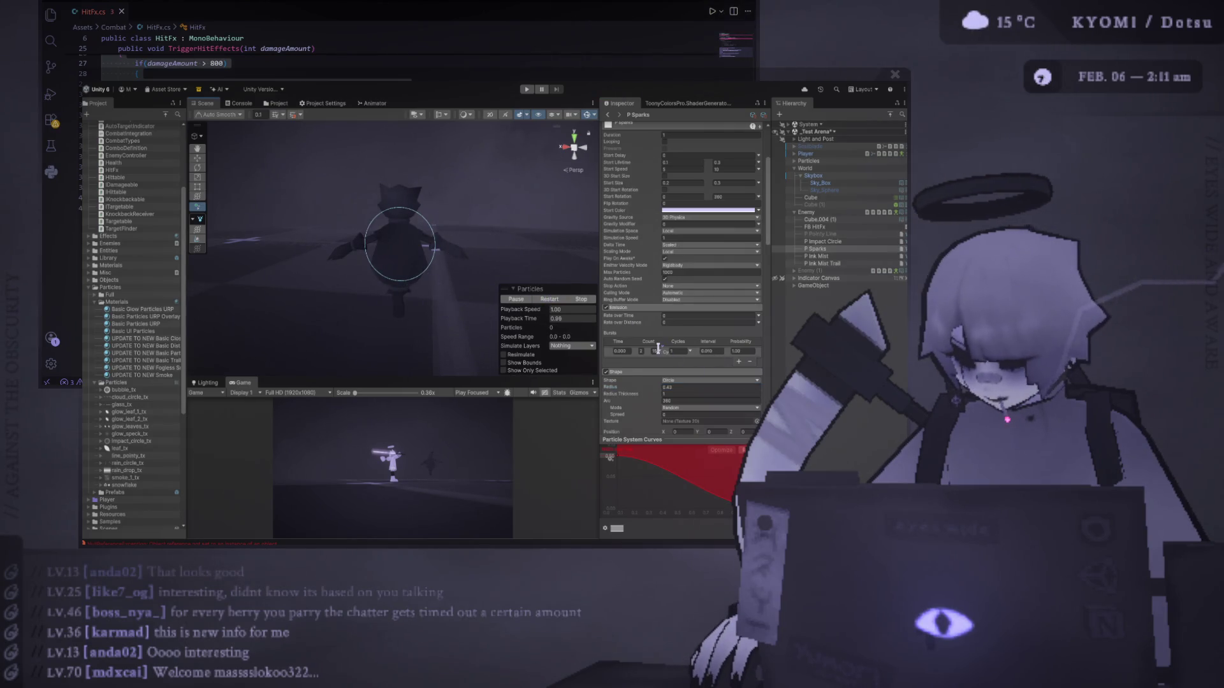
click(548, 300)
click(548, 300)
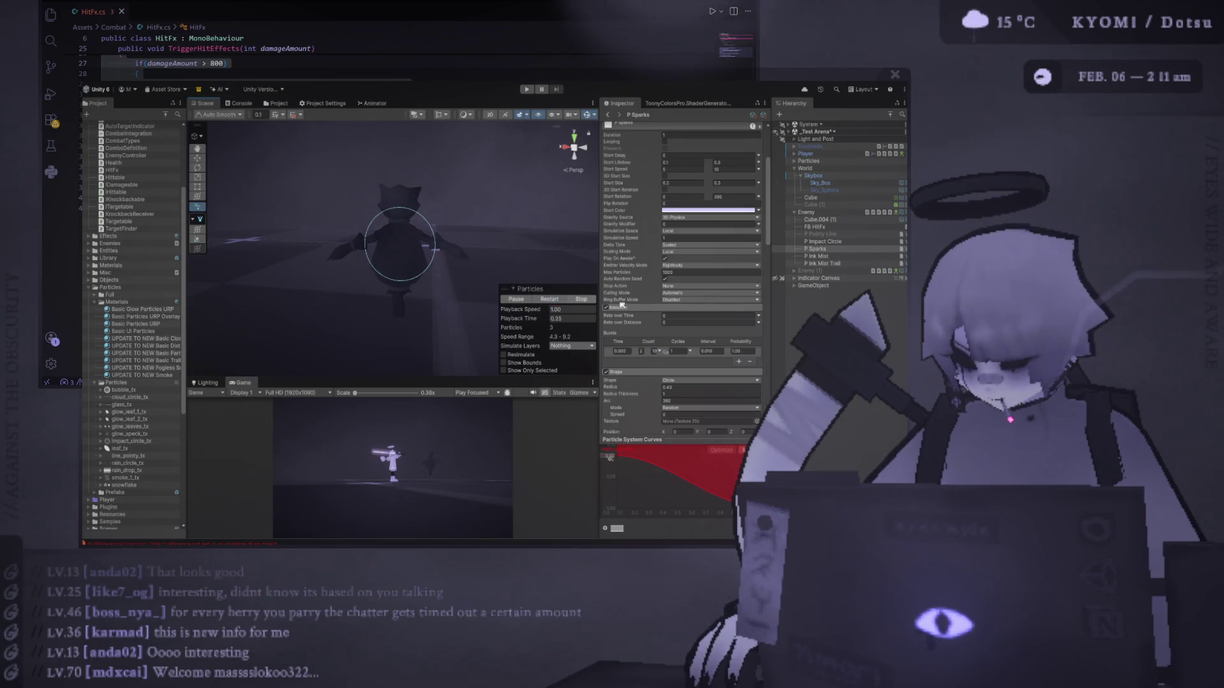
scroll(670, 318, down, 4)
scroll(670, 318, down, 5)
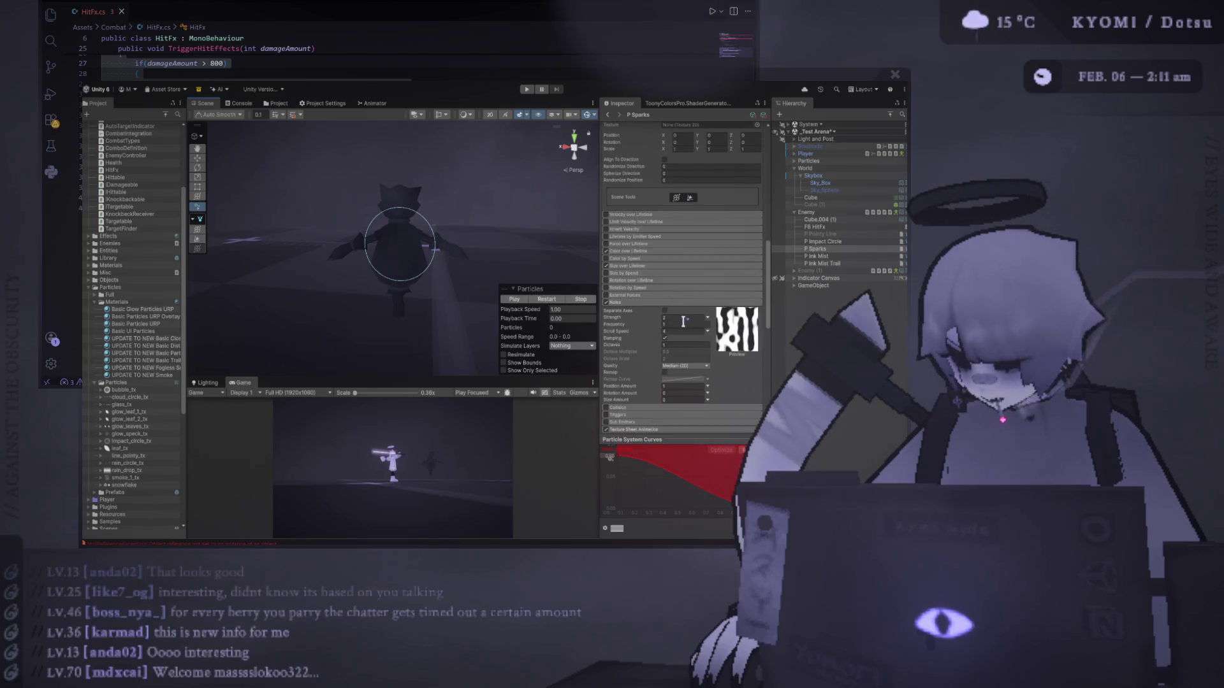
Set the P Sparks noise strength to 0.5 and replay the burst three times.
text(0.5)
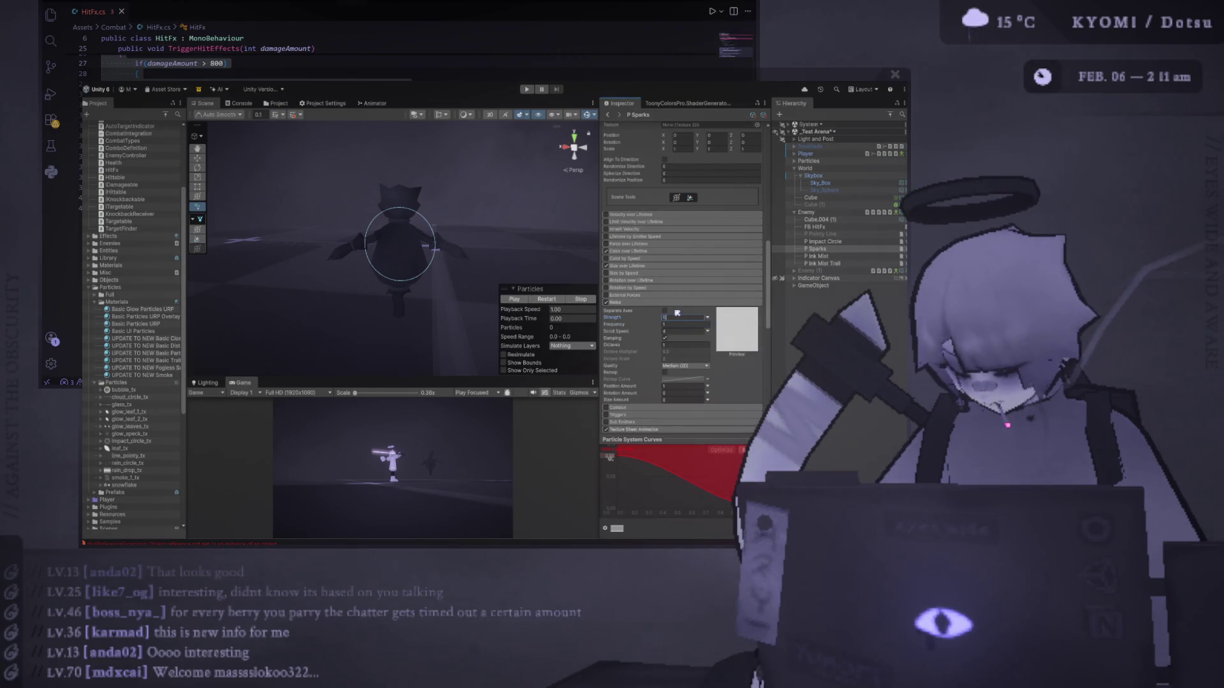
click(542, 299)
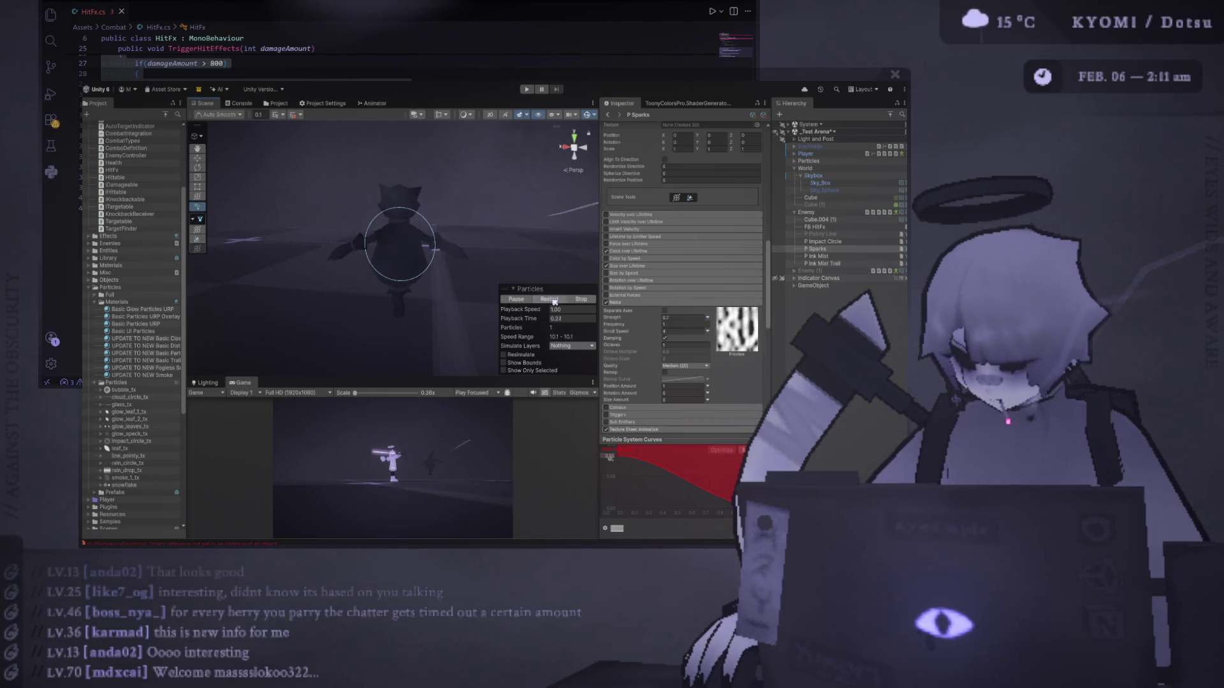
click(547, 299)
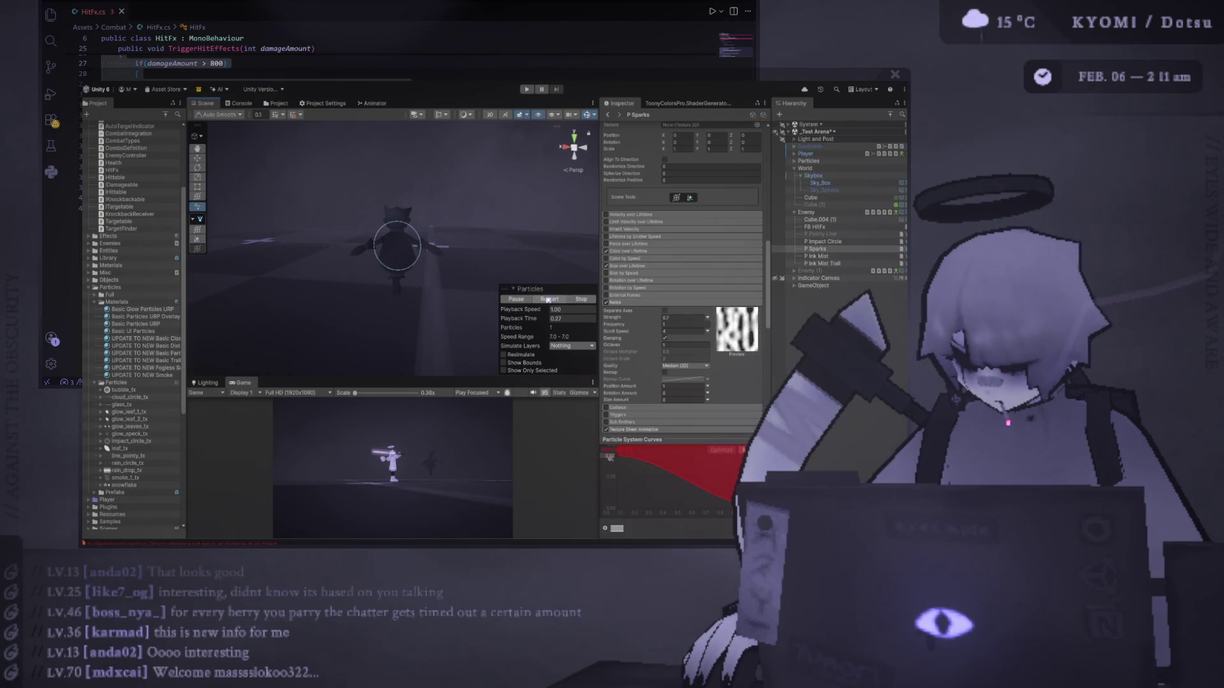
click(547, 299)
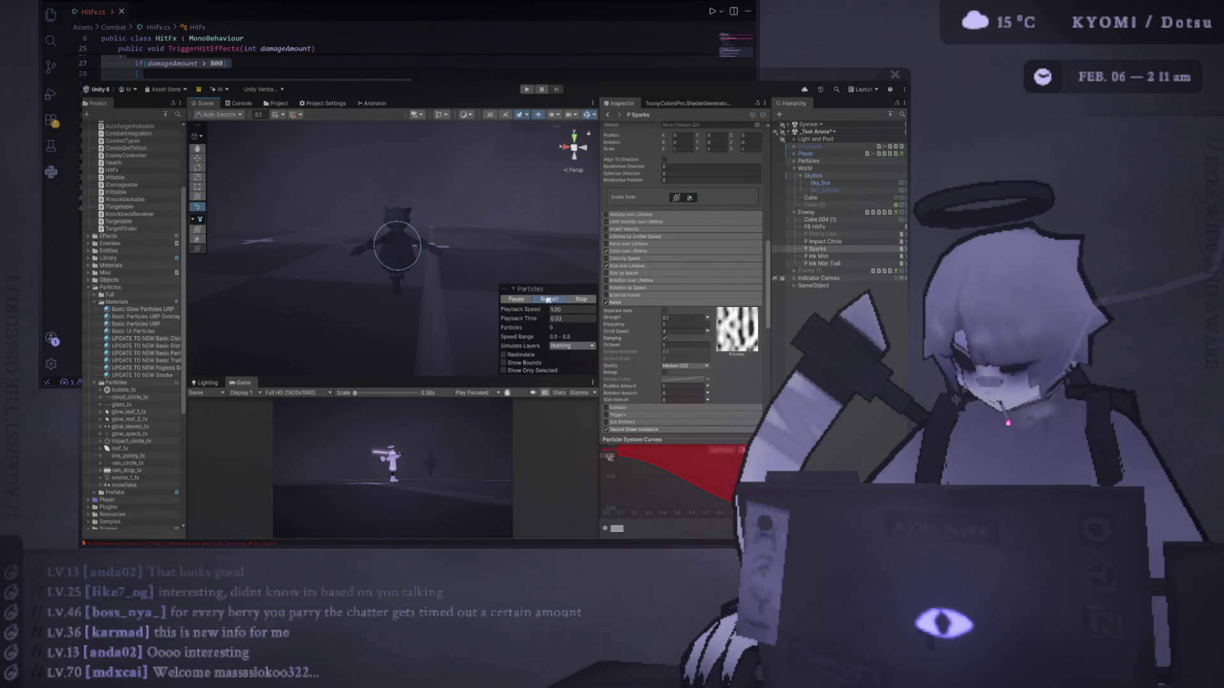
scroll(716, 270, up, 10)
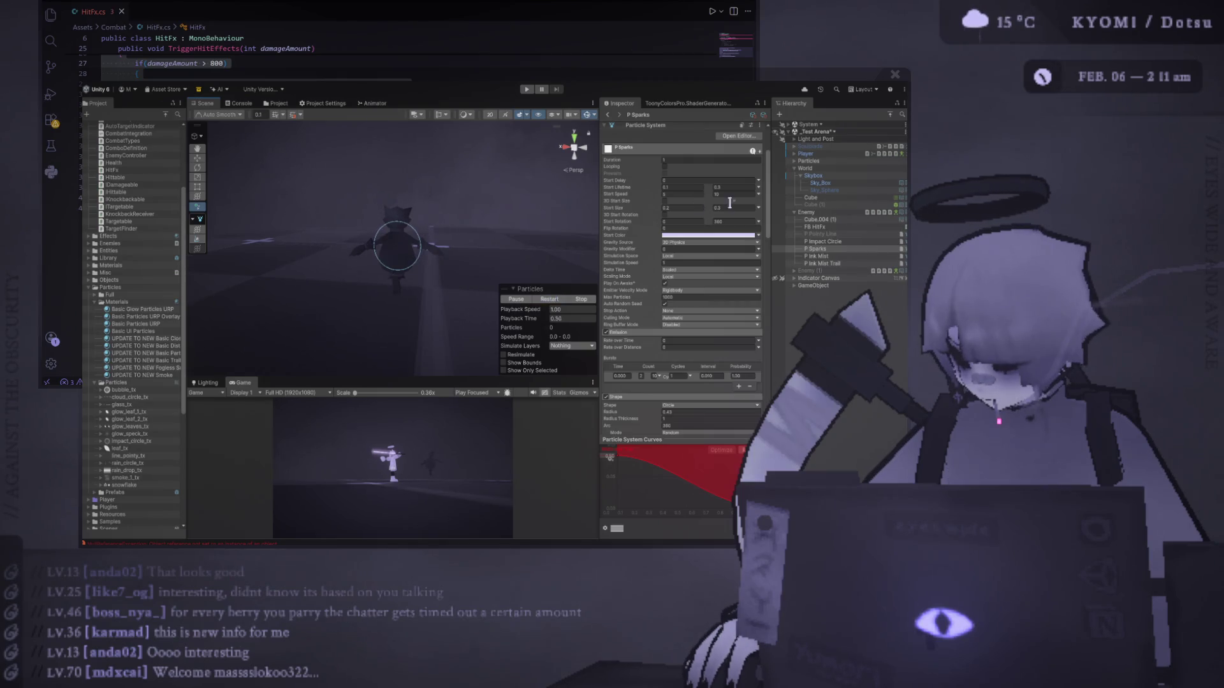
scroll(638, 319, down, 3)
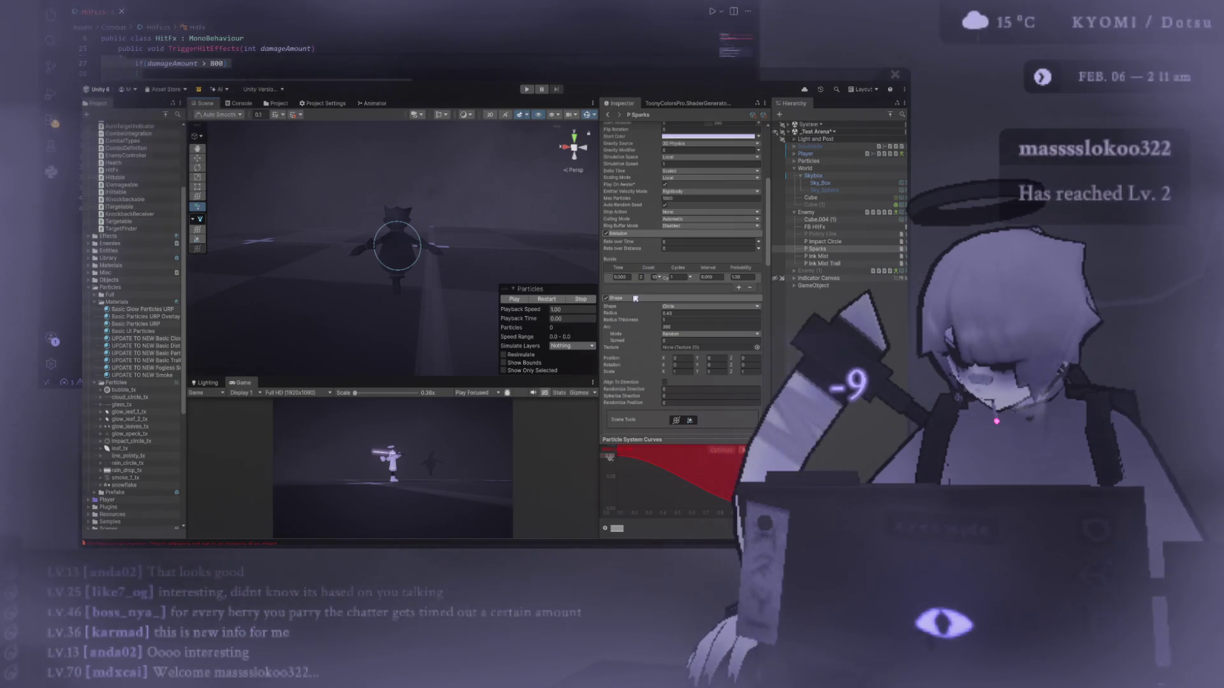
Collapse the Shape module, expand Color over Lifetime, and briefly restart then stop the preview.
click(621, 298)
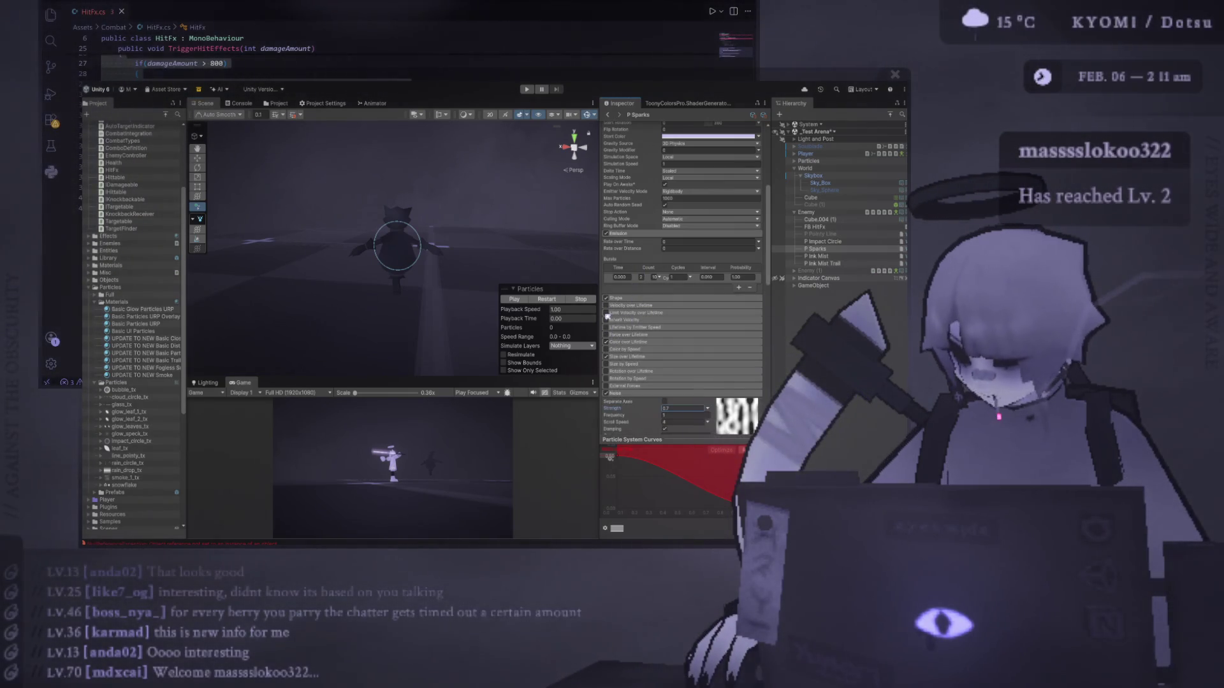
click(629, 345)
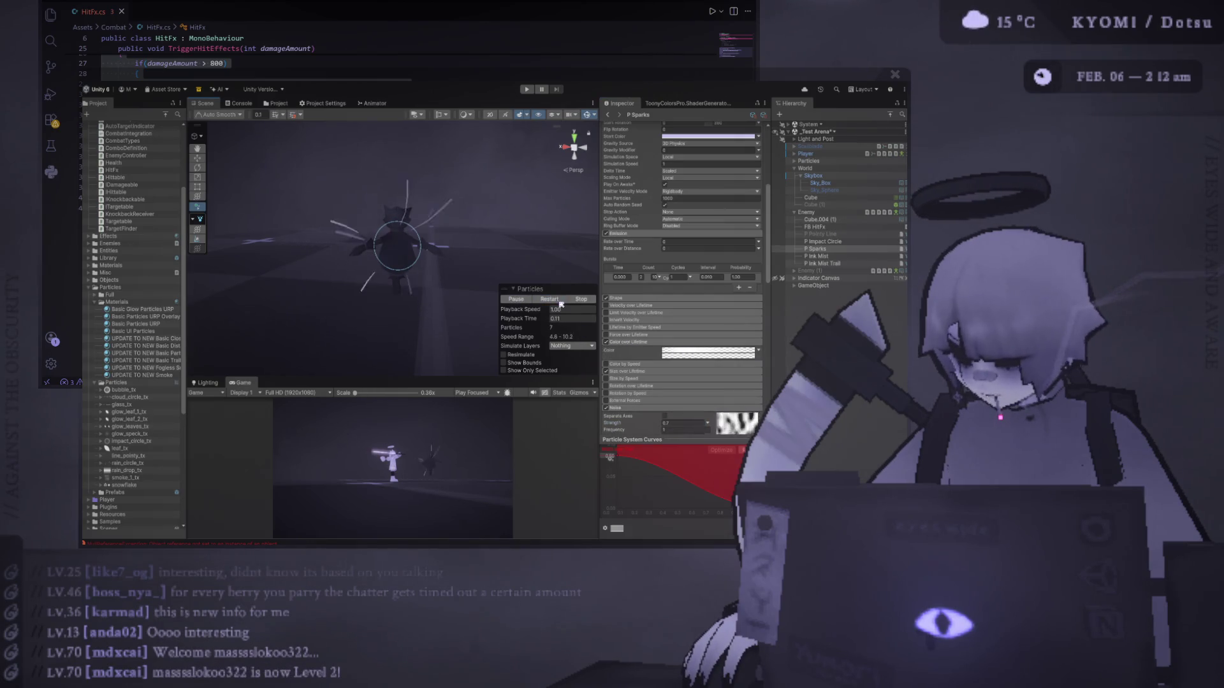
click(561, 301)
click(581, 299)
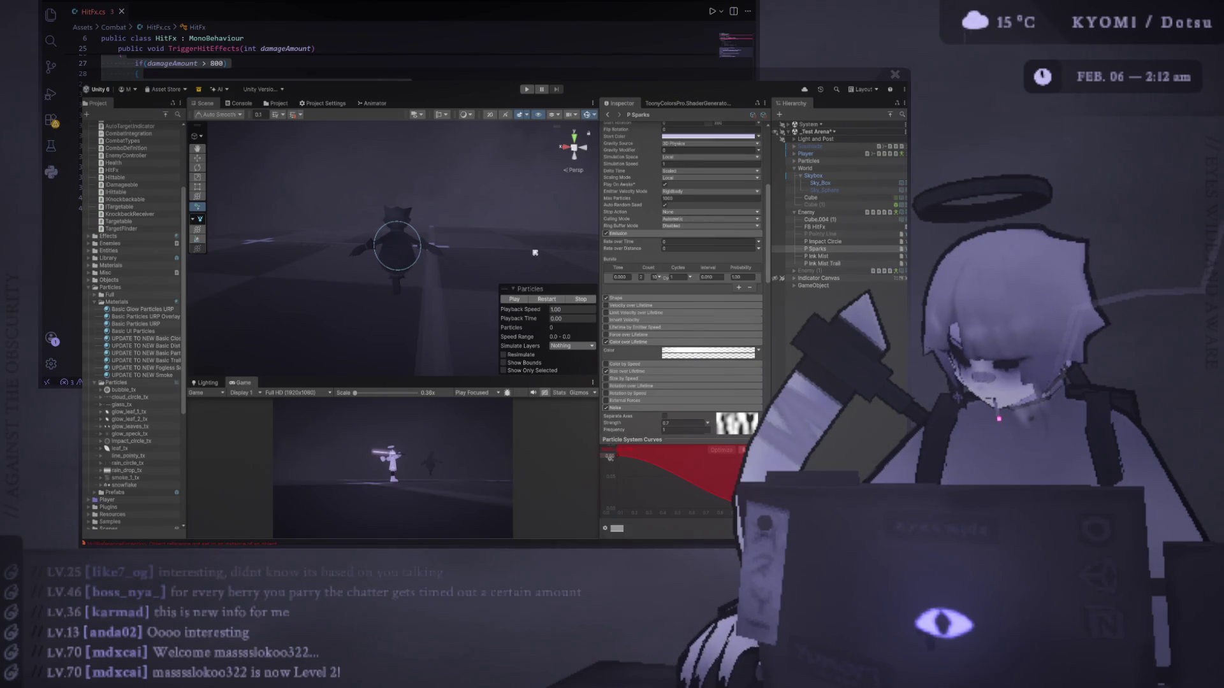
Replay the sparks burst repeatedly to judge its colour fade, then stop the preview.
click(555, 299)
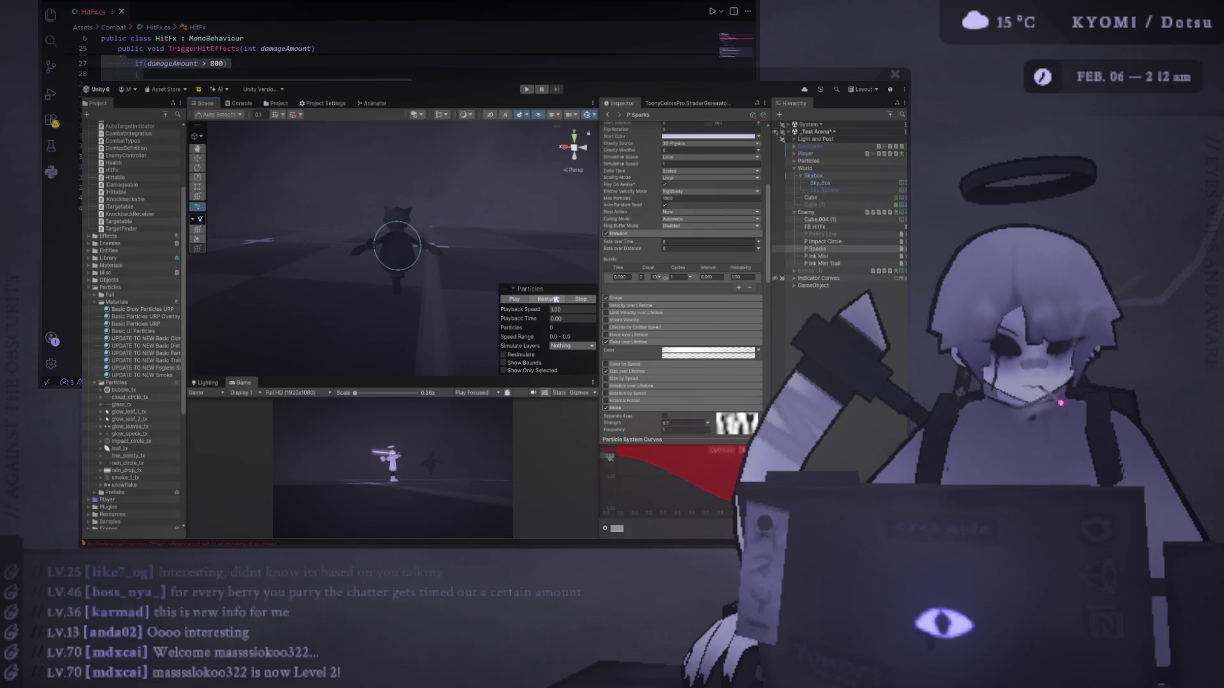
click(556, 299)
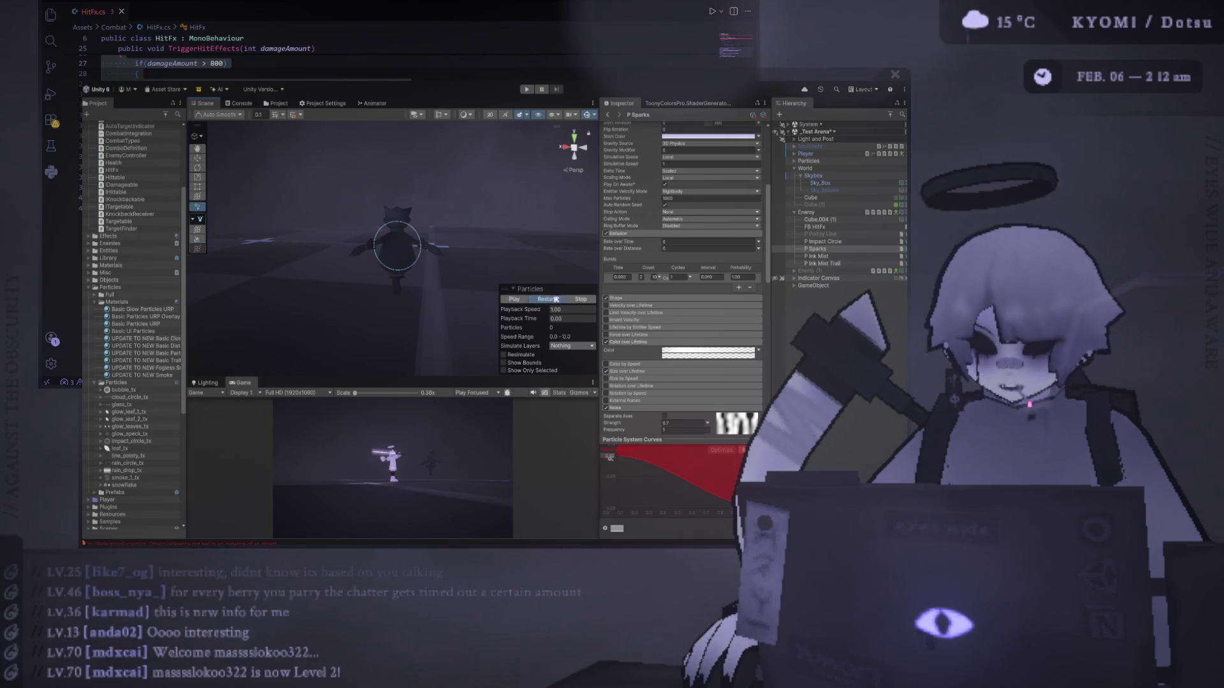
click(556, 299)
click(556, 299)
click(556, 299)
click(556, 299)
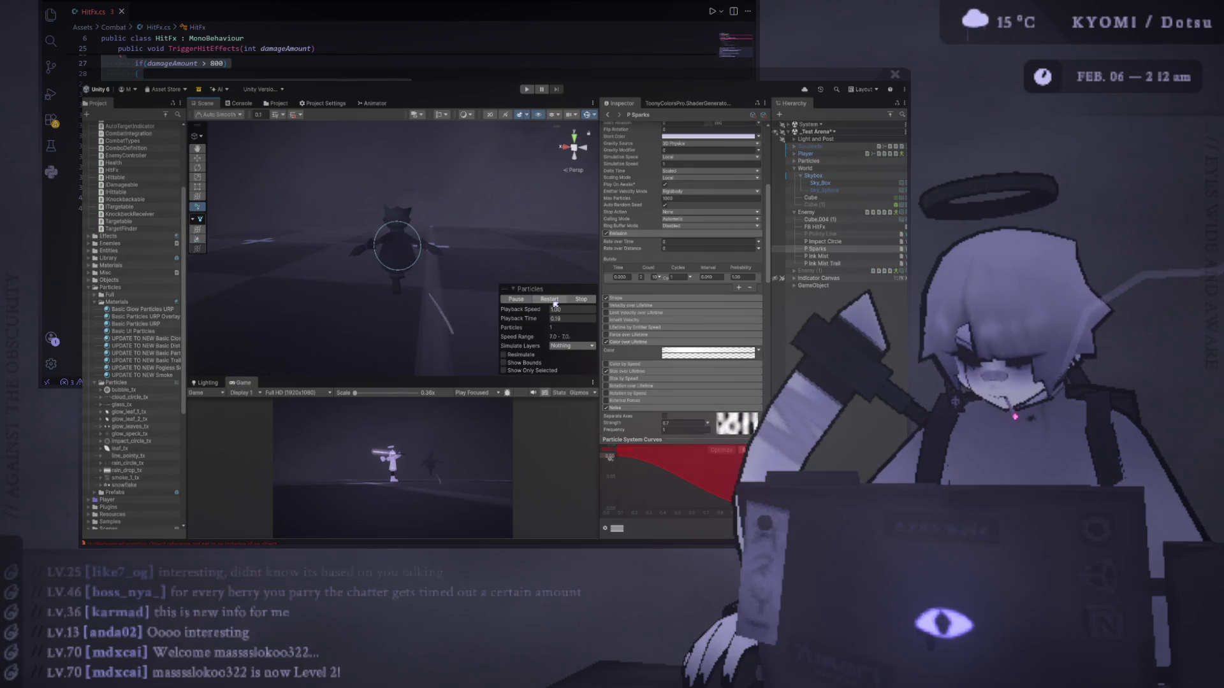
click(556, 300)
click(581, 299)
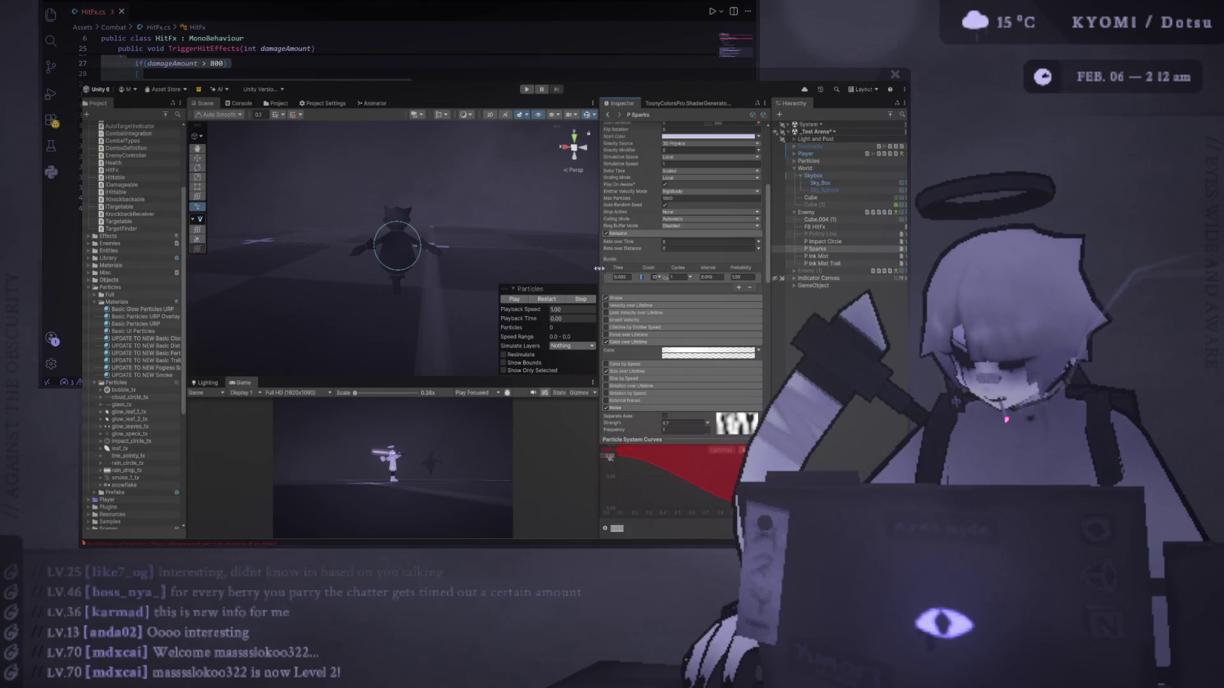
Widen the Inspector and set the Emission burst count range to 4–7.
drag(600, 274, 539, 274)
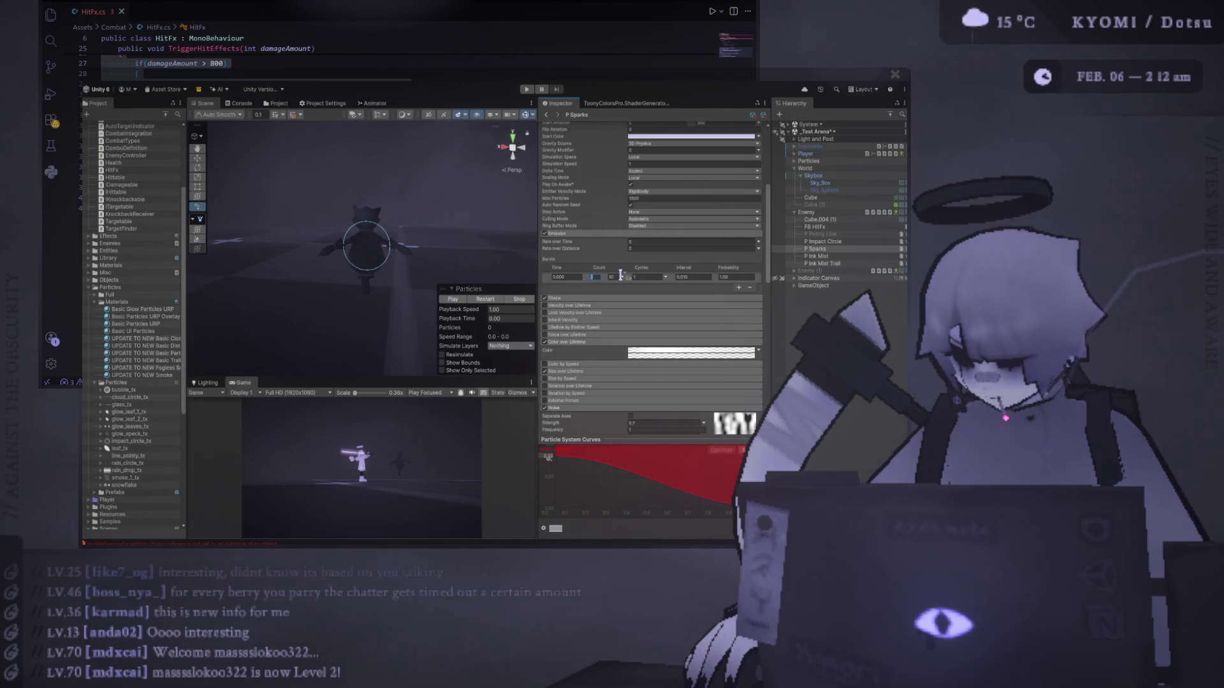
text(5)
key(Tab)
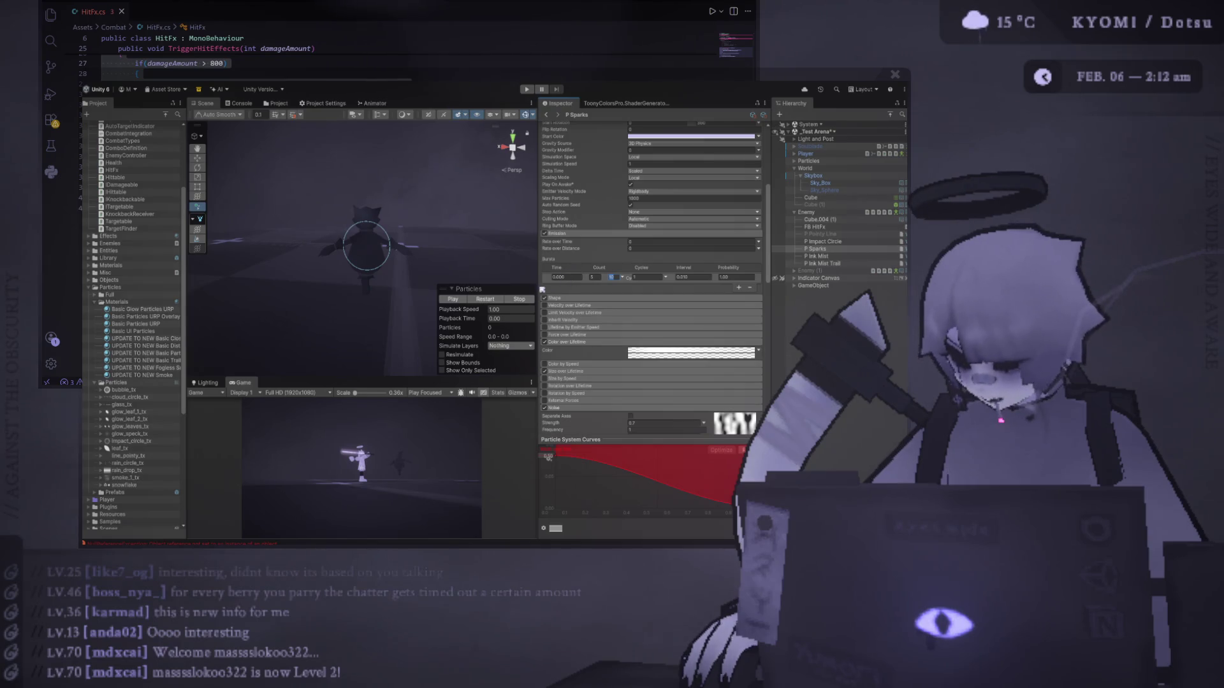
text(7)
click(487, 300)
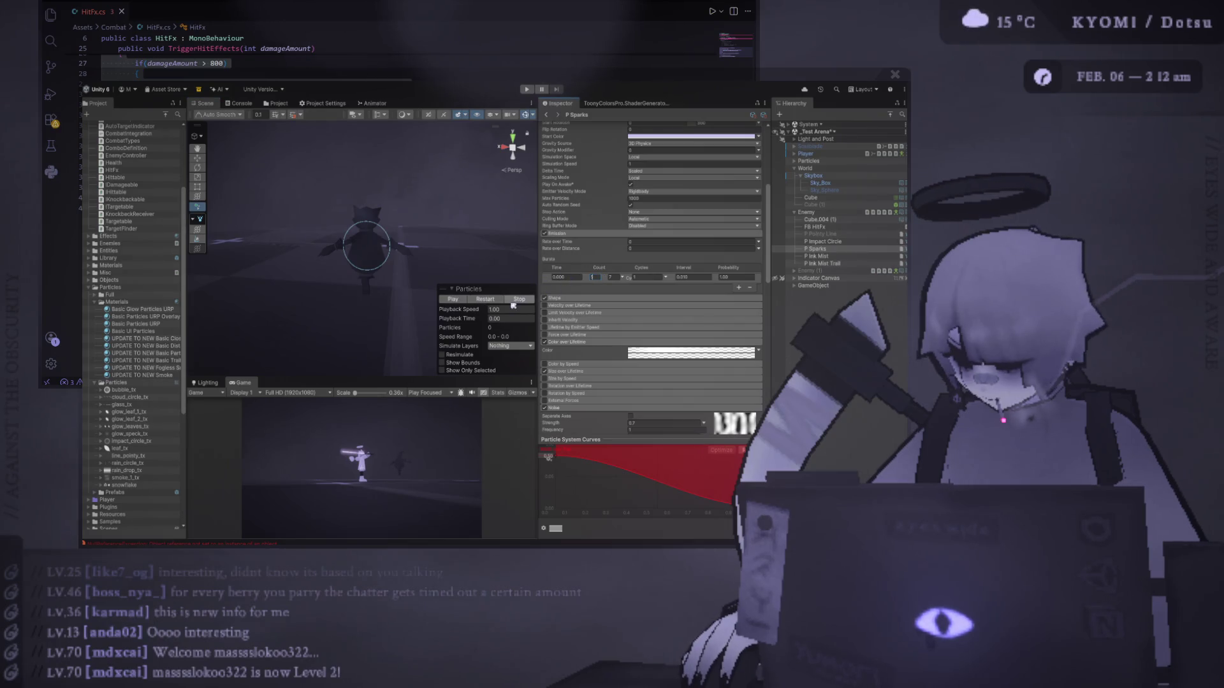
text(4)
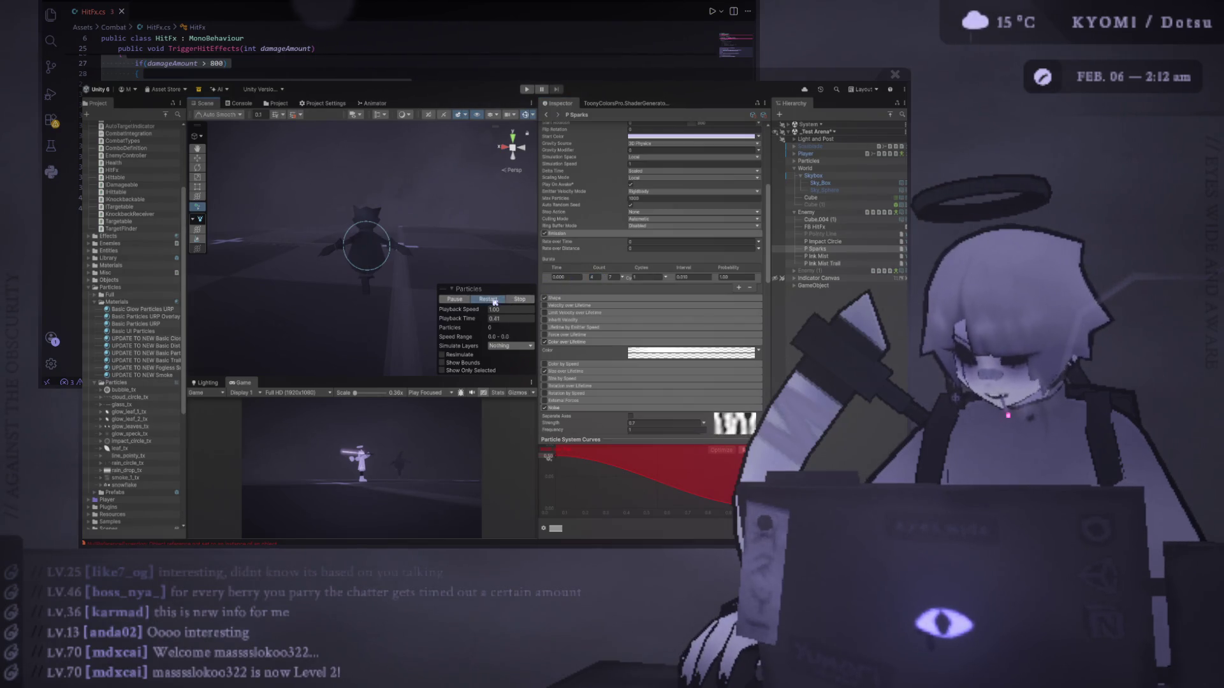
click(494, 299)
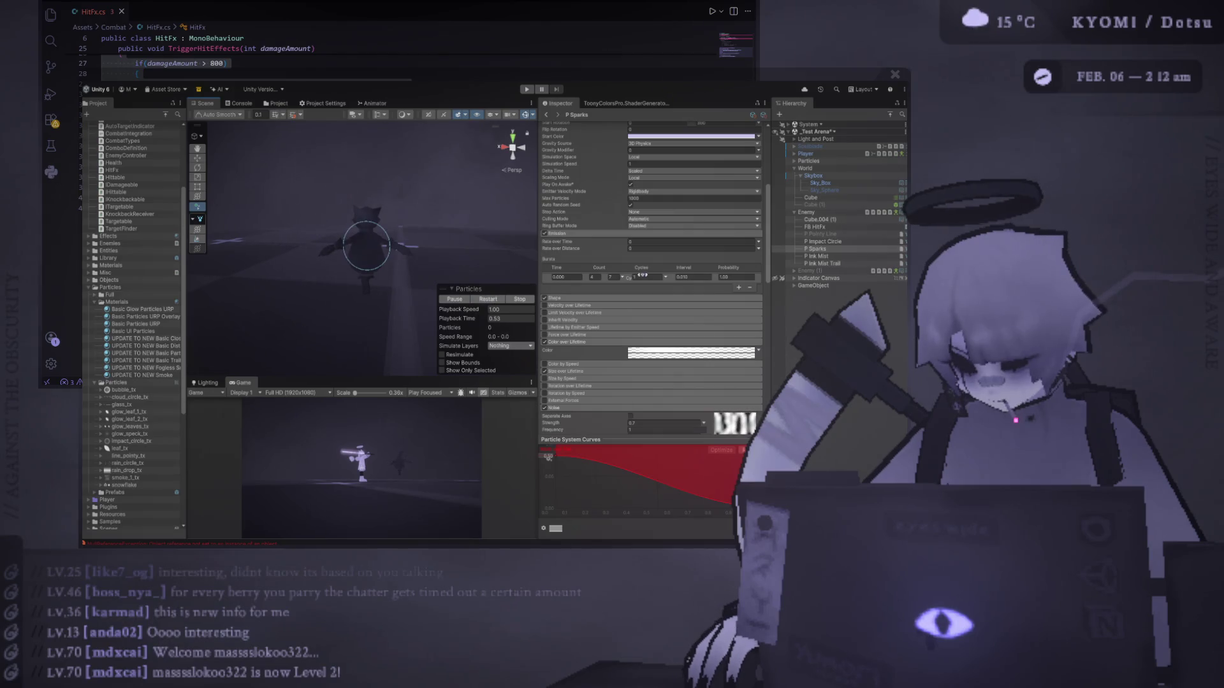
Raise the noise frequency, replay the sparks several times, then enter Play mode.
scroll(626, 367, down, 2)
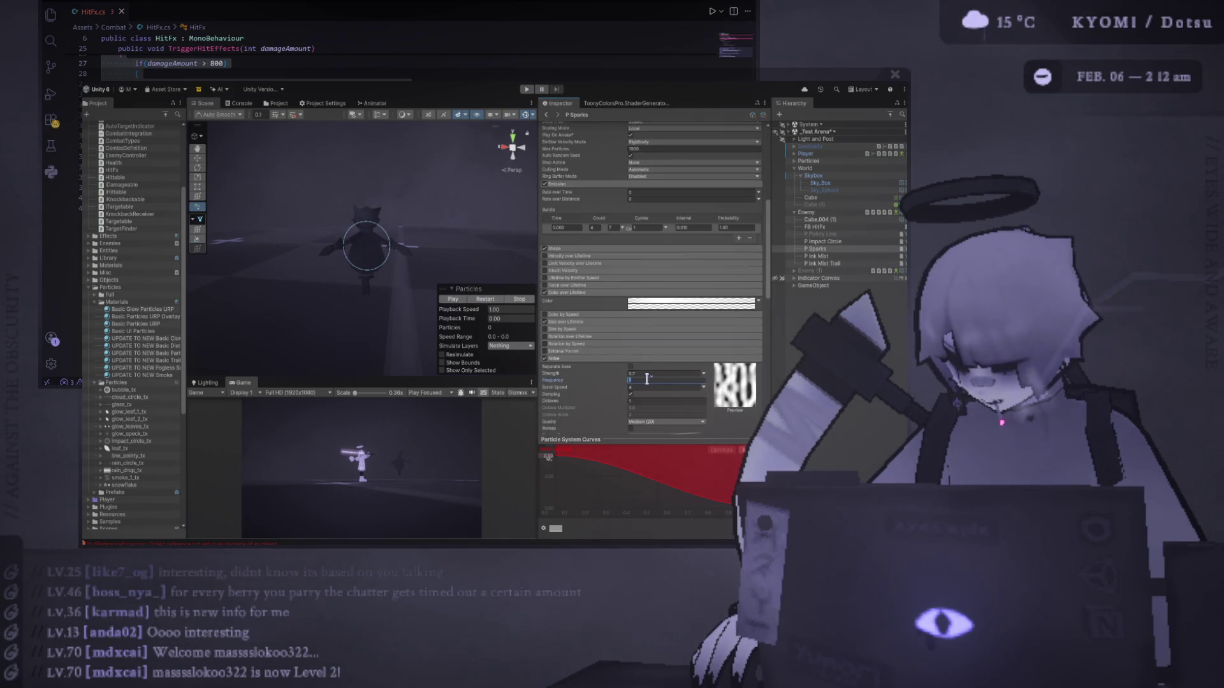
text(0)
key(BackSpace)
text(2)
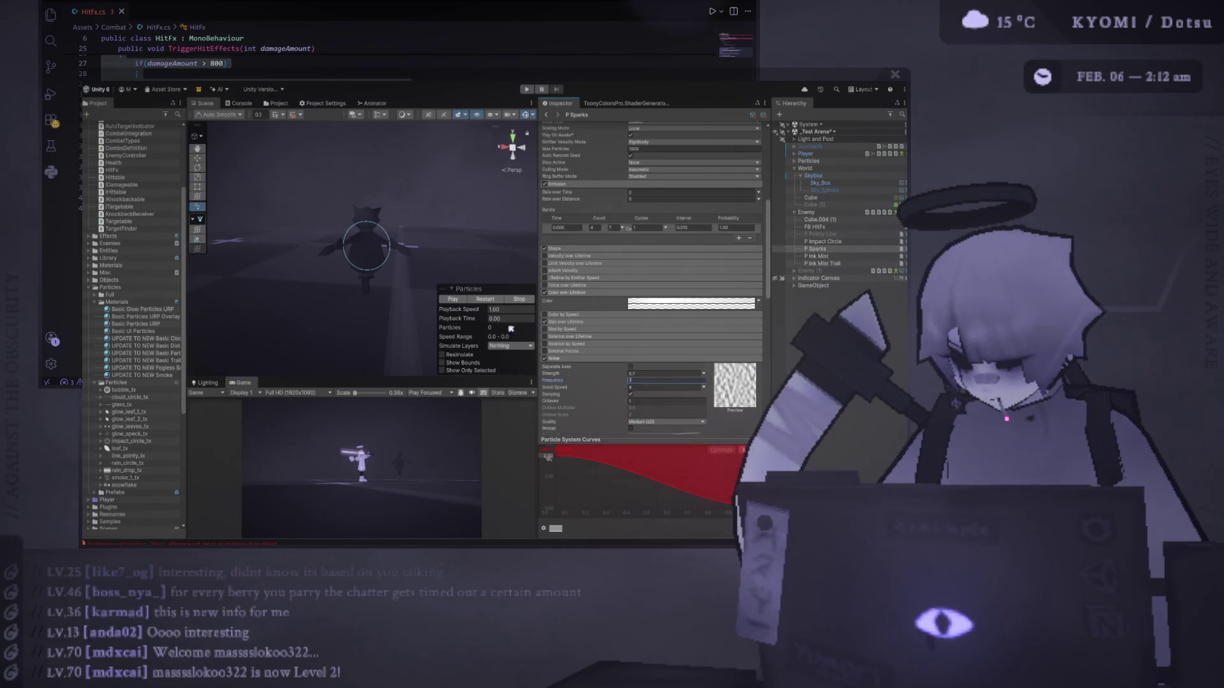
click(486, 299)
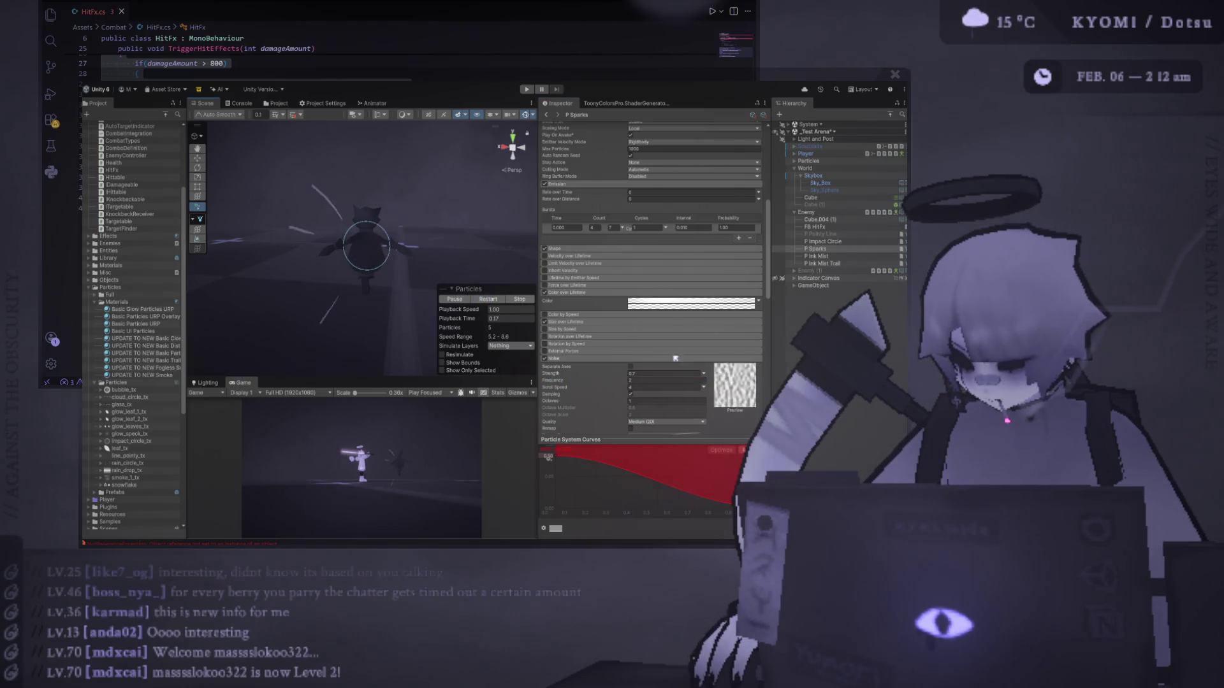
text(5)
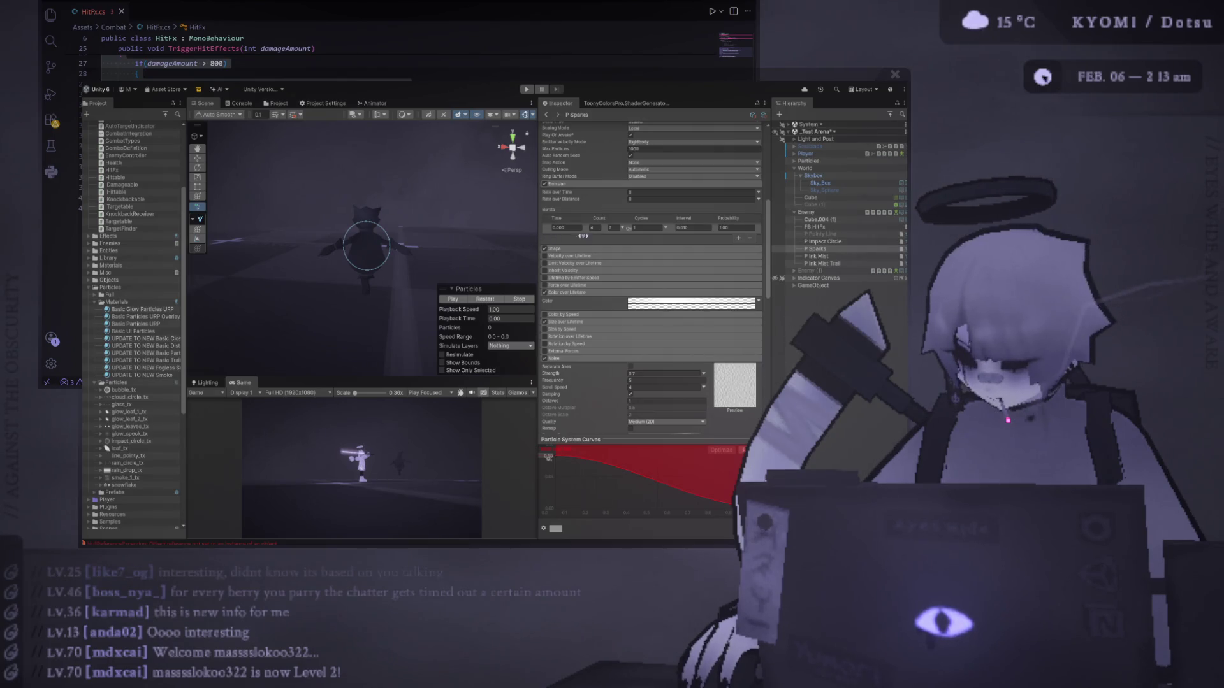
click(500, 299)
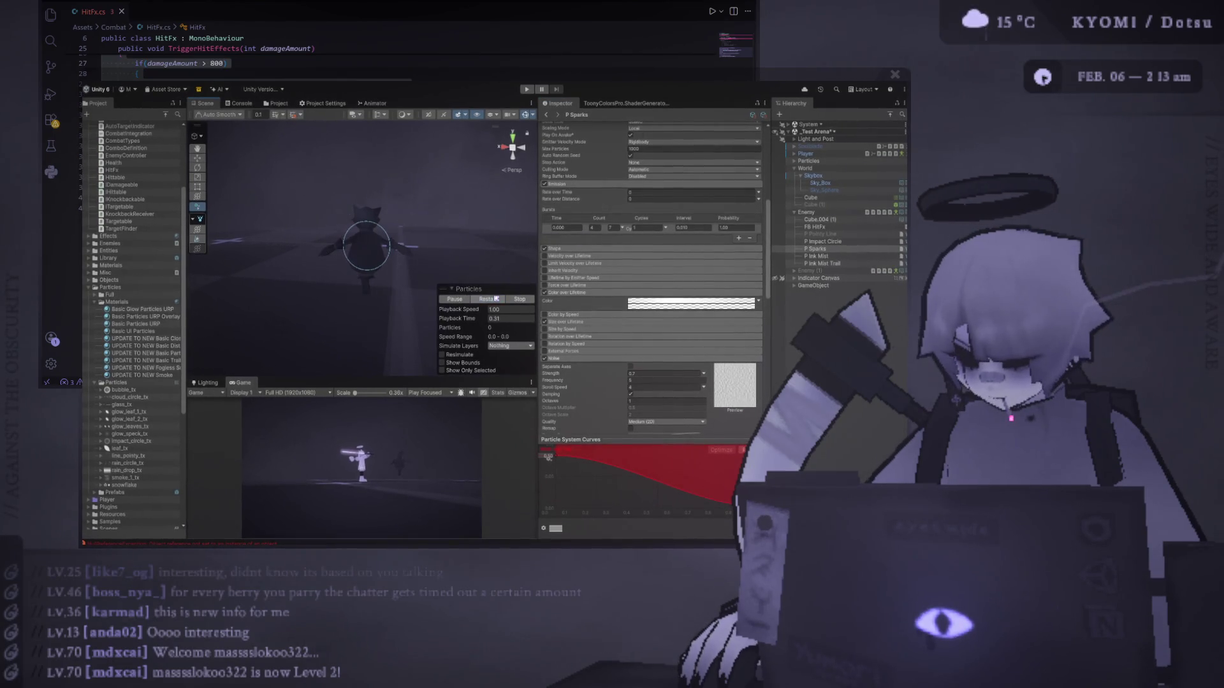
click(497, 299)
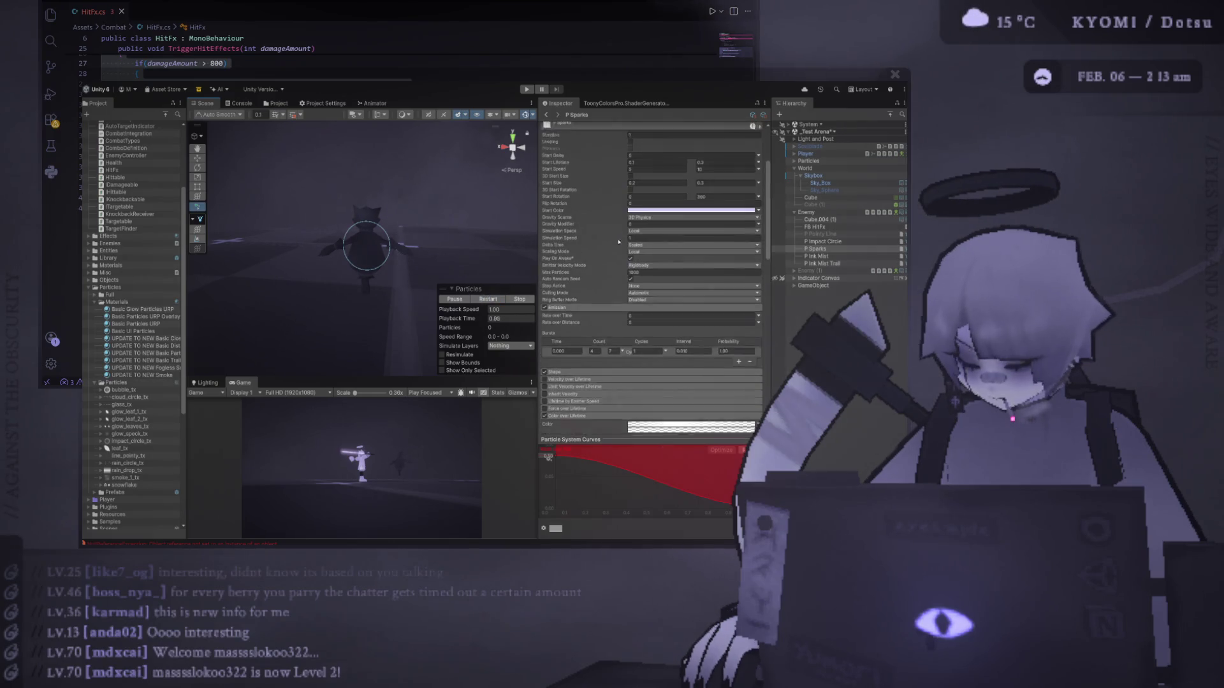
click(485, 300)
click(527, 90)
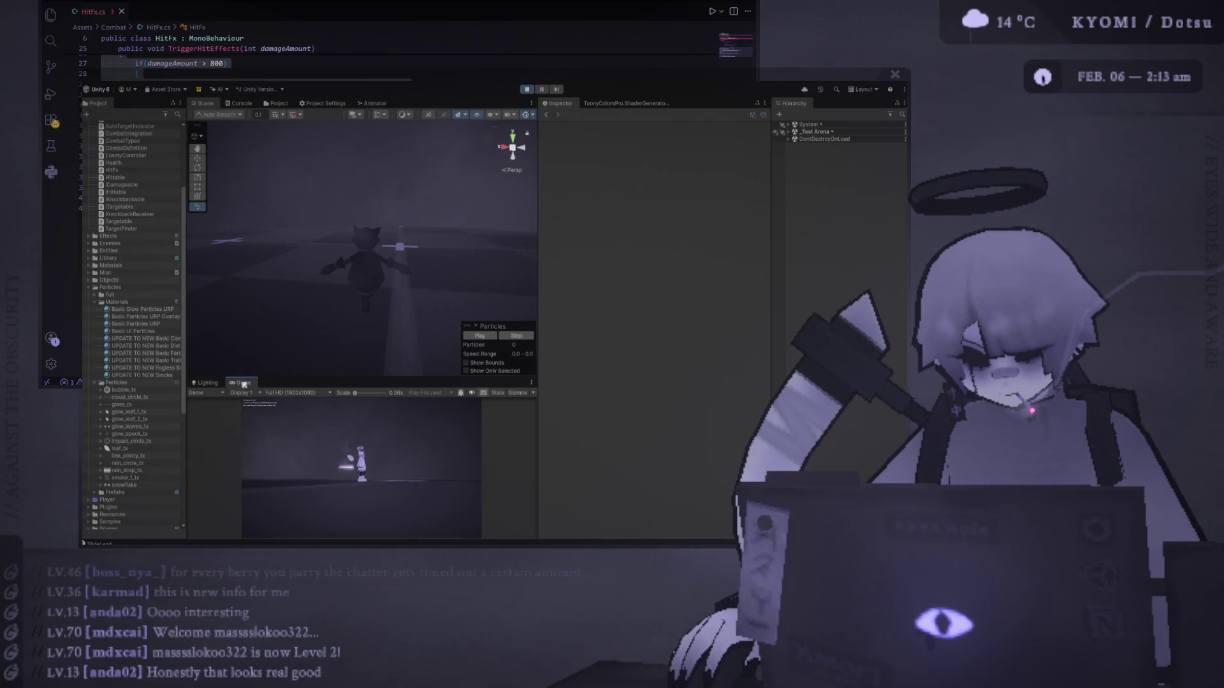
Maximize the Game view, hit the enemy to test the effects, then exit Play mode.
key(shift+space)
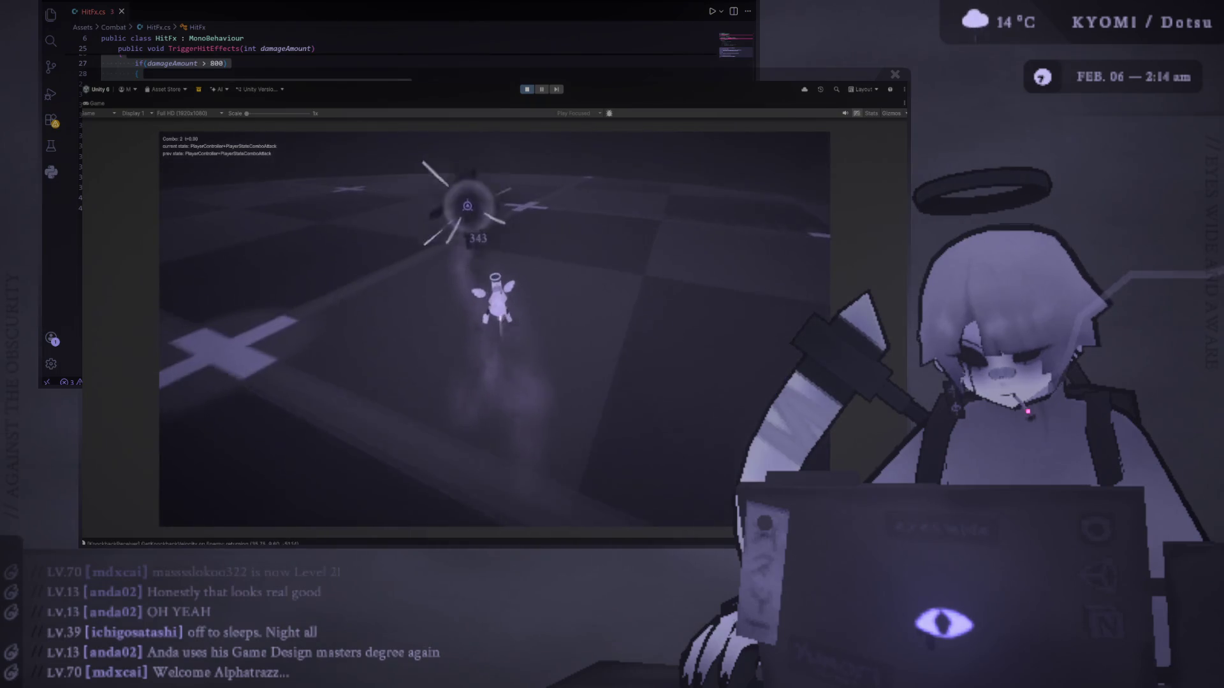
click(527, 89)
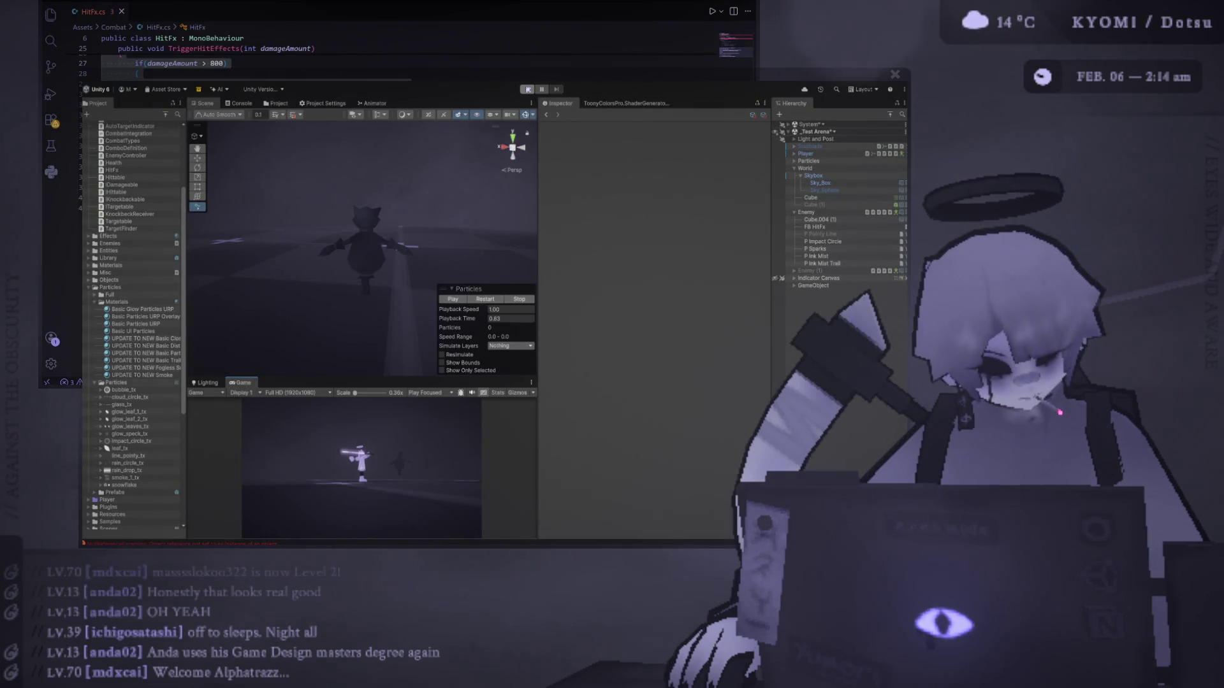
Select P Sparks, set its burst count to 2, and replay the preview.
click(822, 264)
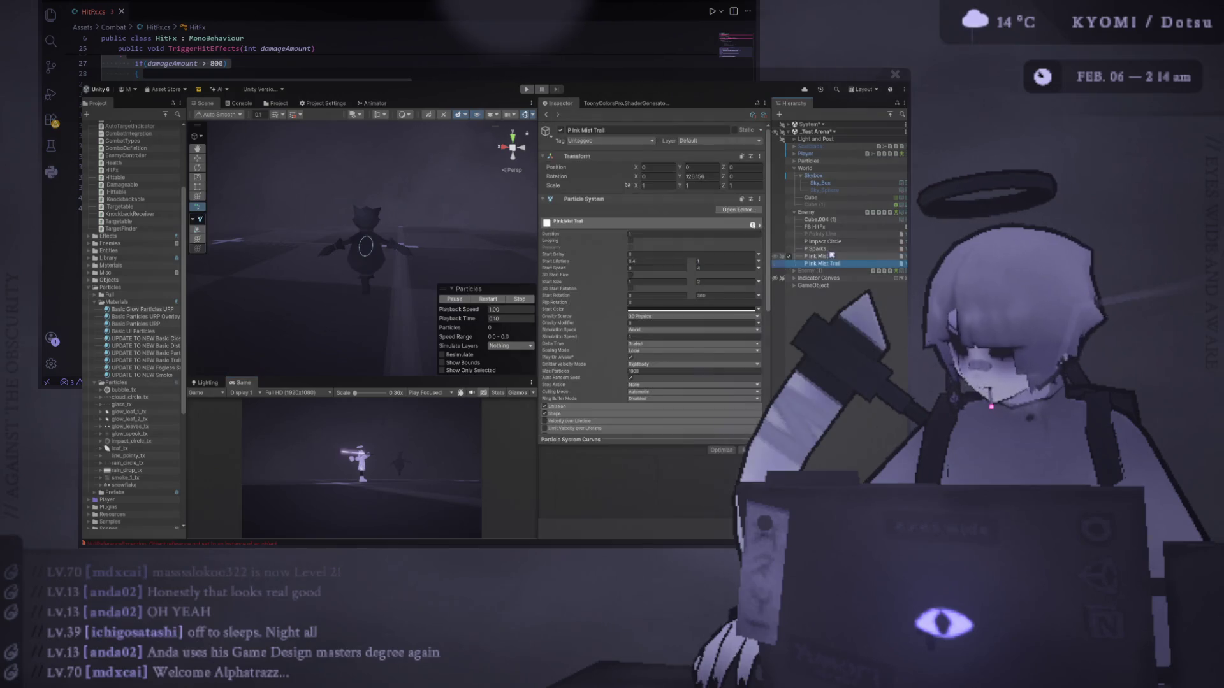
click(828, 243)
click(829, 248)
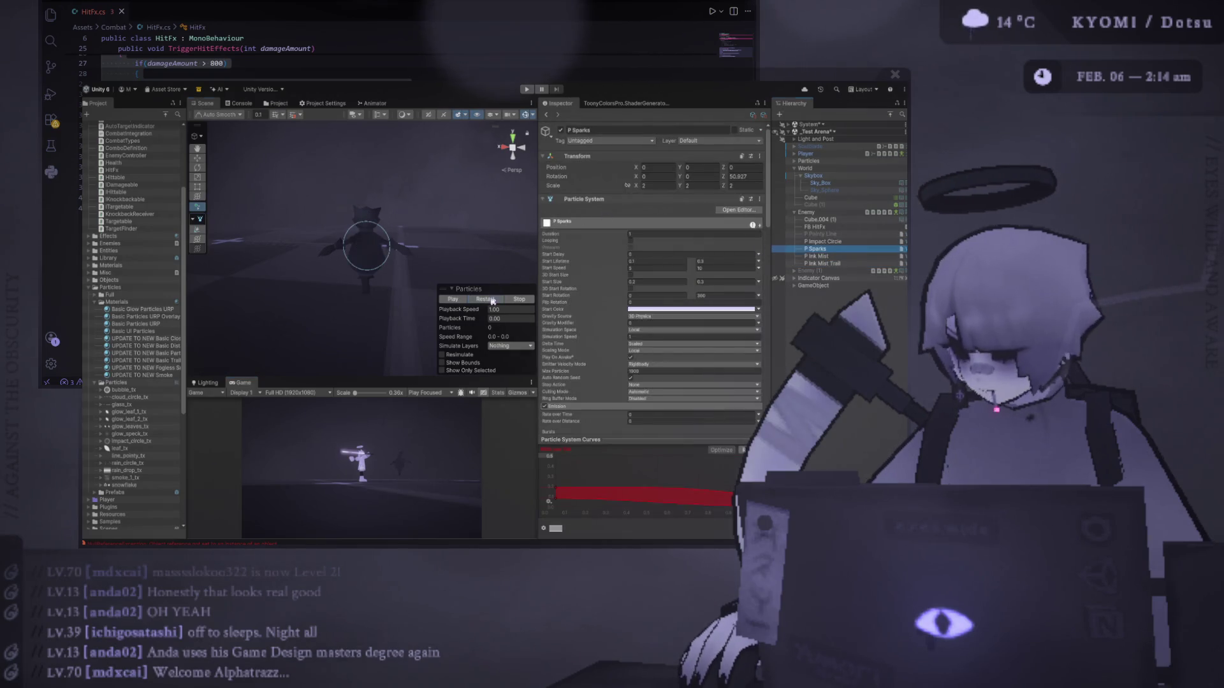
click(492, 299)
scroll(681, 308, down, 5)
text(2)
click(499, 299)
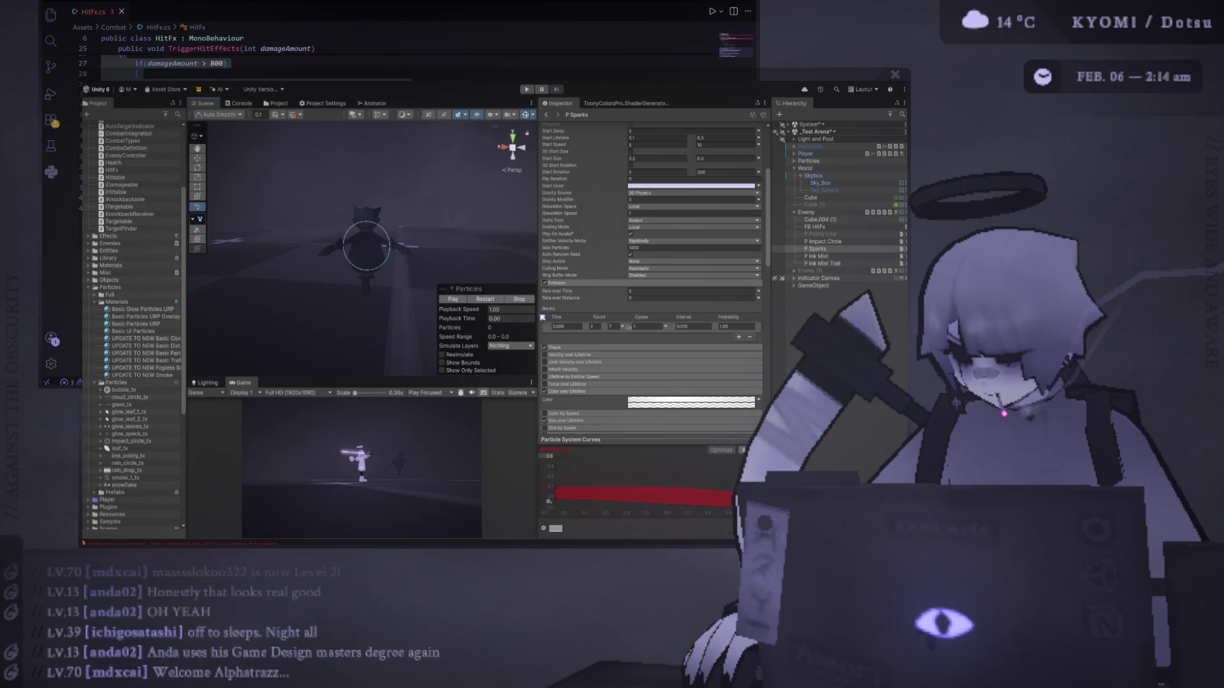
drag(540, 317, 516, 317)
click(465, 300)
click(467, 300)
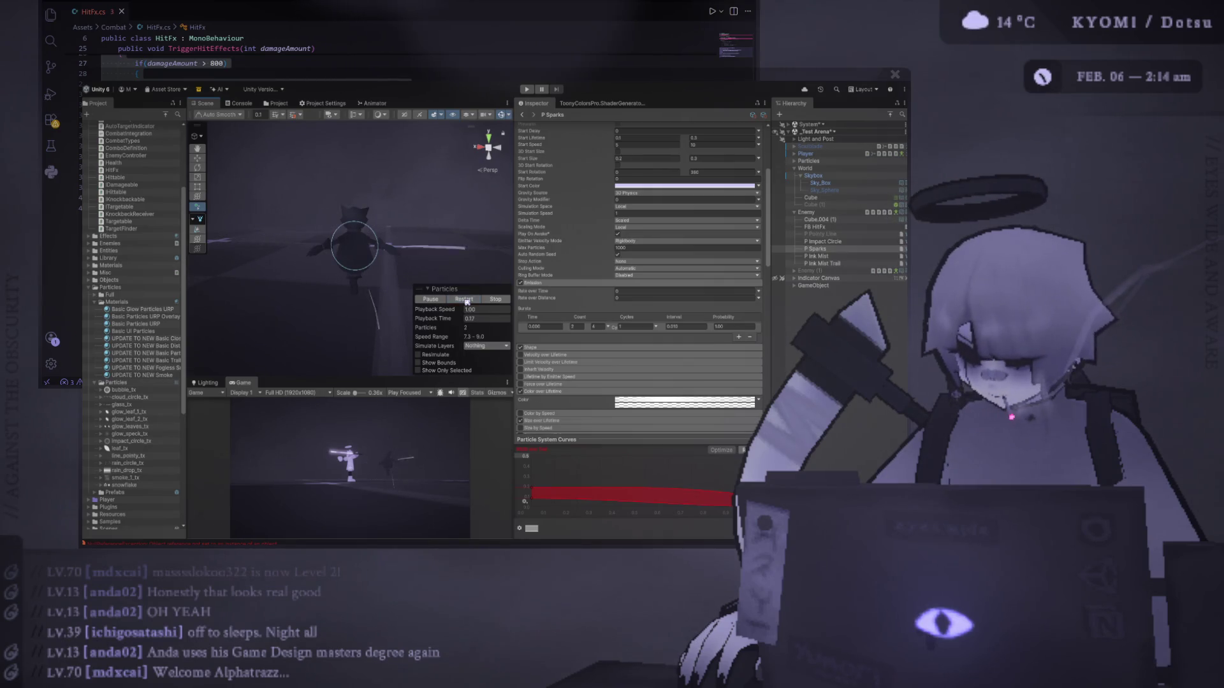
Set the maximum Start Lifetime to 2 and replay the sparks.
scroll(673, 238, up, 5)
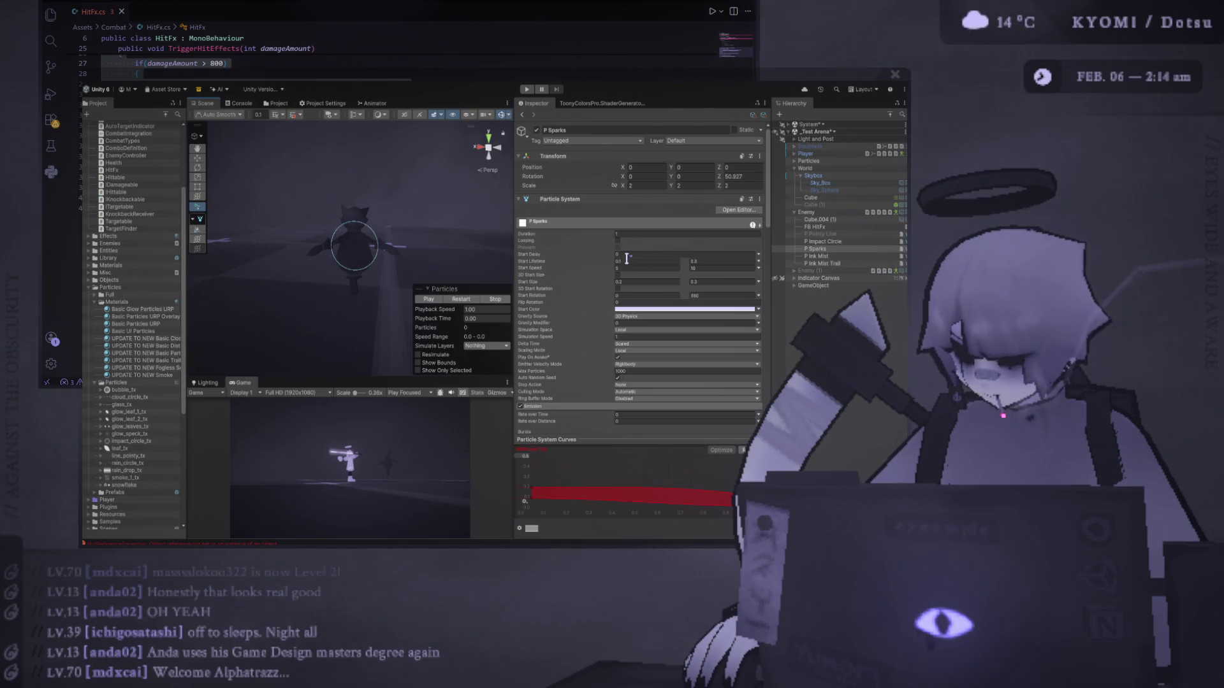
click(719, 260)
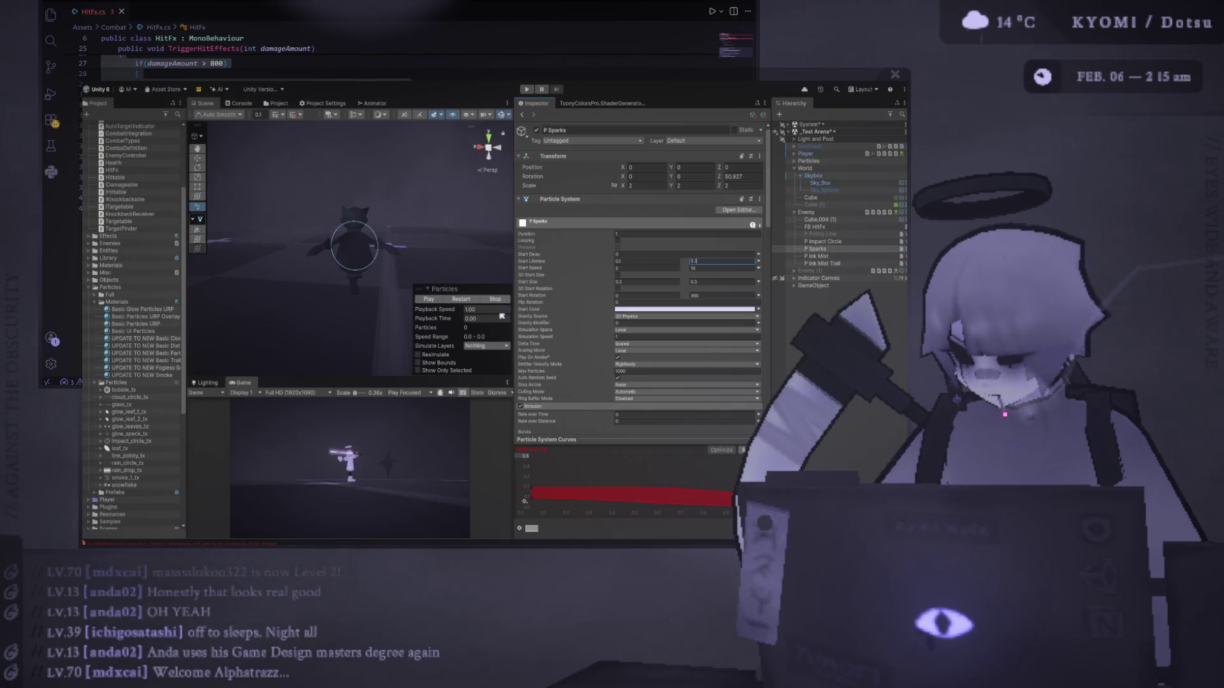
key(BackSpace)
text(2)
click(463, 300)
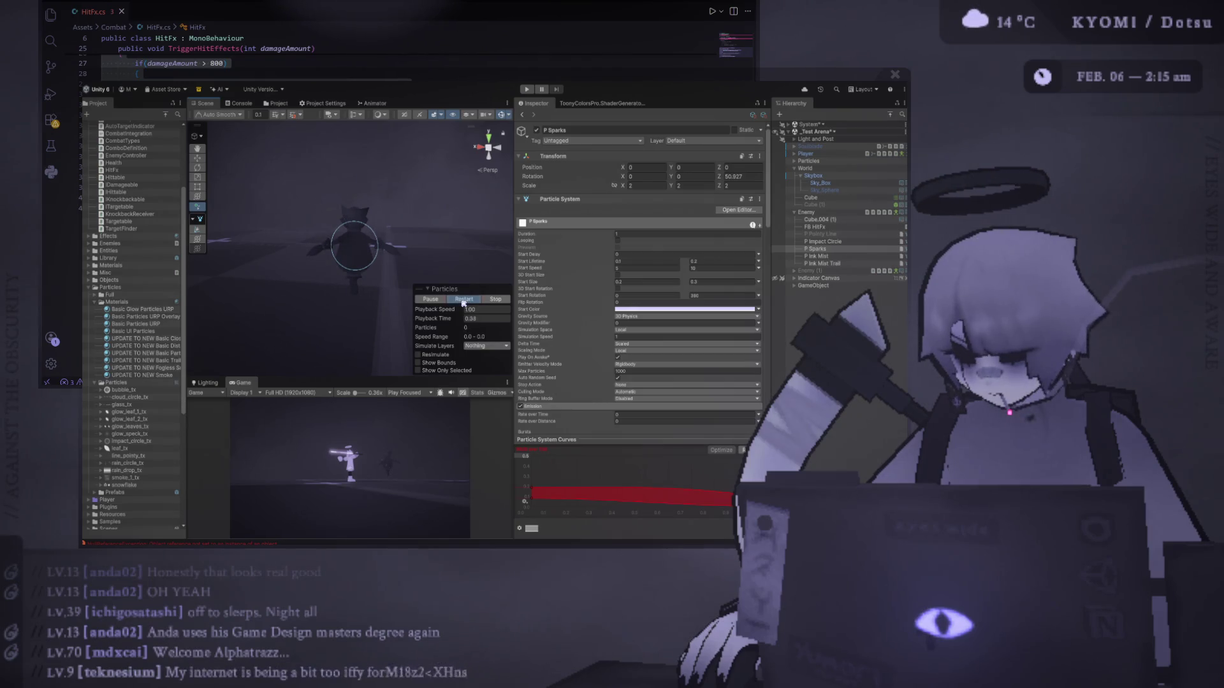
click(715, 259)
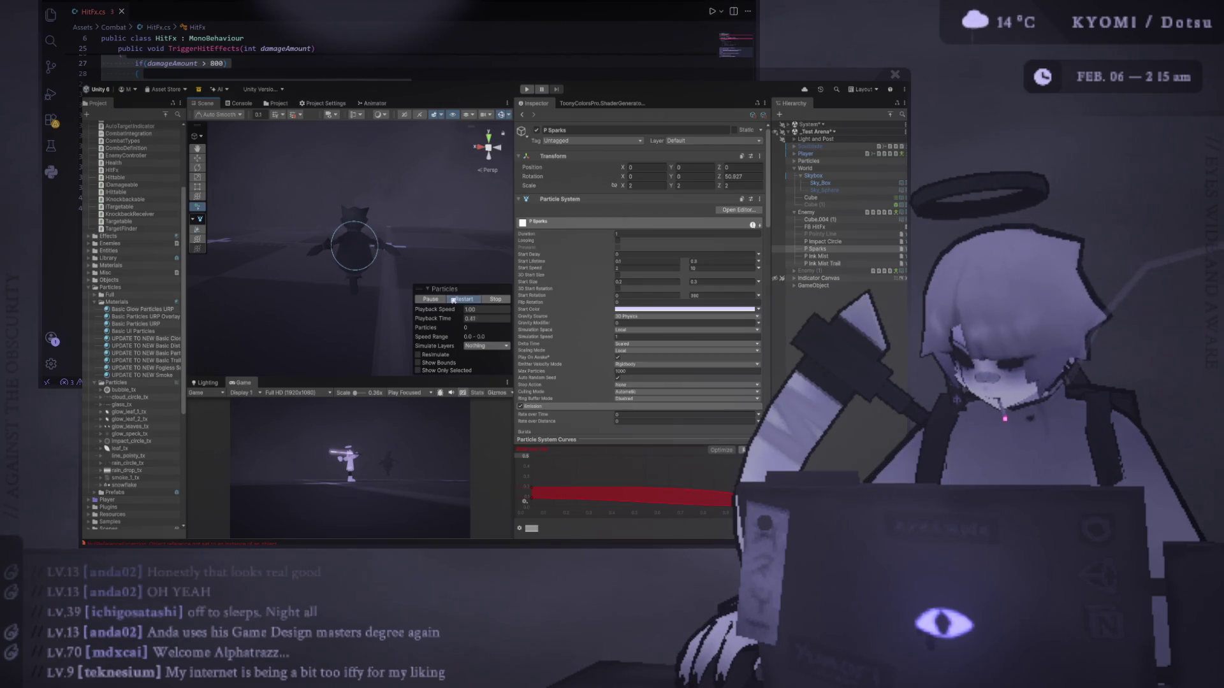
Collapse the Noise module, replay the sparks, and locate the current trail material in the Project.
scroll(732, 345, down, 6)
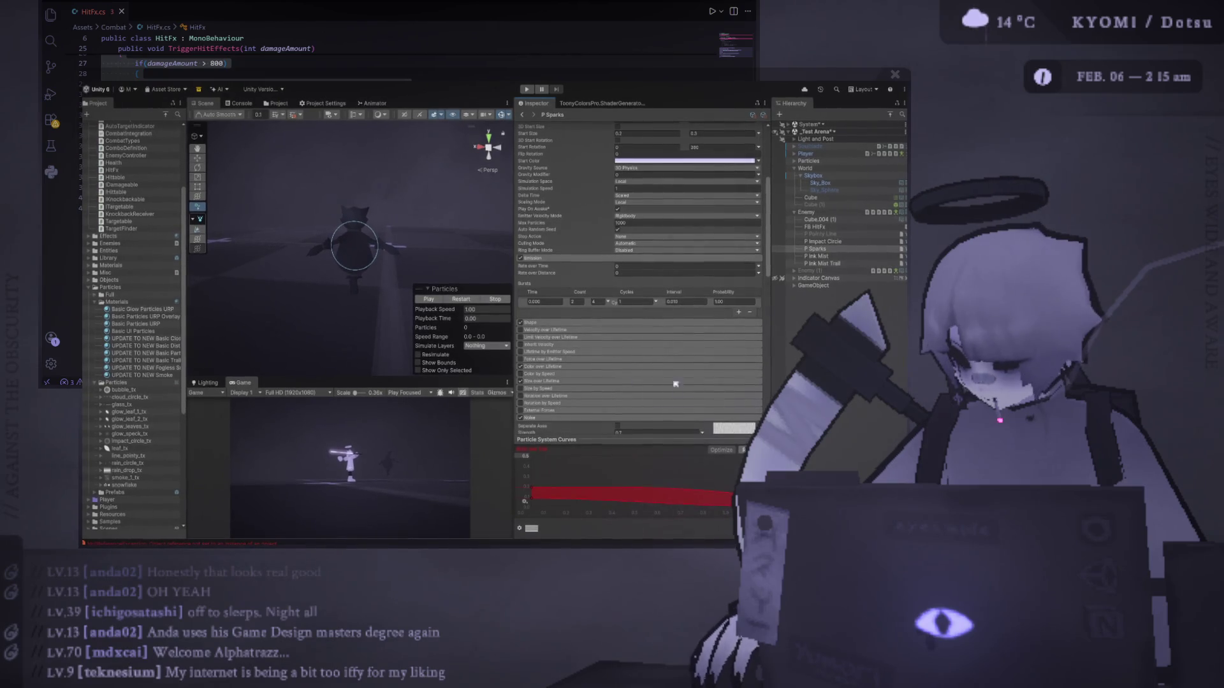
scroll(610, 379, down, 4)
scroll(609, 379, down, 1)
click(539, 297)
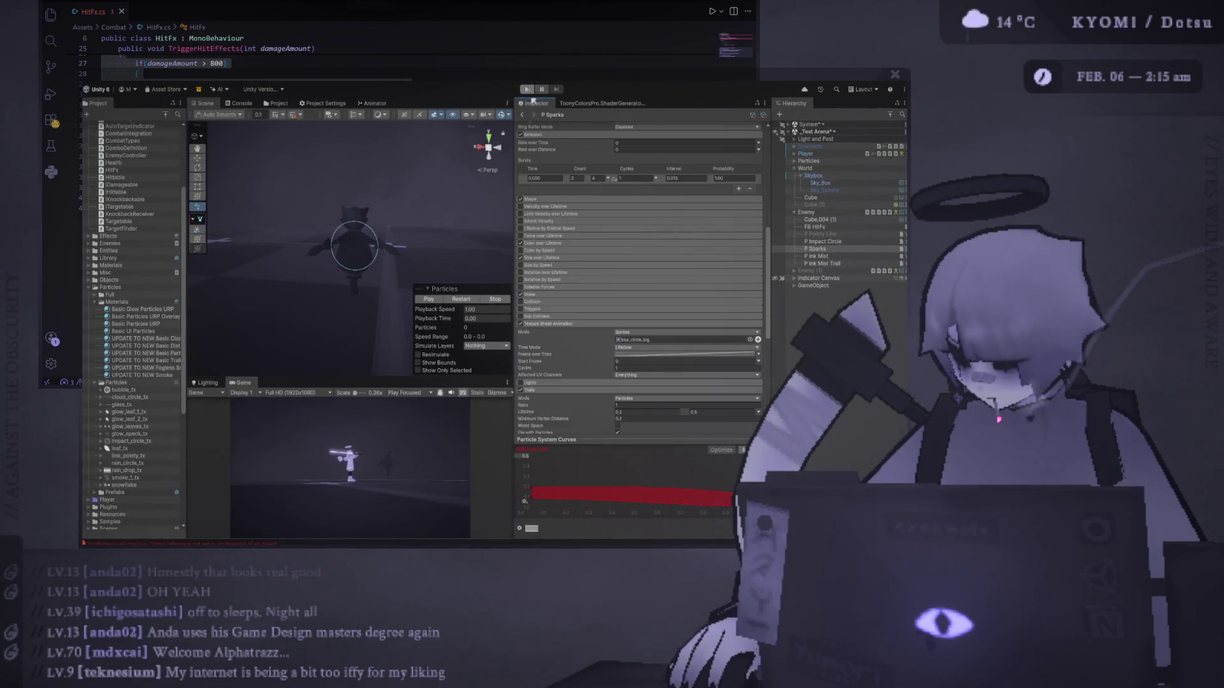
scroll(585, 249, up, 4)
scroll(585, 249, up, 4)
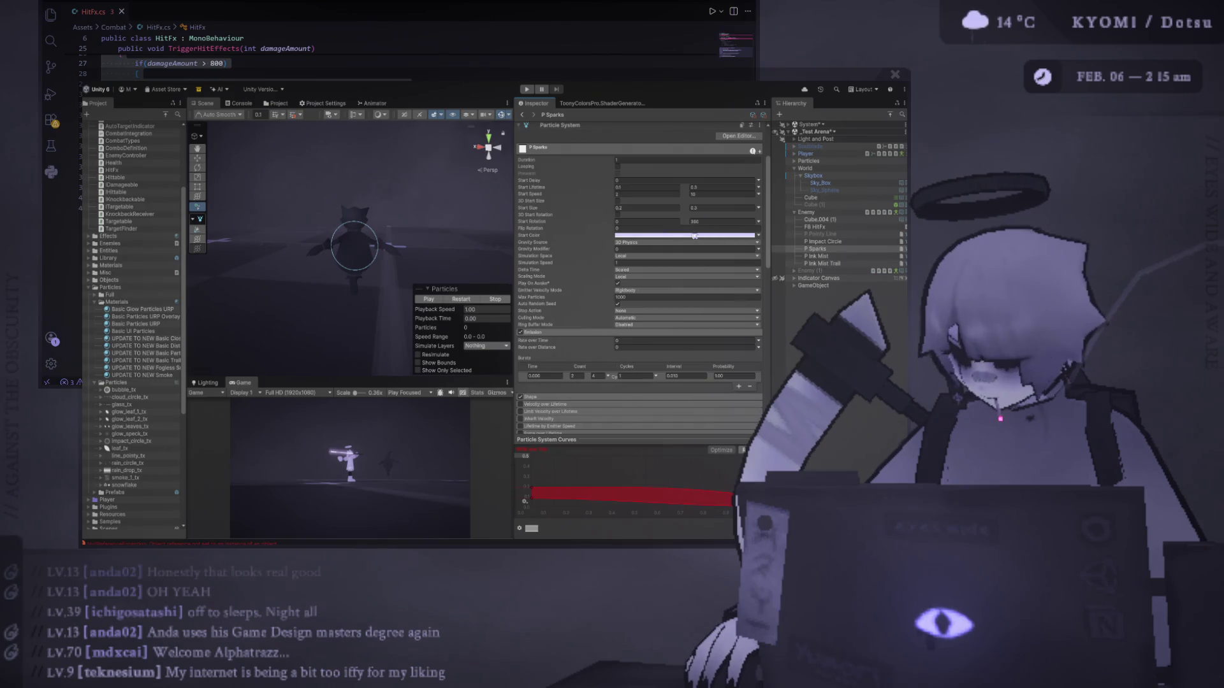
click(460, 299)
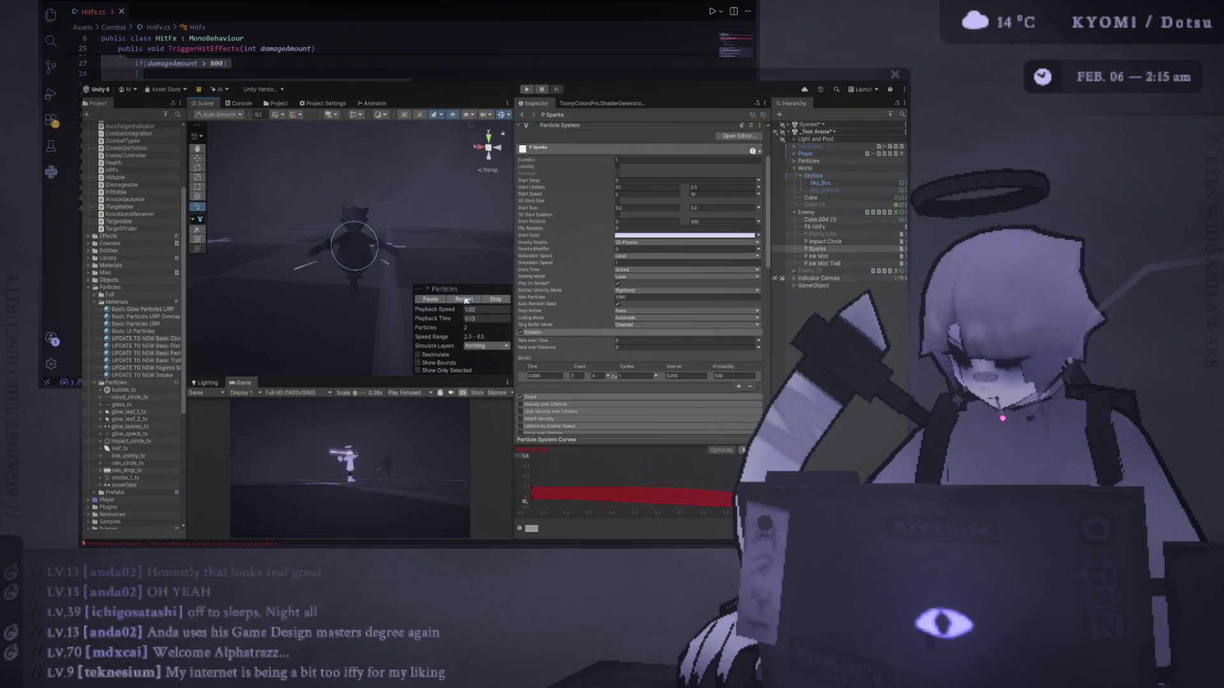
scroll(650, 324, down, 10)
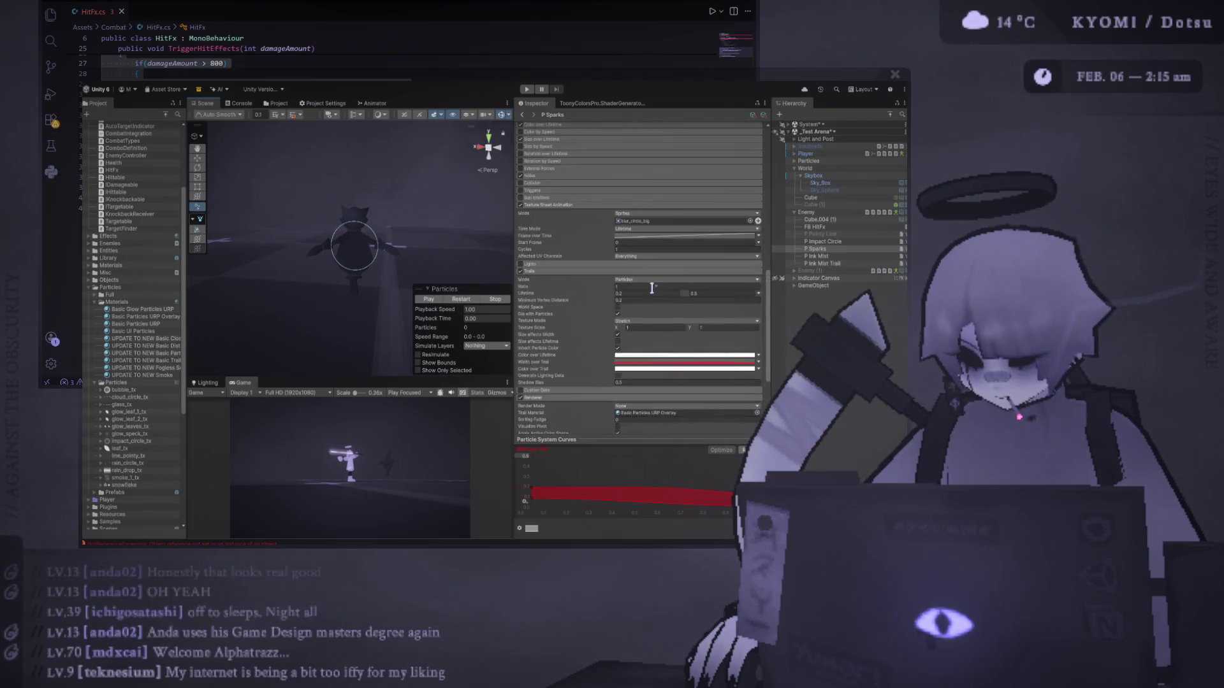
click(650, 291)
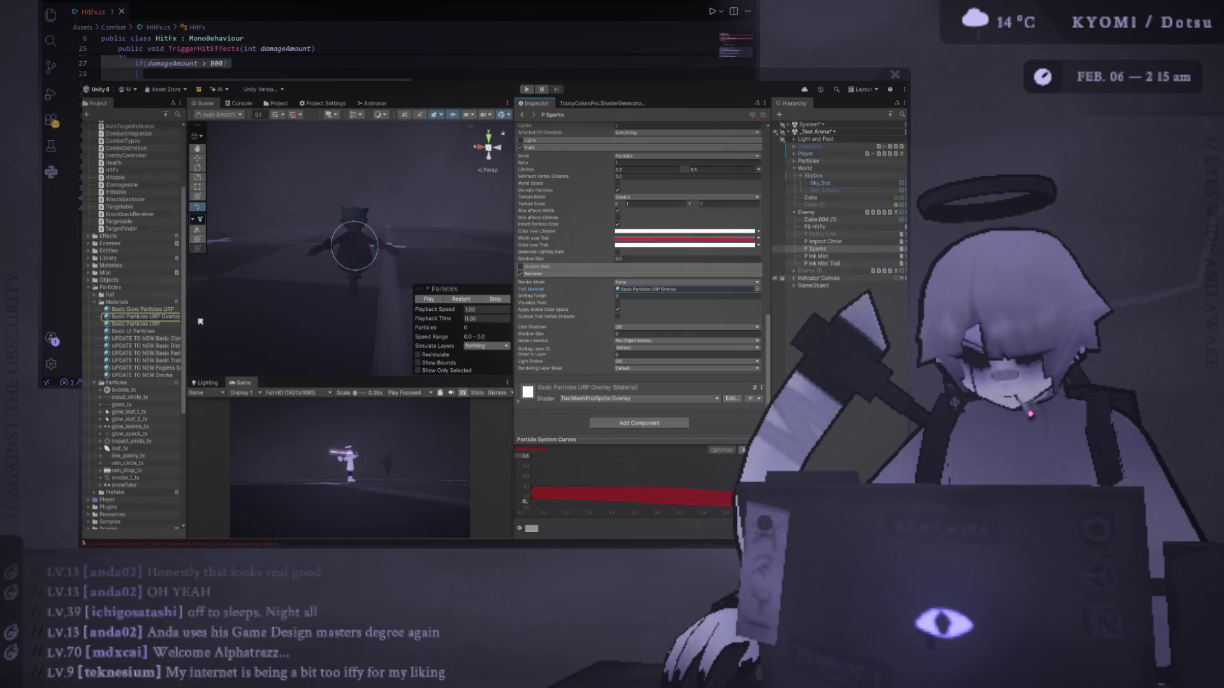
Duplicate Basic Particles URP Overlay as 'Basic Particles URP Overlay Glow'.
drag(187, 313, 246, 314)
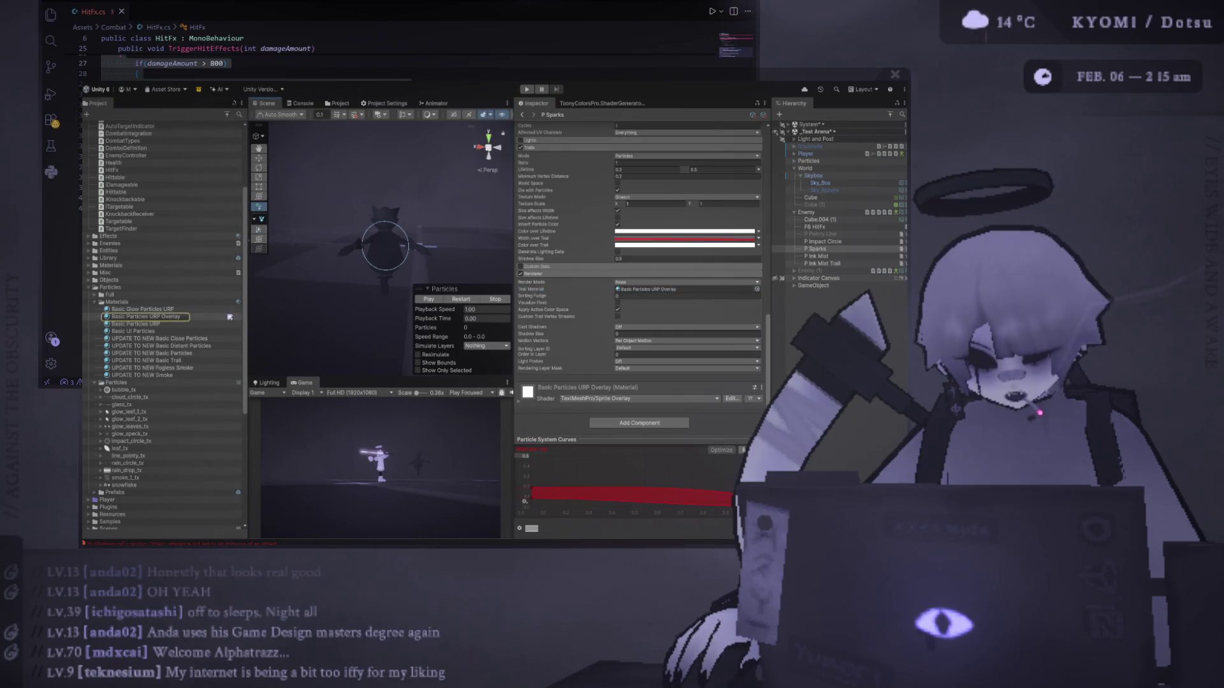
click(206, 318)
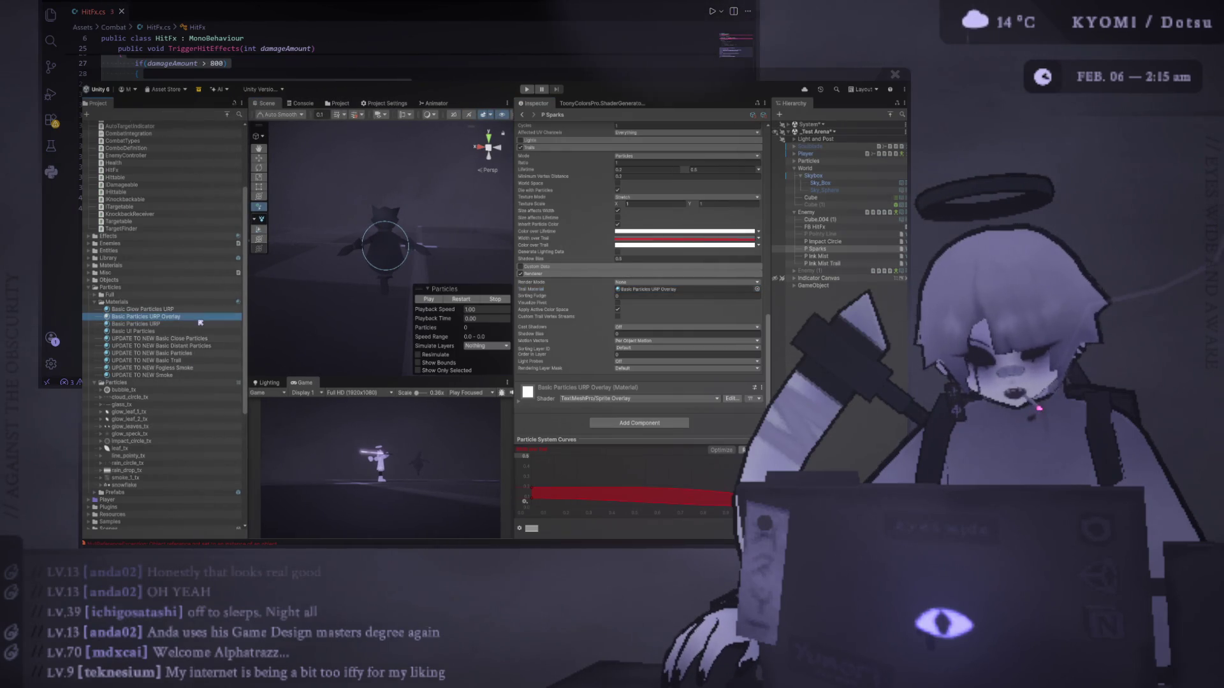
key(ctrl+d)
key(F2)
text(Basic Particles URP Overlay Glow)
key(Return)
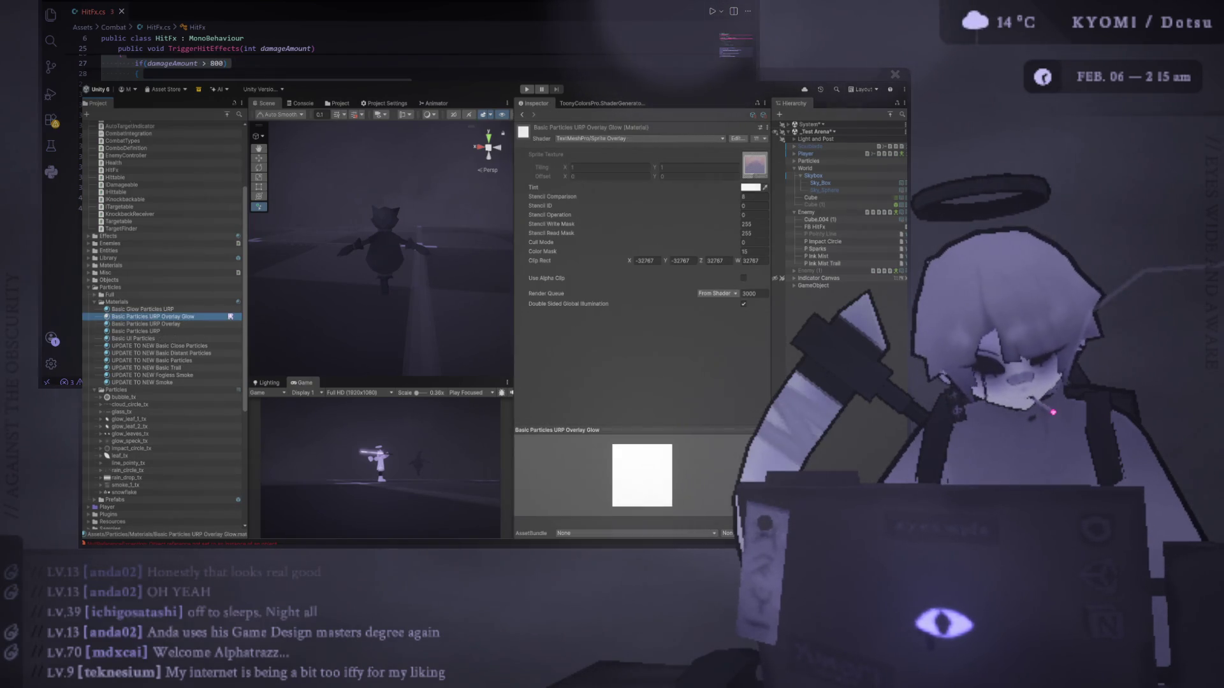
Assign the Overlay Glow material to P Sparks' Renderer Trail Material slot.
click(818, 249)
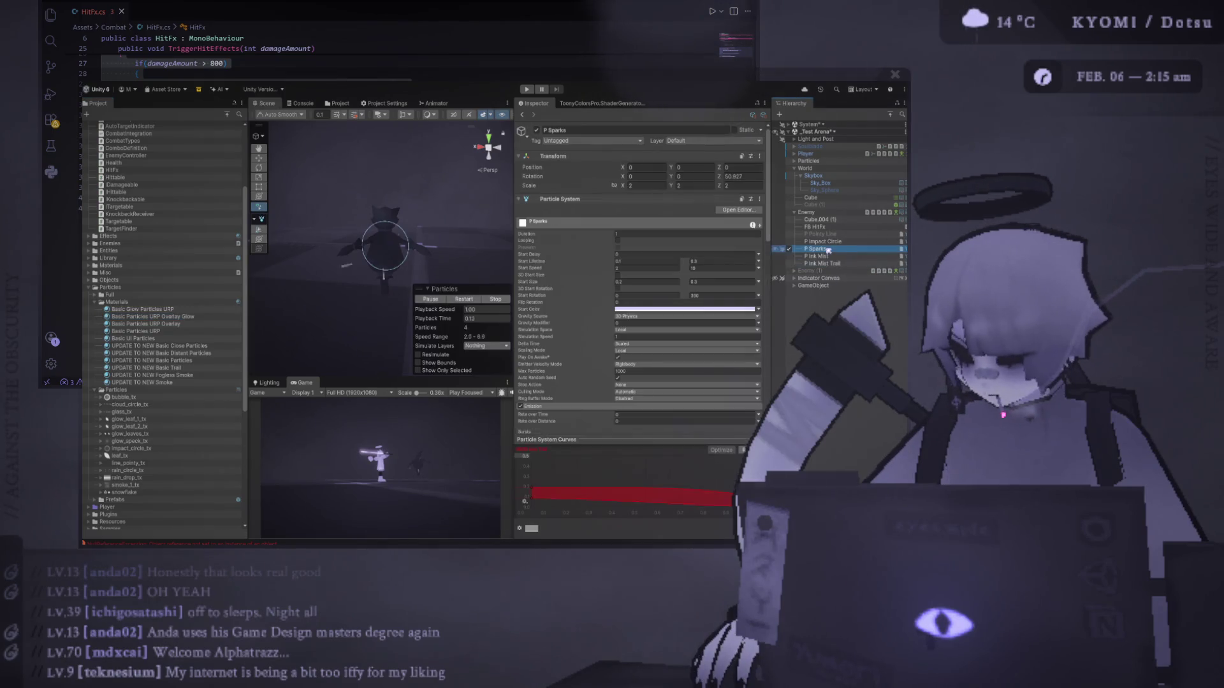
scroll(616, 317, down, 15)
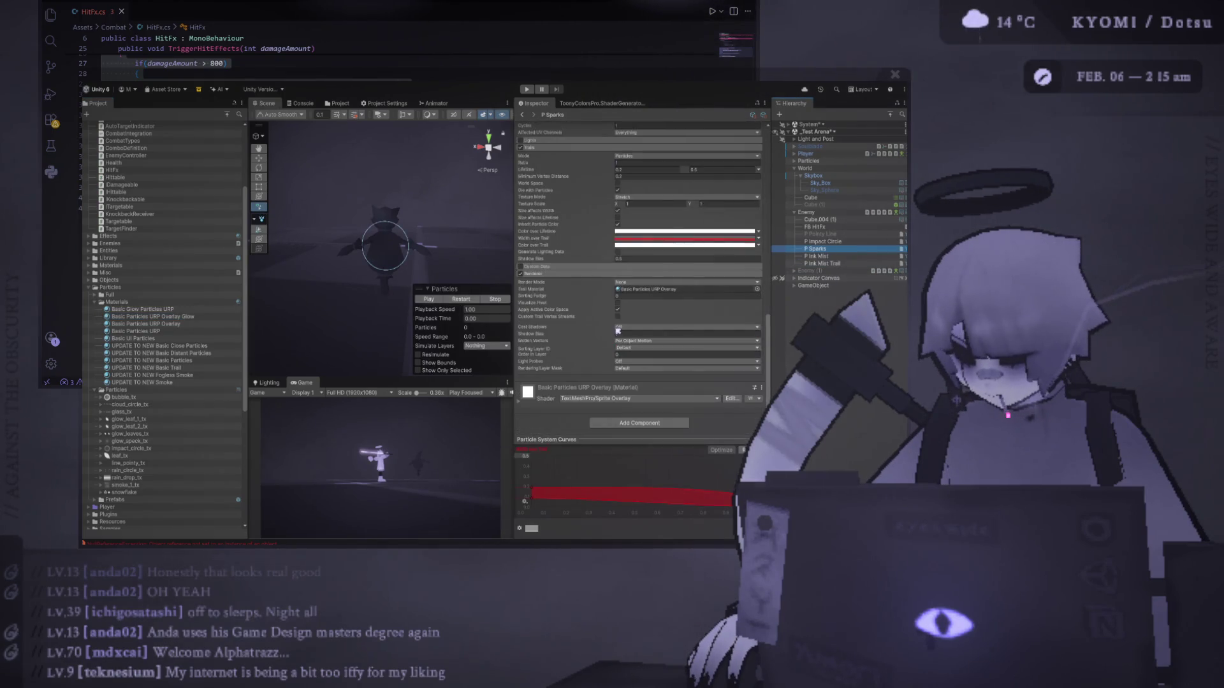
drag(185, 316, 682, 289)
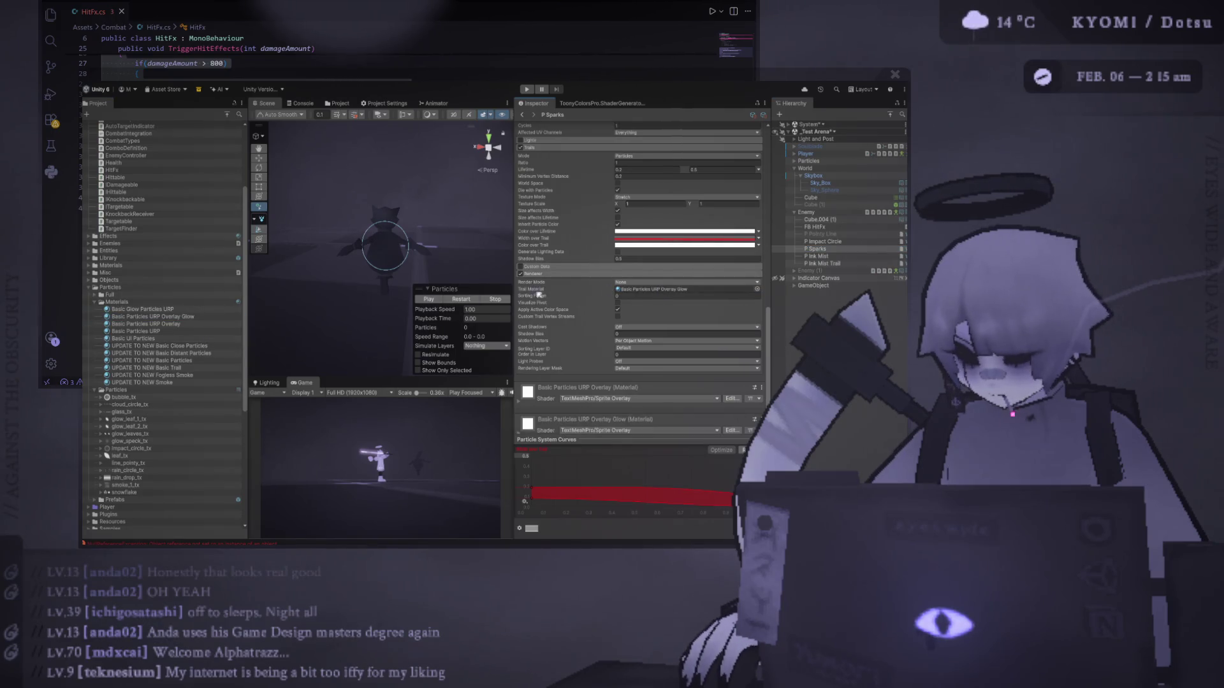
click(199, 315)
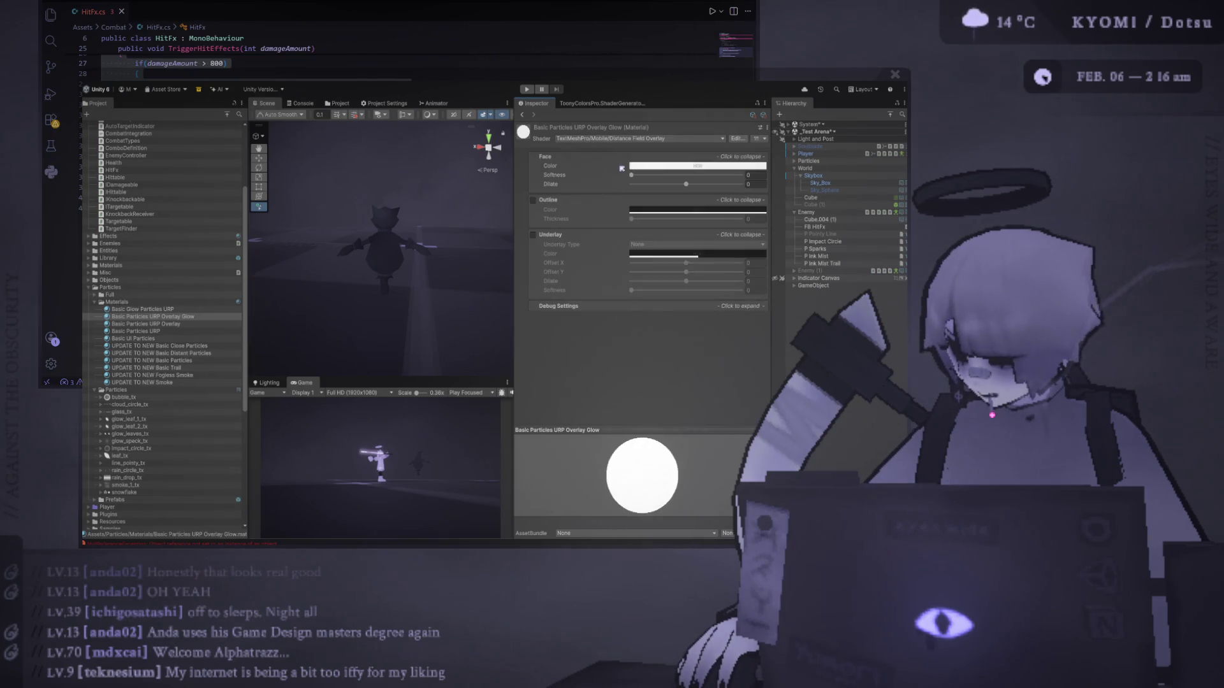
Inspect the P Impact Circle, P Ink Mist Trail and P Sparks systems and the Overlay Glow material.
click(843, 242)
click(833, 229)
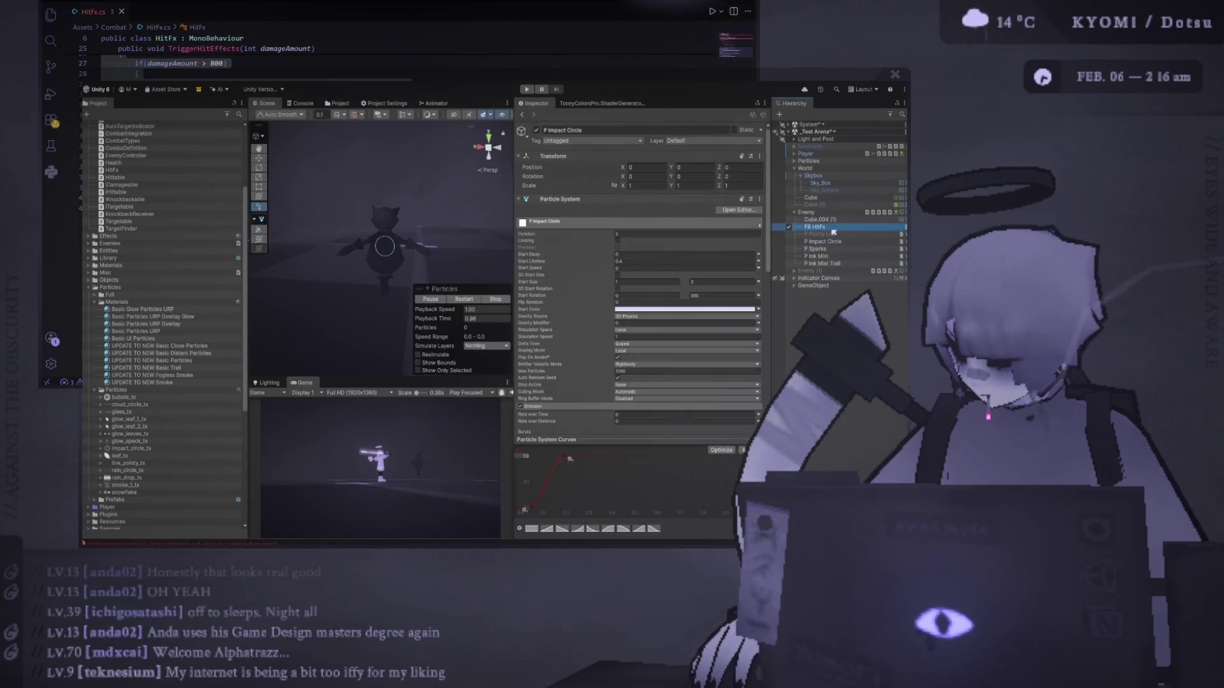
click(836, 264)
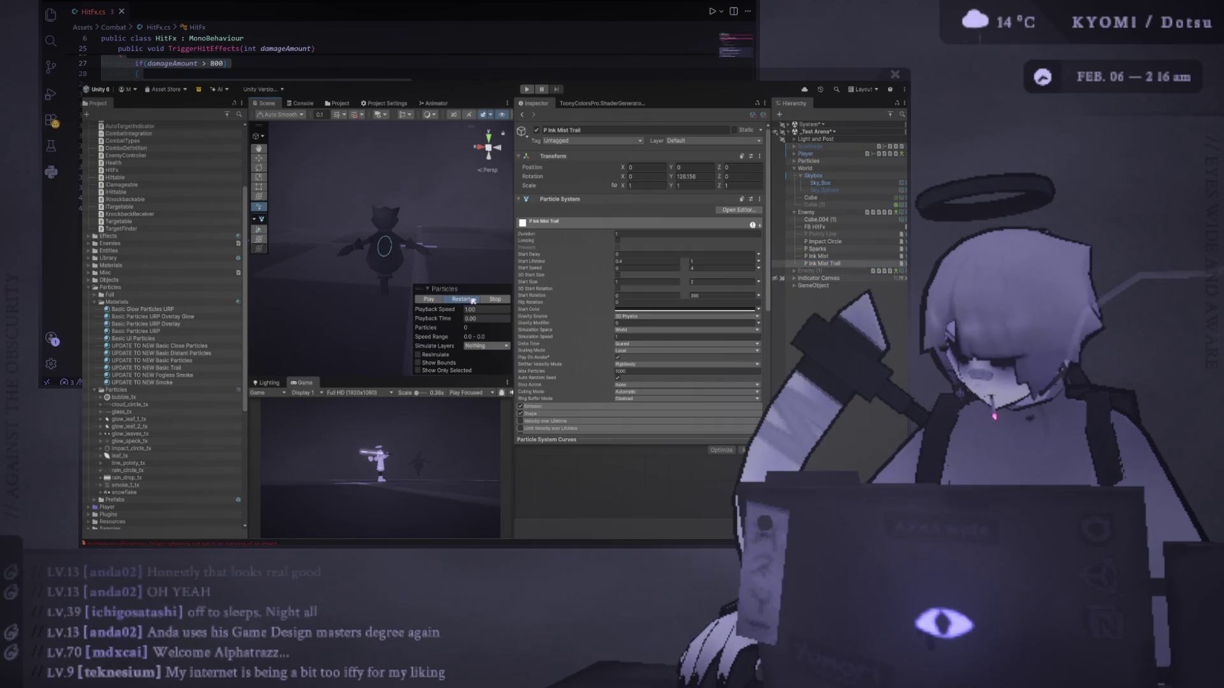
click(841, 249)
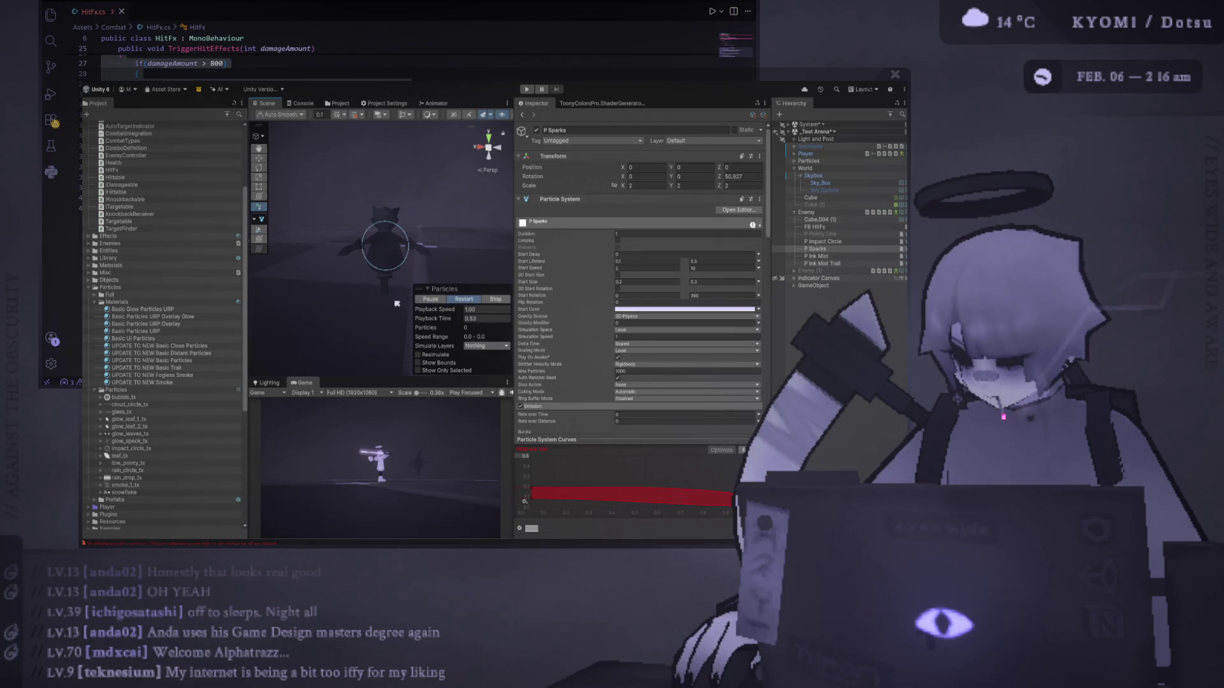
scroll(396, 304, up, 3)
click(153, 316)
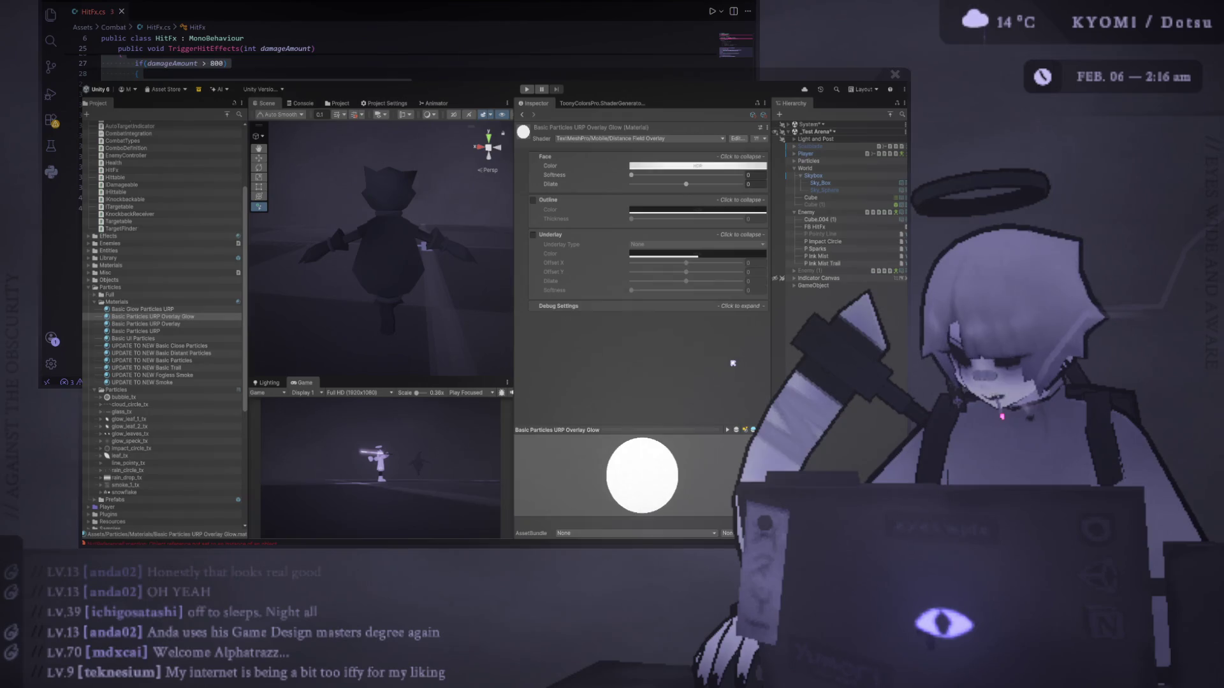
Replay the P Impact Circle and P Sparks previews several times to check the burst.
click(825, 241)
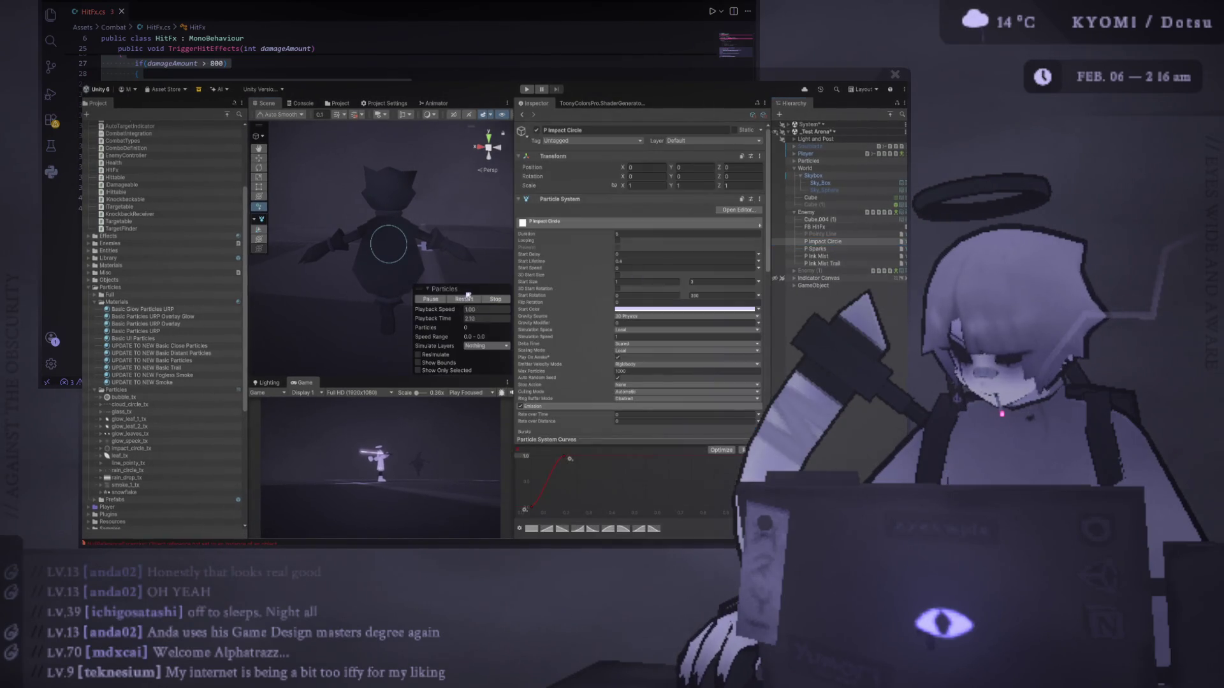
click(467, 297)
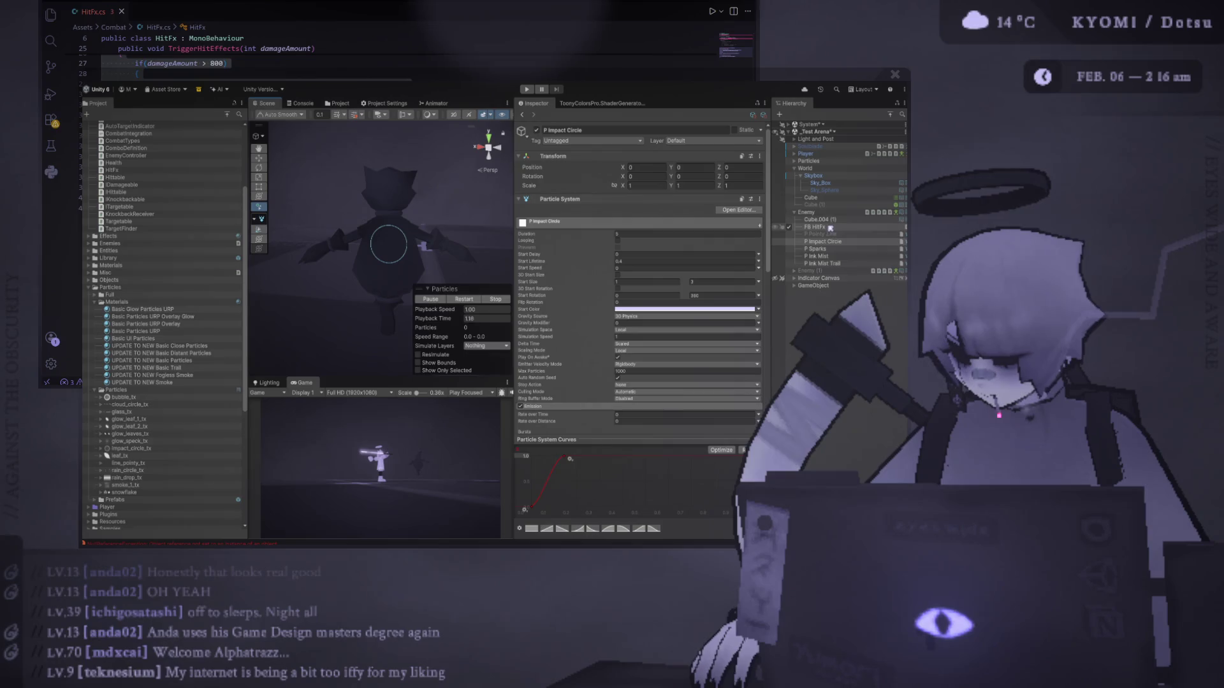
click(818, 249)
click(469, 300)
click(465, 300)
scroll(393, 280, down, 3)
click(472, 299)
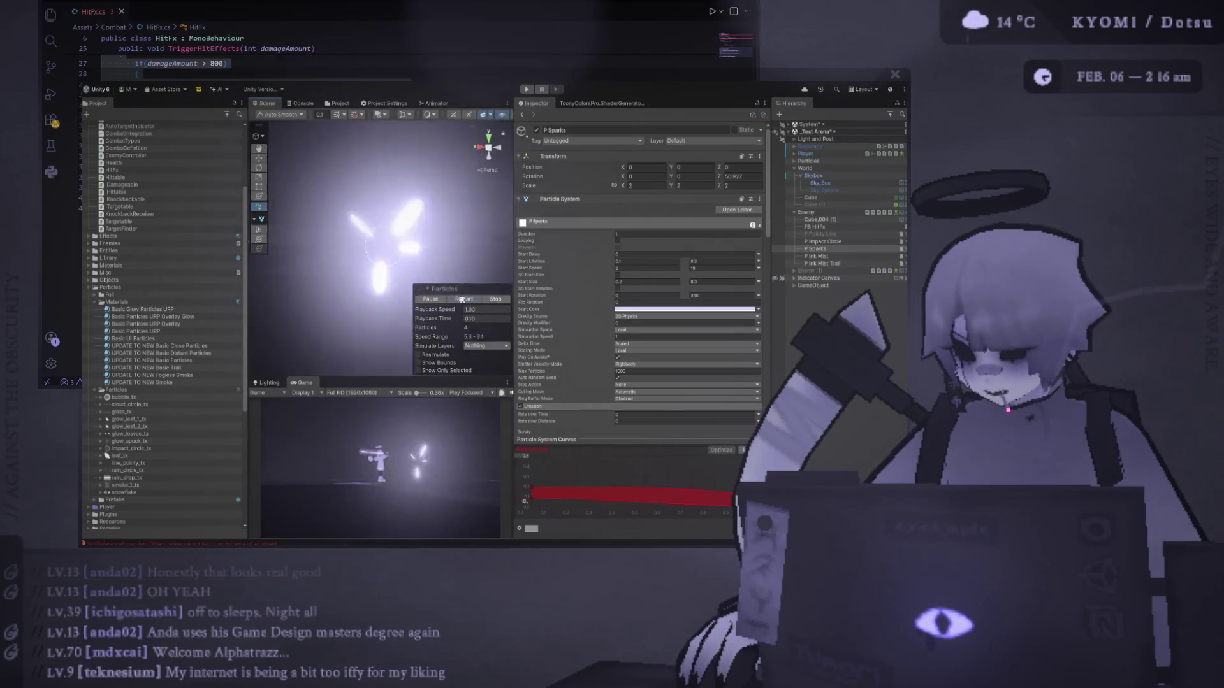
click(461, 299)
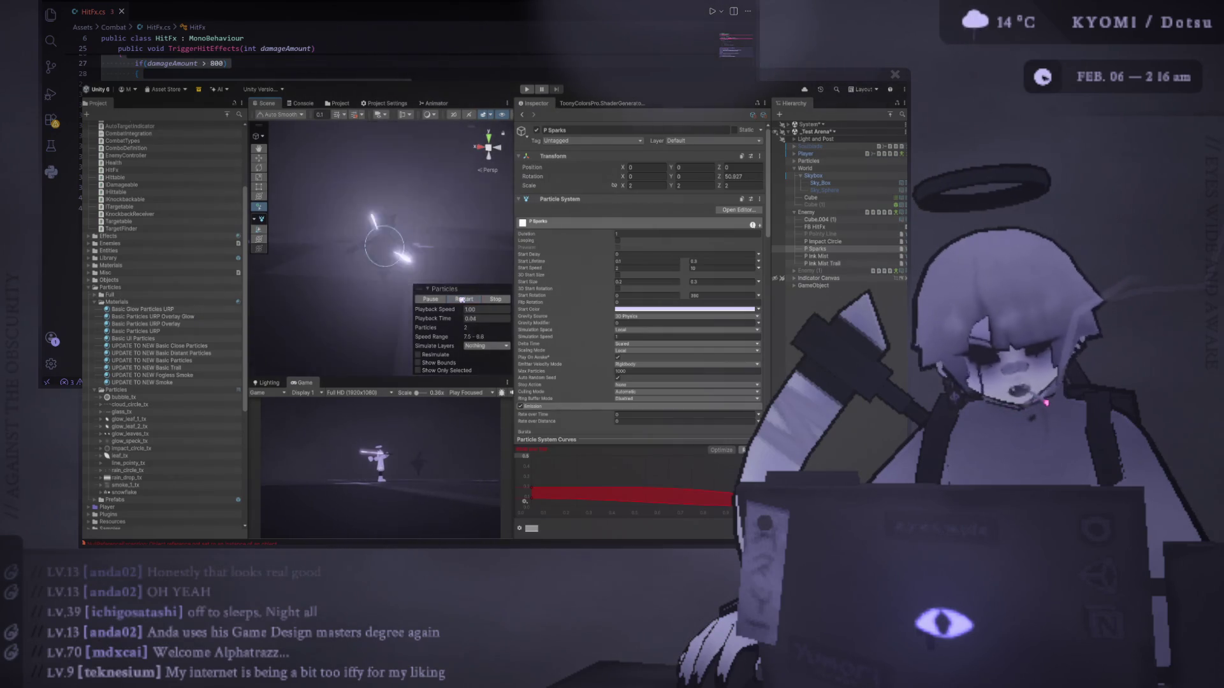
click(461, 300)
click(462, 300)
click(462, 300)
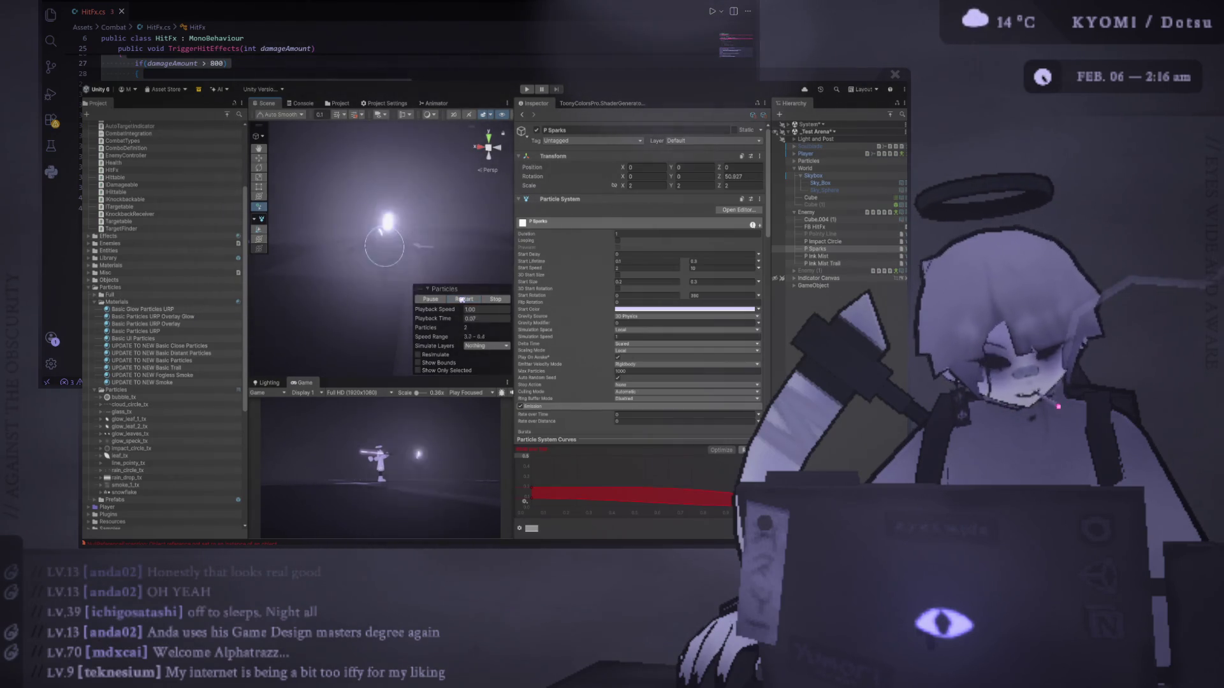
click(462, 299)
scroll(616, 305, down, 2)
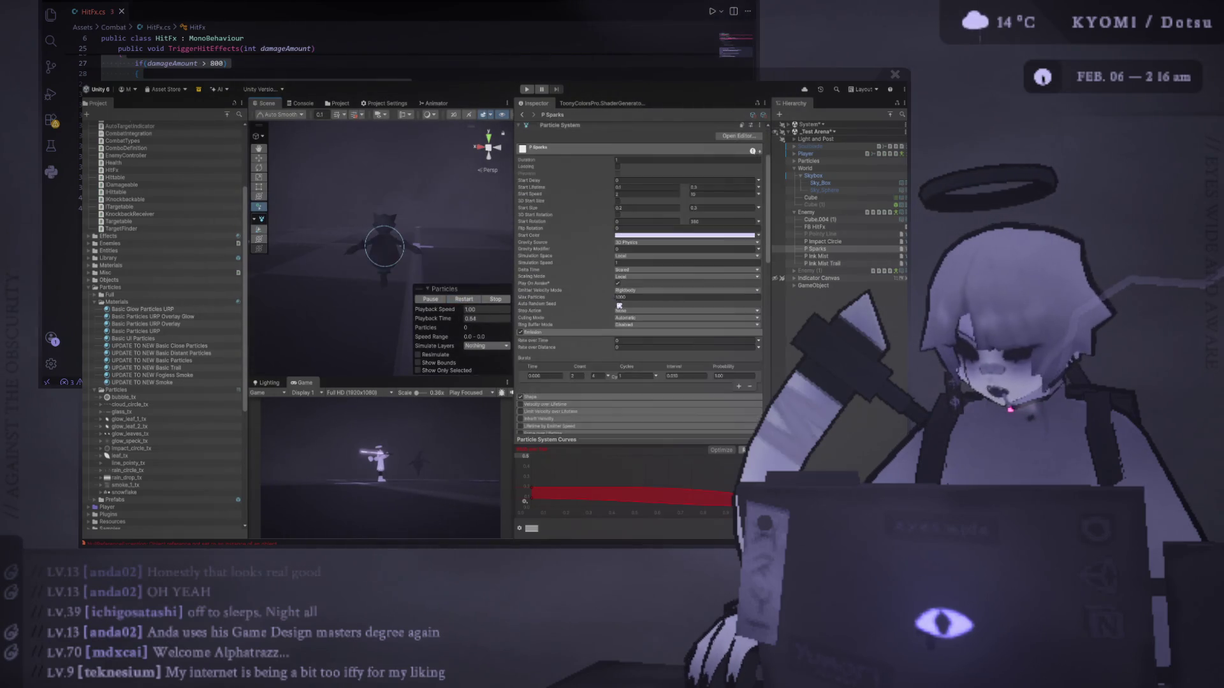
Raise P Sparks Rate over Time to 9999, turn on looping, and recheck the Overlay Glow material.
text(9999)
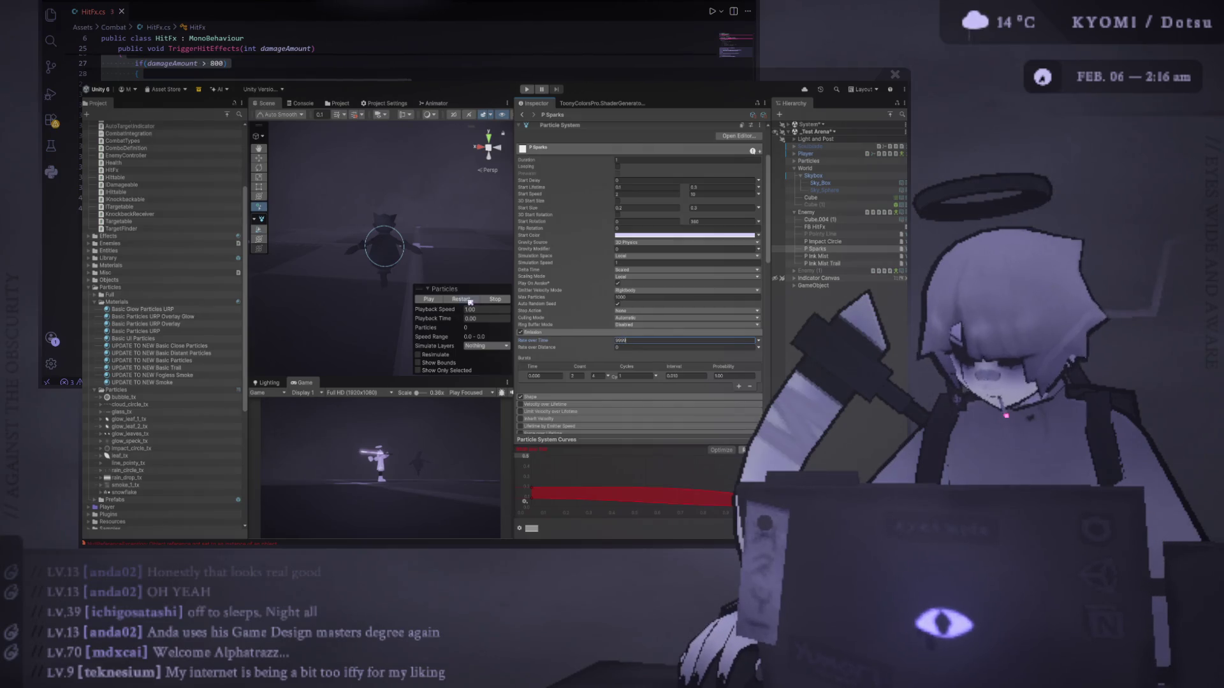
click(470, 301)
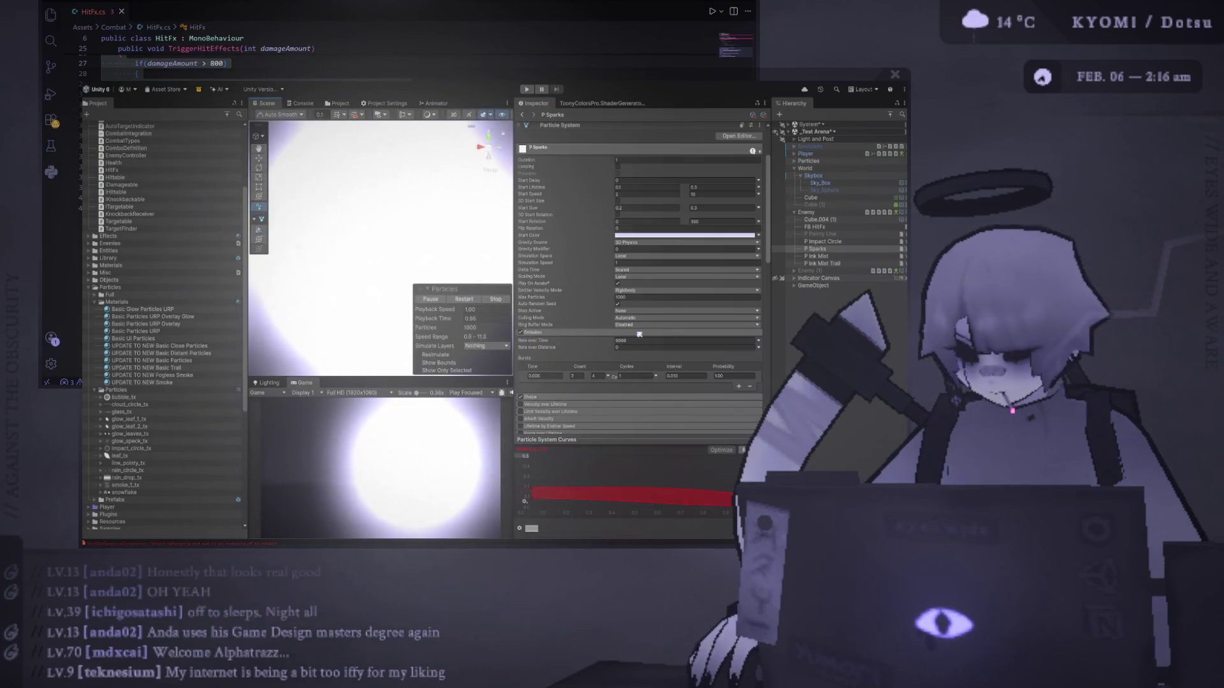
click(611, 339)
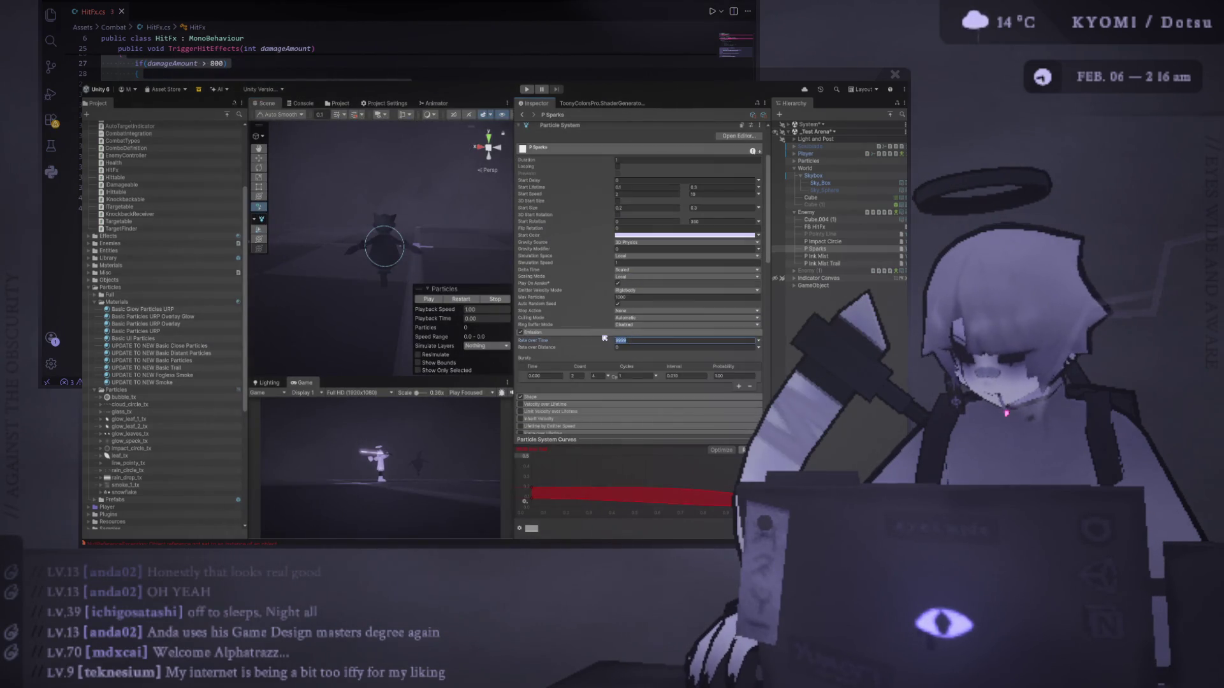
click(620, 167)
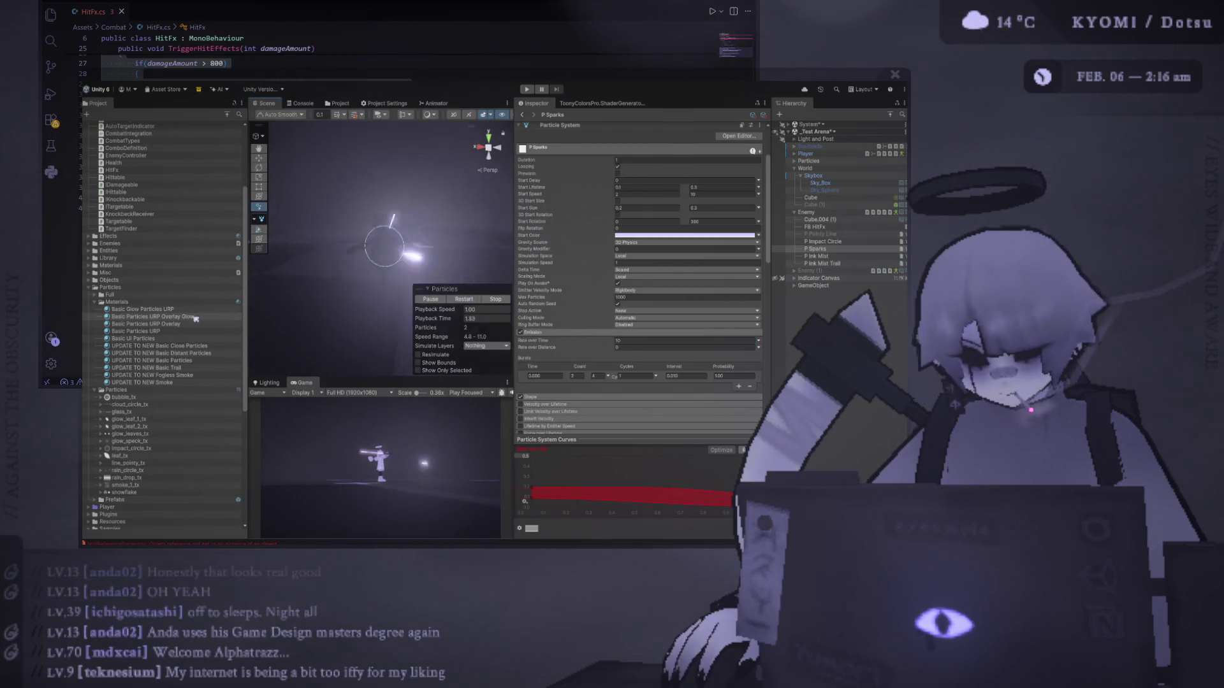
click(153, 316)
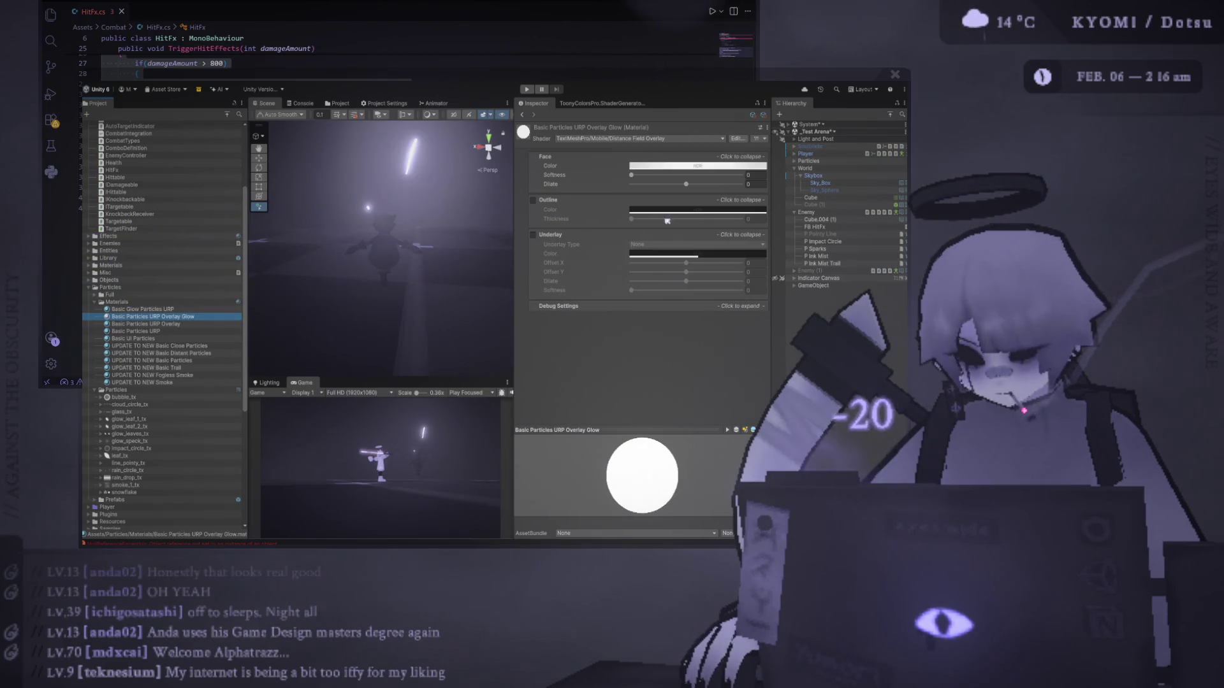
click(753, 377)
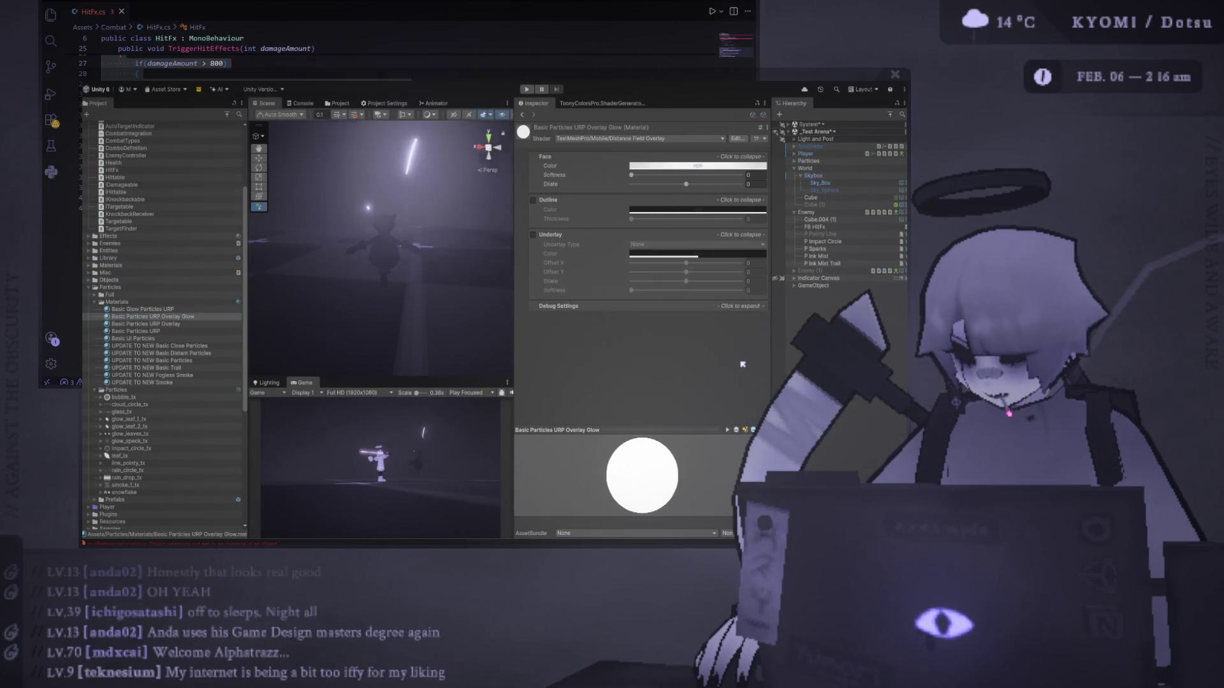
click(818, 249)
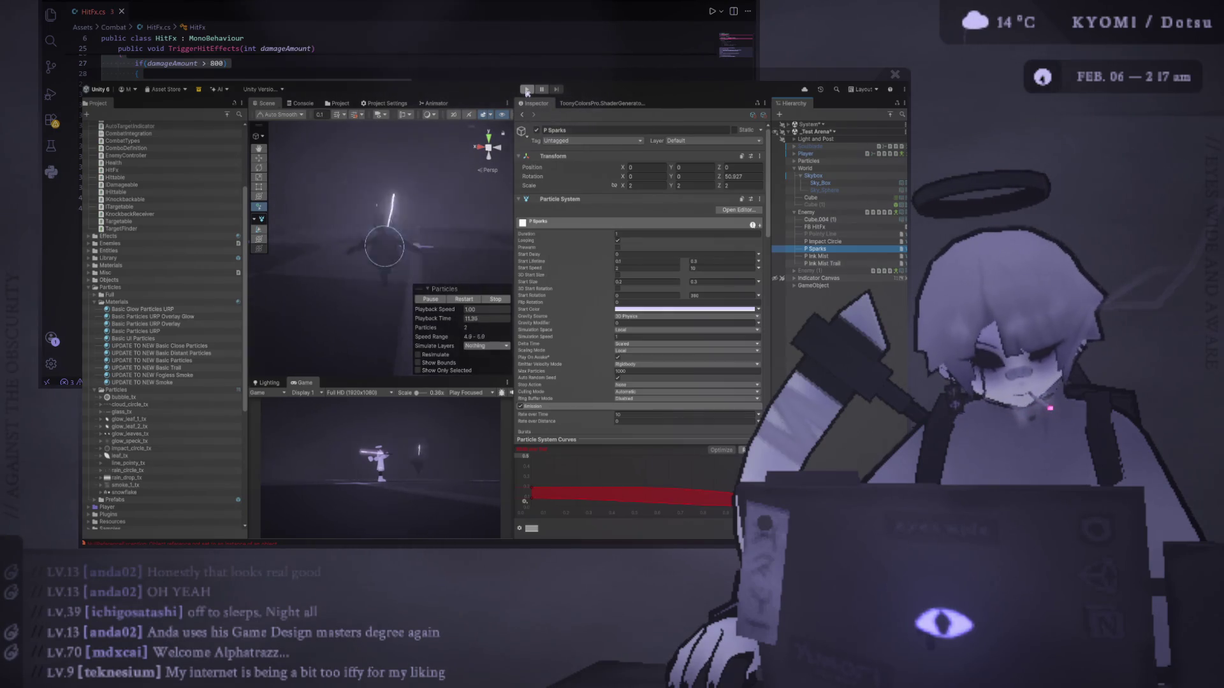
scroll(584, 244, down, 4)
click(634, 266)
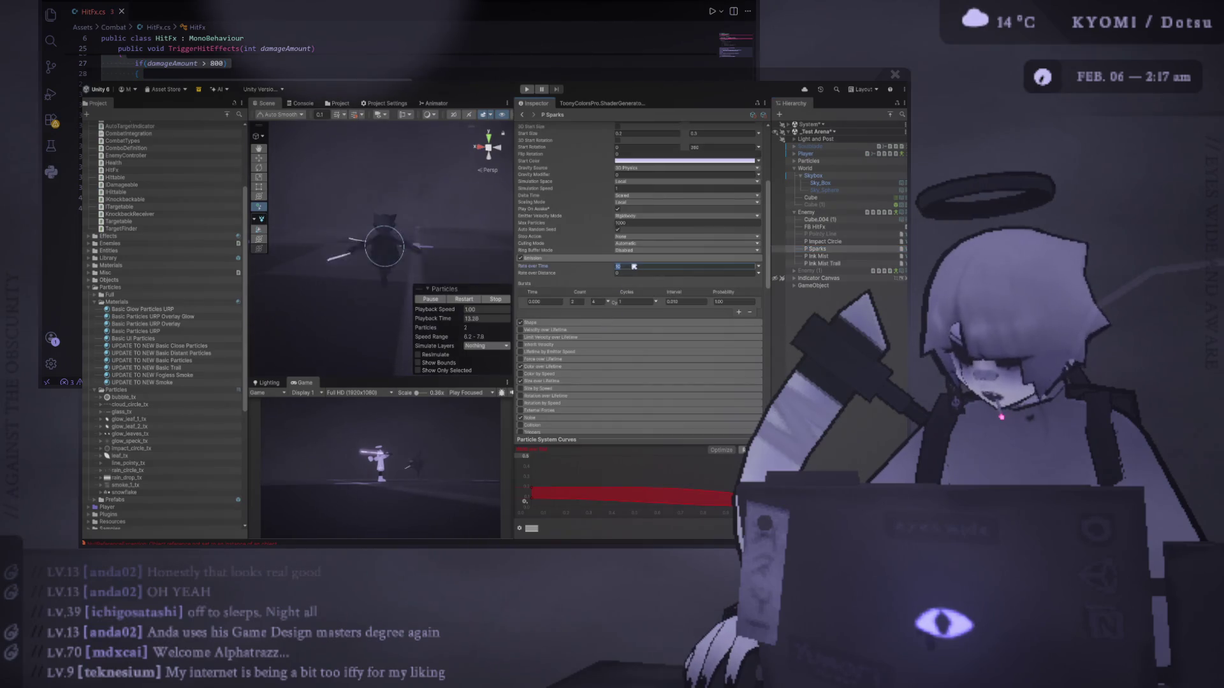
click(464, 299)
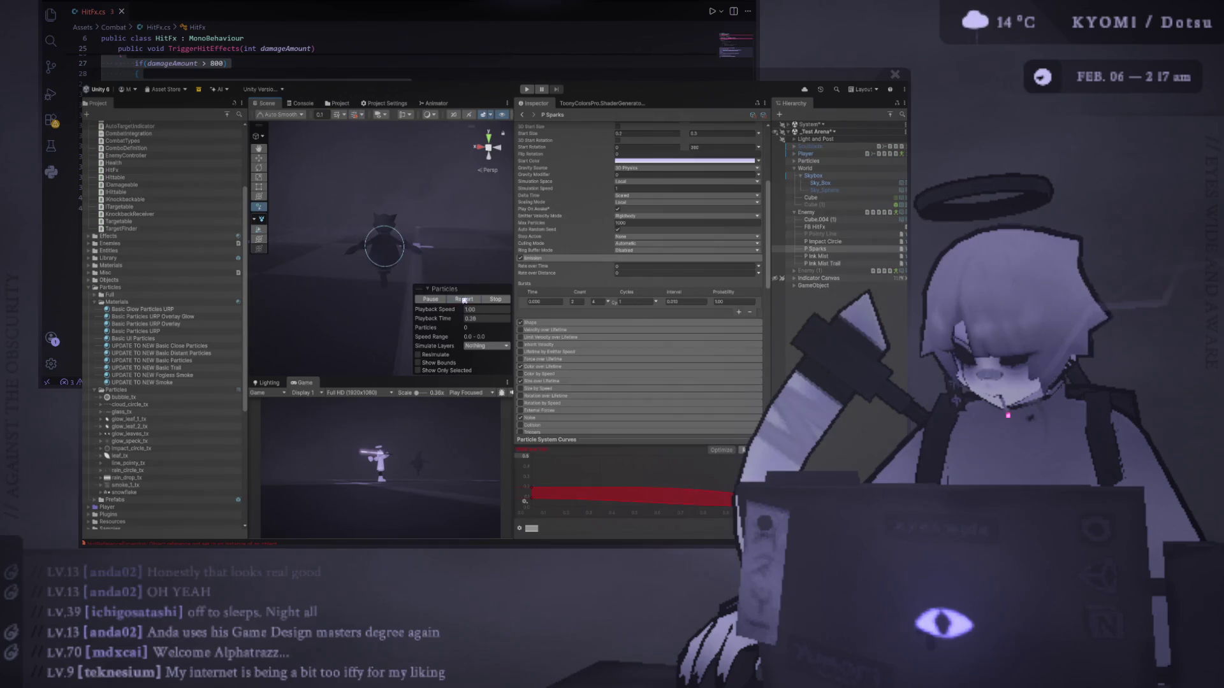
Set the P Sparks Burst Count to 1, replay it several times, then enter Play mode.
click(576, 302)
text(1)
click(465, 300)
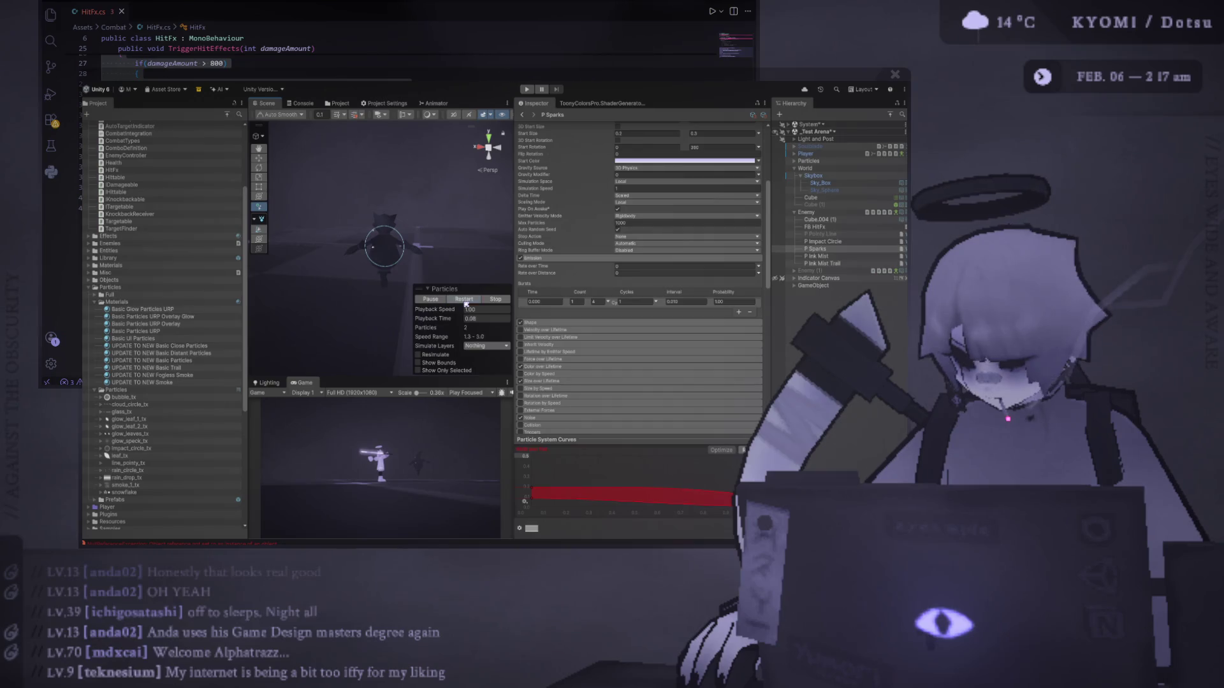
click(466, 300)
click(466, 300)
click(466, 300)
click(466, 300)
click(466, 300)
key(ctrl+p)
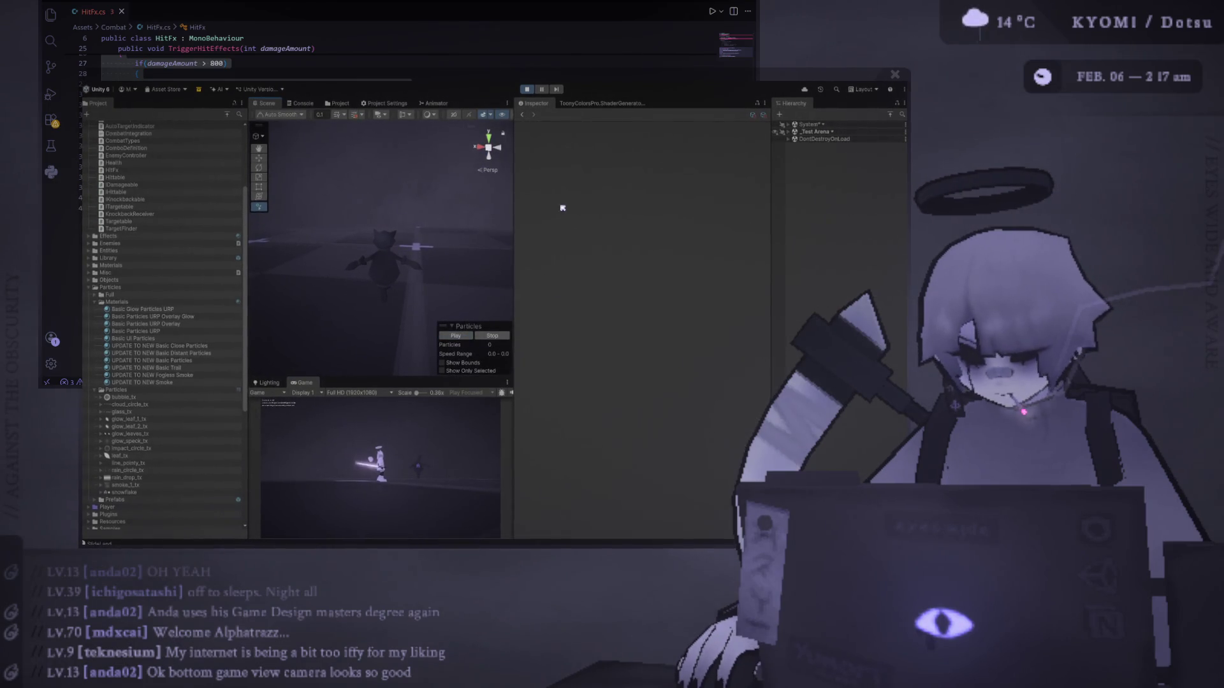
Watch the sparks in a maximized Game view, exit Play mode, and reselect P Sparks.
double_click(302, 383)
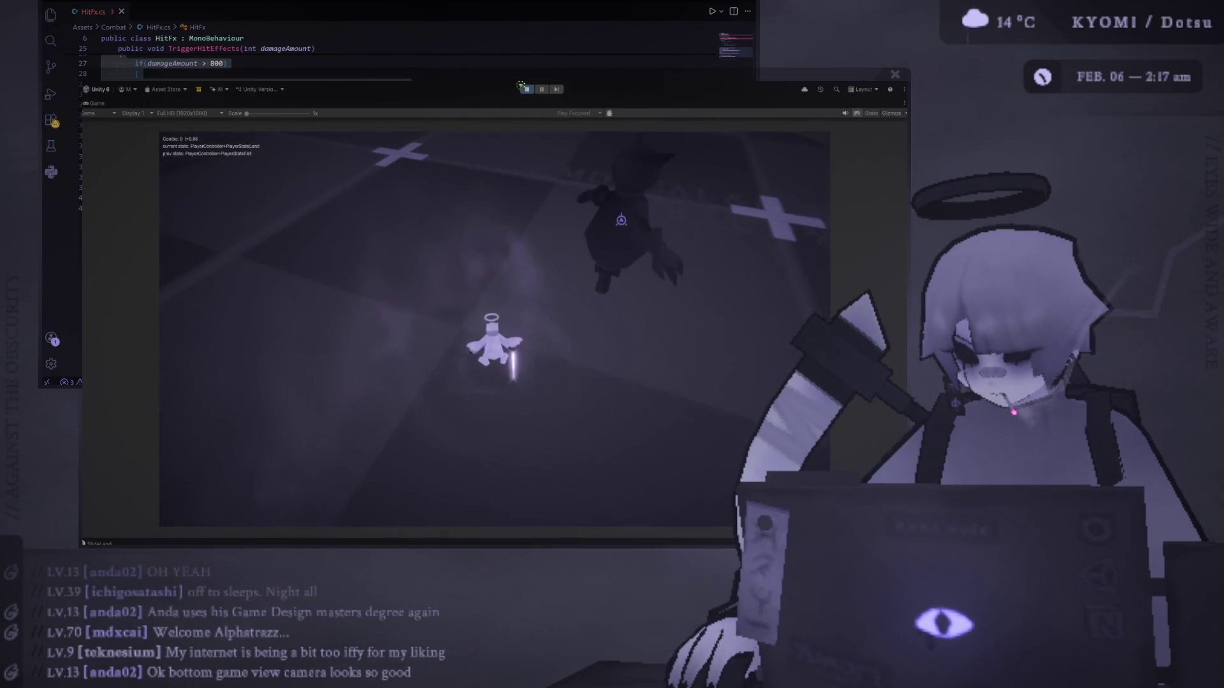
key(ctrl+p)
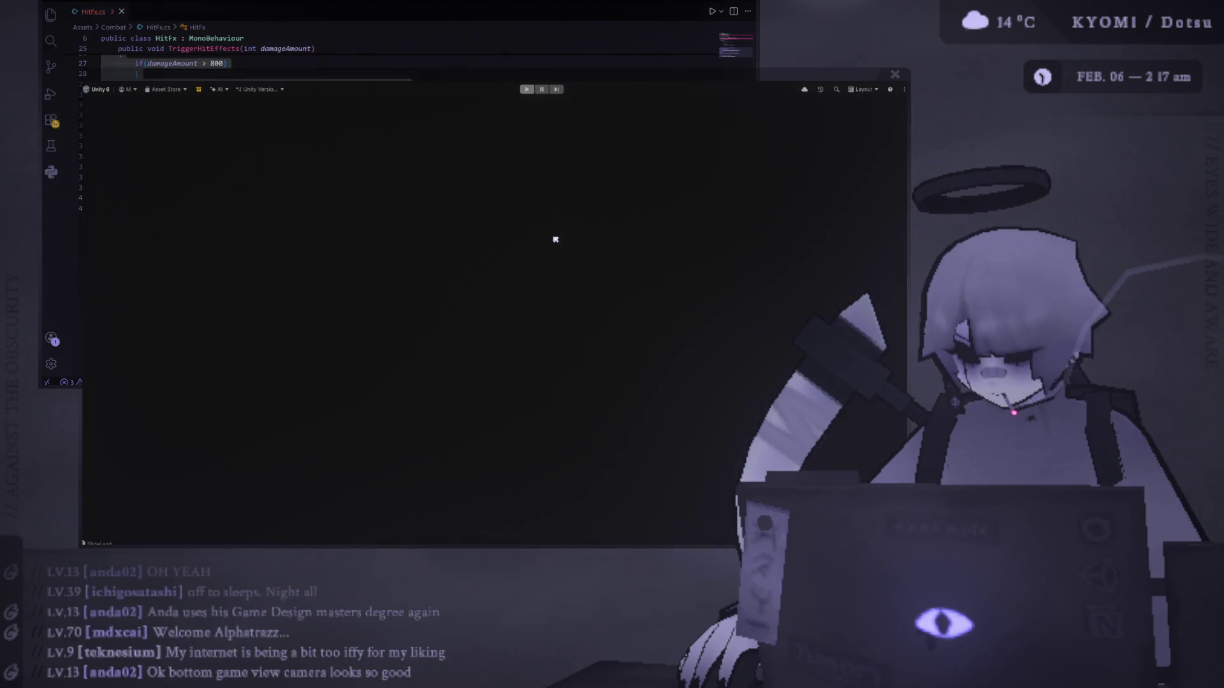
click(817, 249)
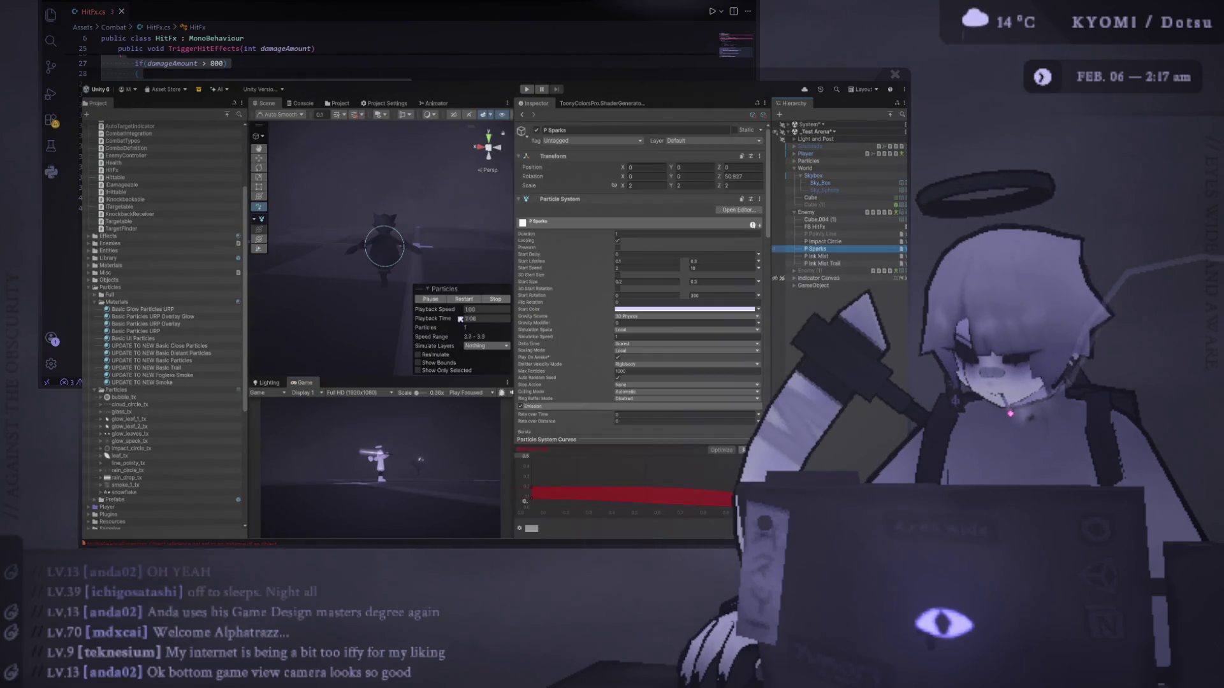
Replay P Sparks and change its burst count to a 2–4 range.
click(465, 300)
click(466, 300)
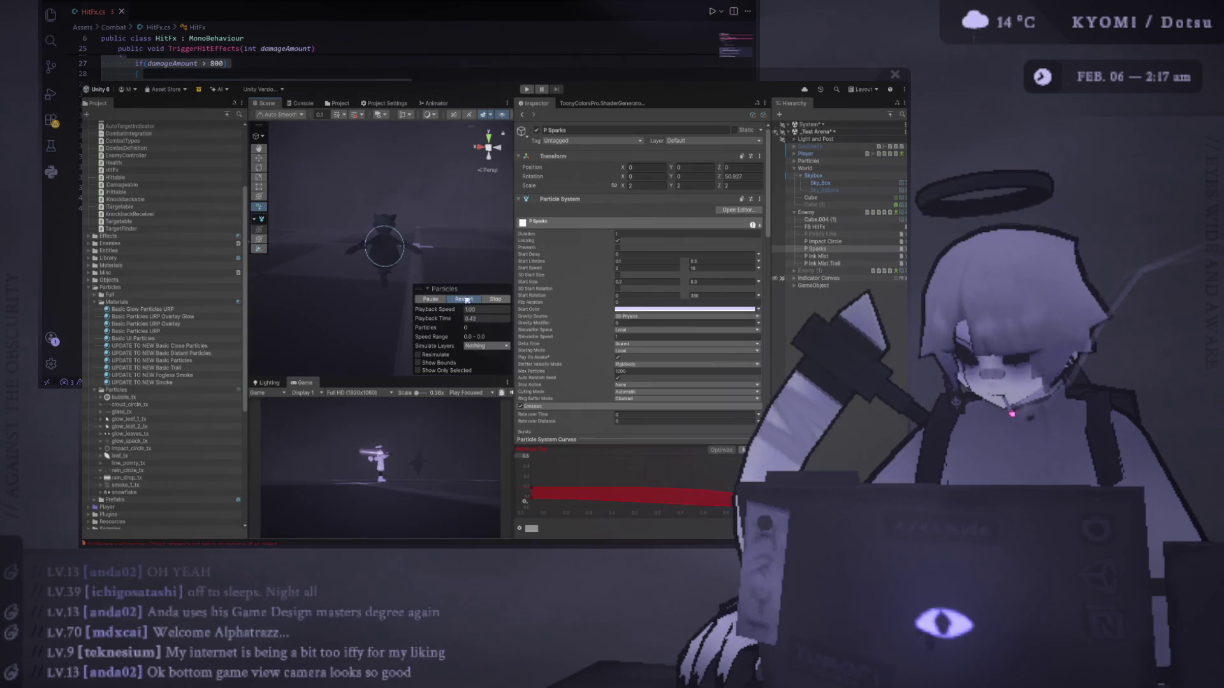
click(466, 300)
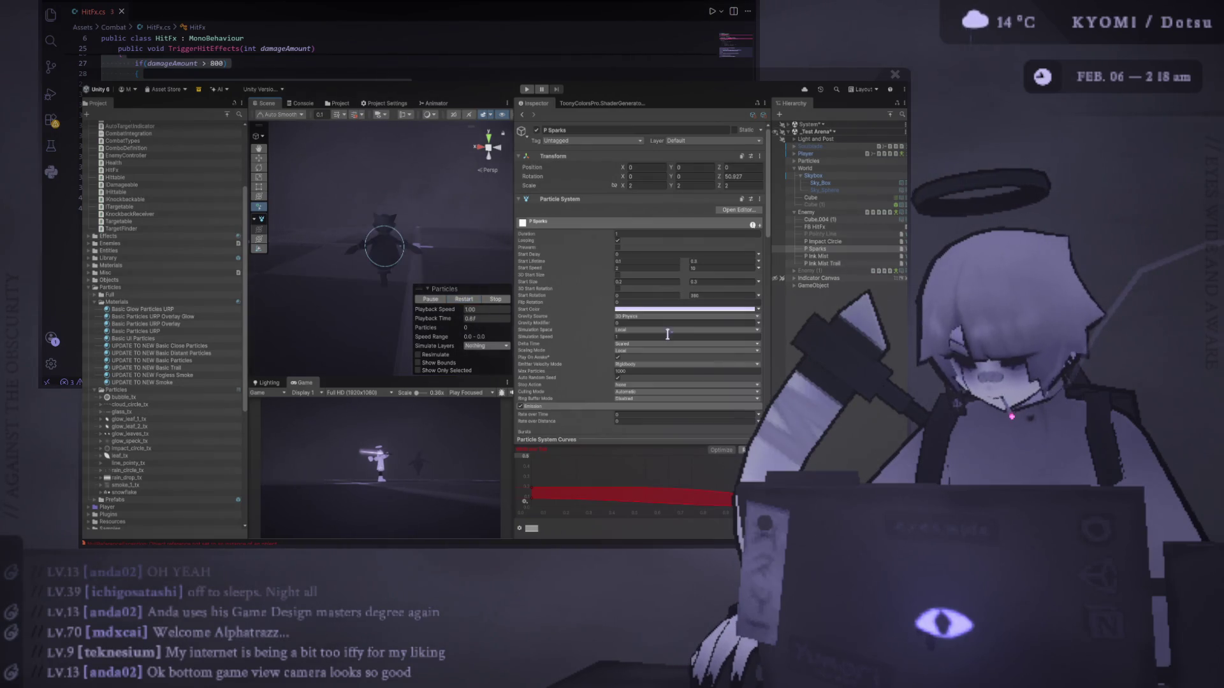
scroll(617, 253, down, 5)
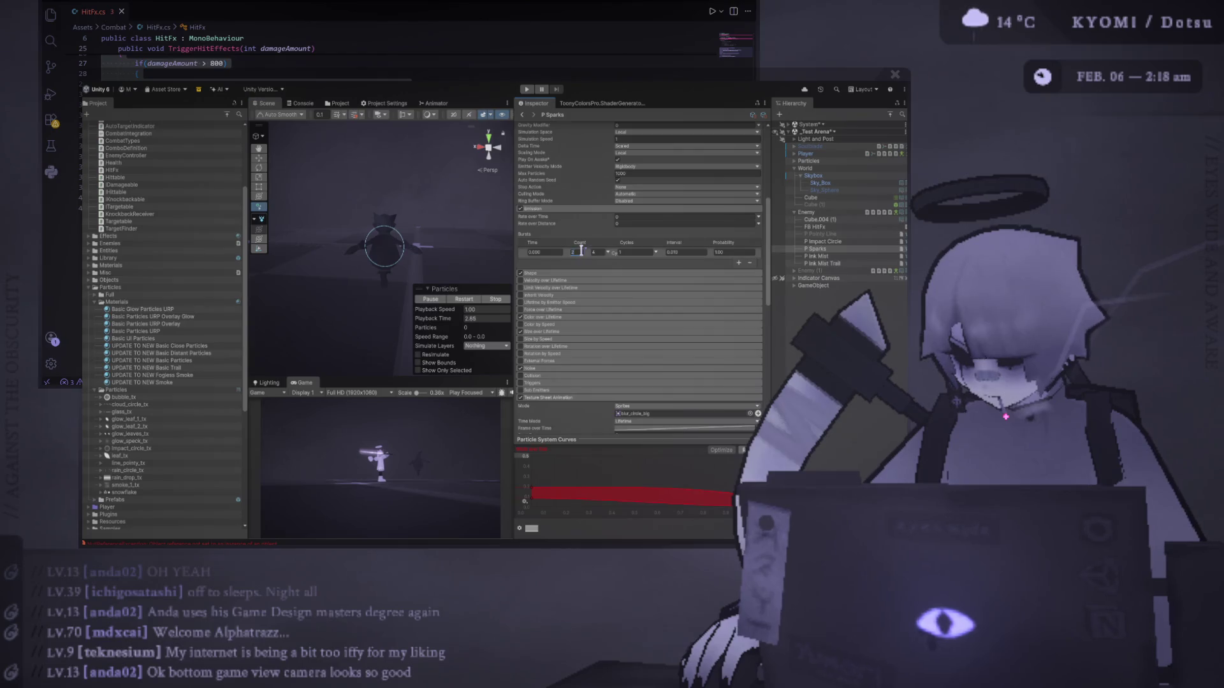
click(596, 253)
text(4)
key(Return)
Set the P Sparks Duration to 0.05 and replay the burst.
scroll(616, 301, up, 5)
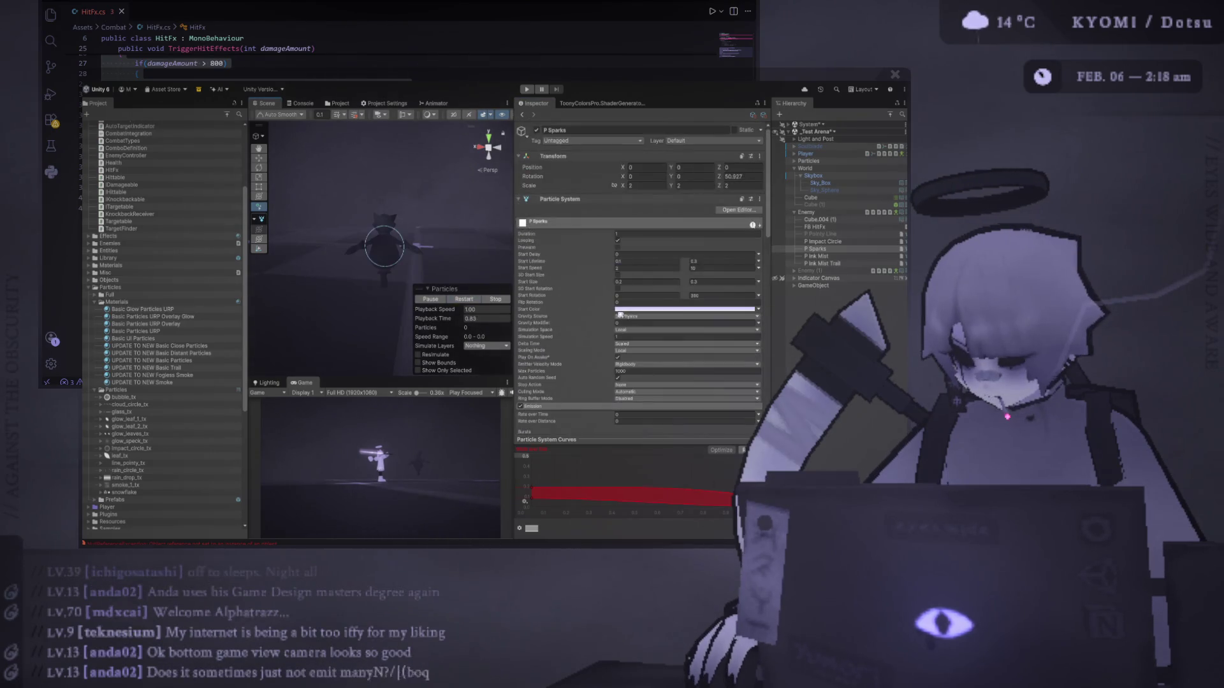
click(625, 234)
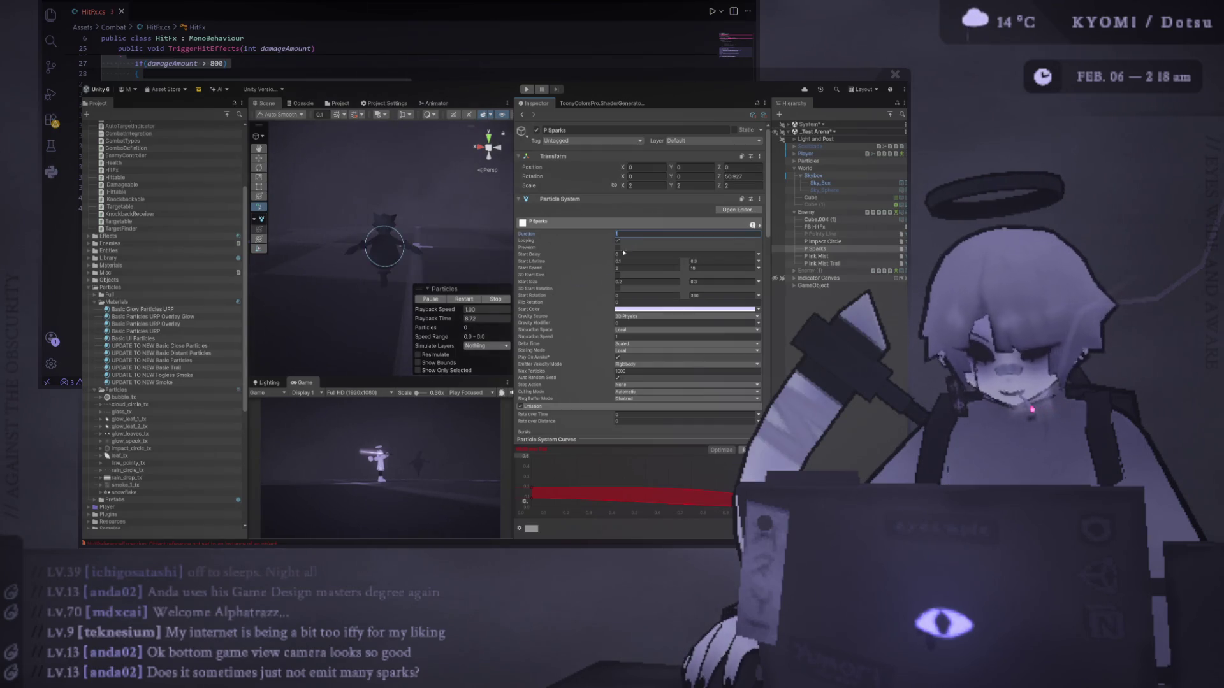
click(472, 301)
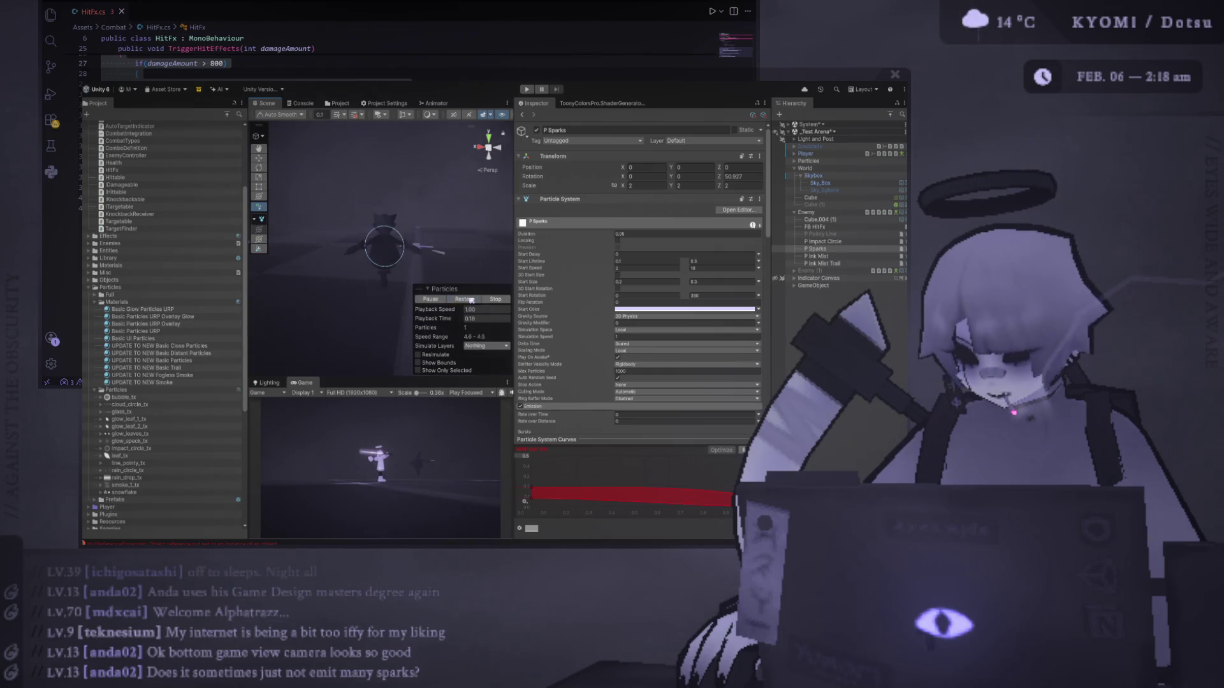
scroll(558, 254, down, 5)
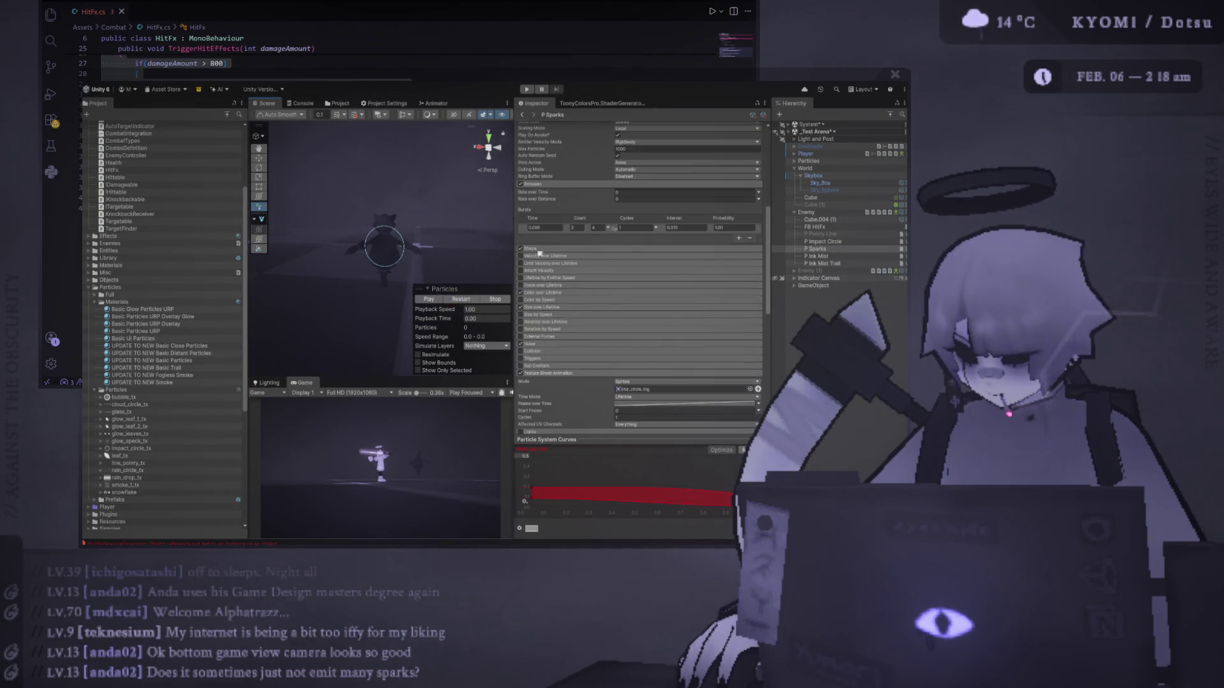
click(472, 301)
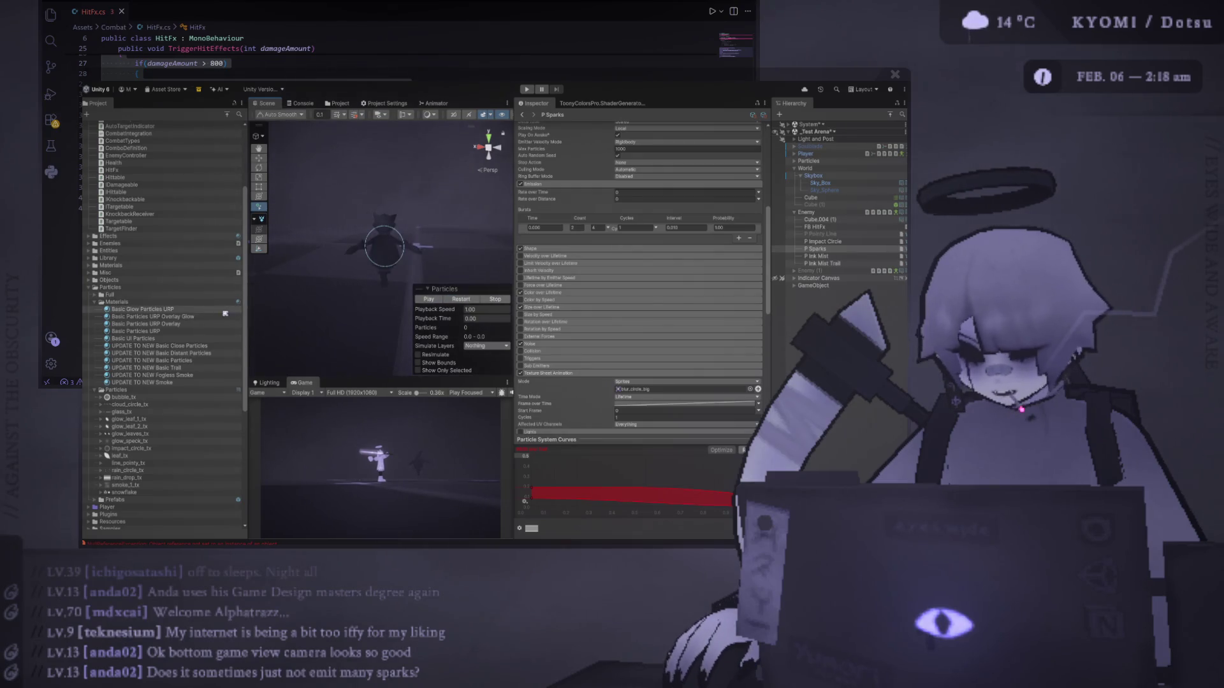
Check the Overlay Glow material, replay the P Sparks burst five times, and start the game.
click(153, 317)
click(752, 302)
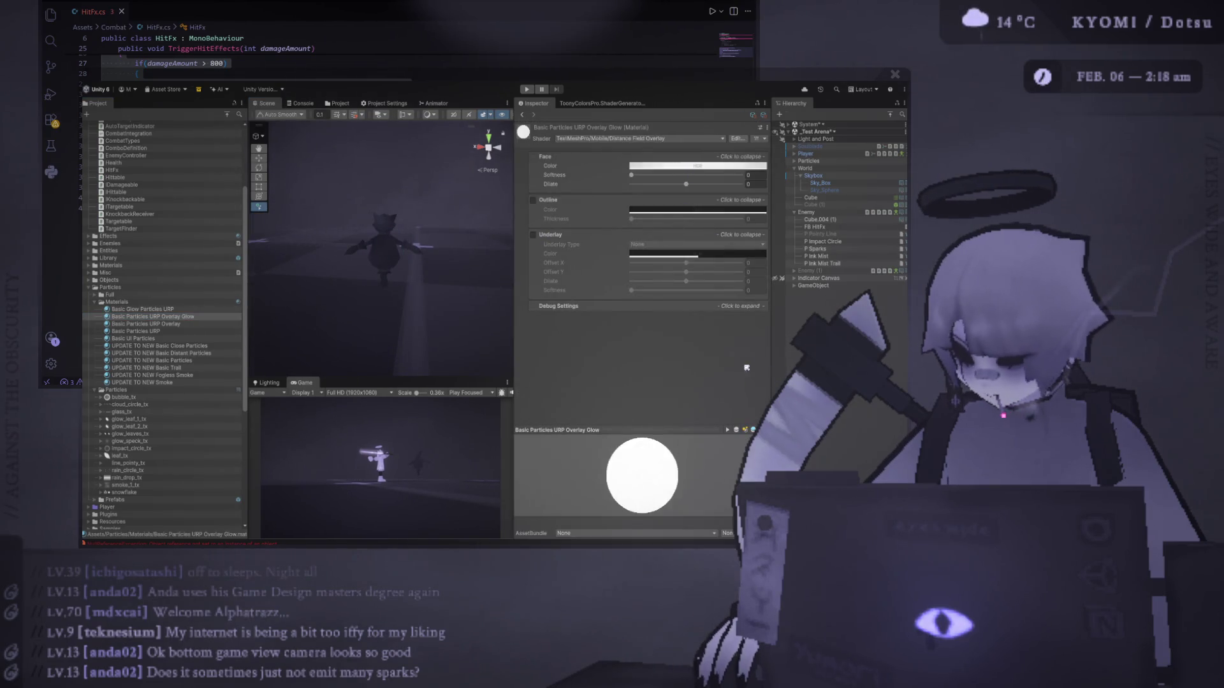
click(818, 248)
click(459, 299)
click(459, 299)
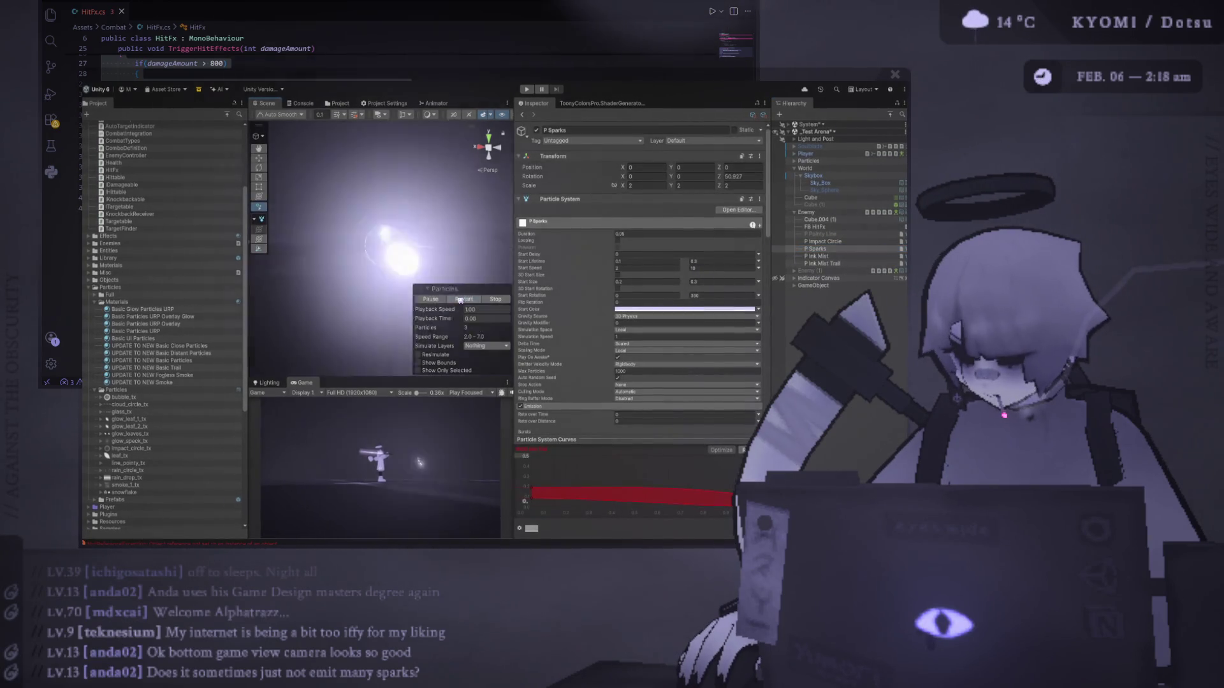
click(459, 300)
click(460, 300)
click(460, 300)
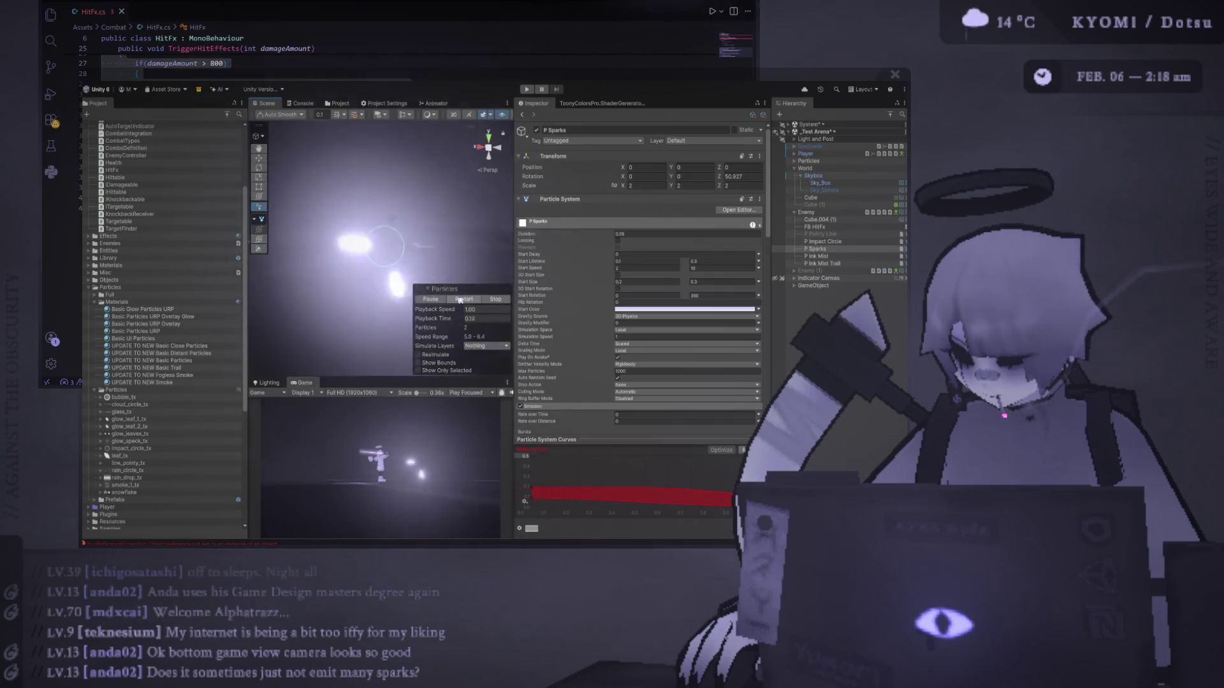
click(527, 90)
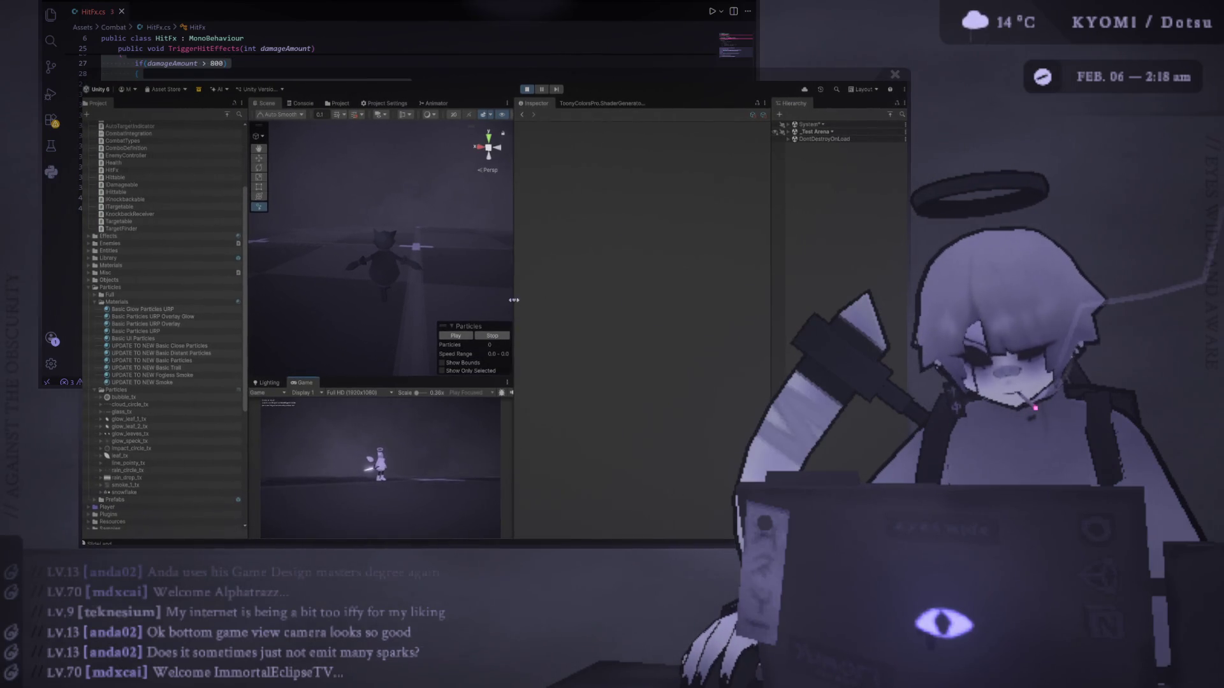
Widen the Game view and show the full Basic Particles URP Overlay Glow material properties.
drag(514, 289, 703, 278)
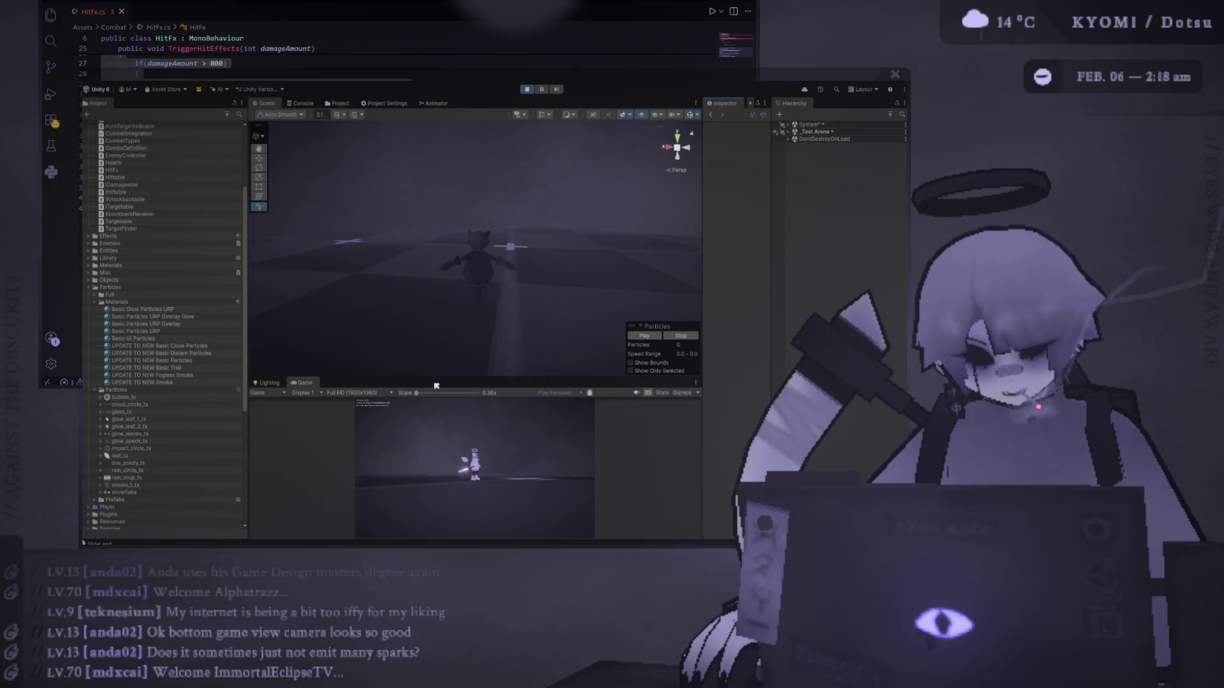
drag(507, 375, 467, 121)
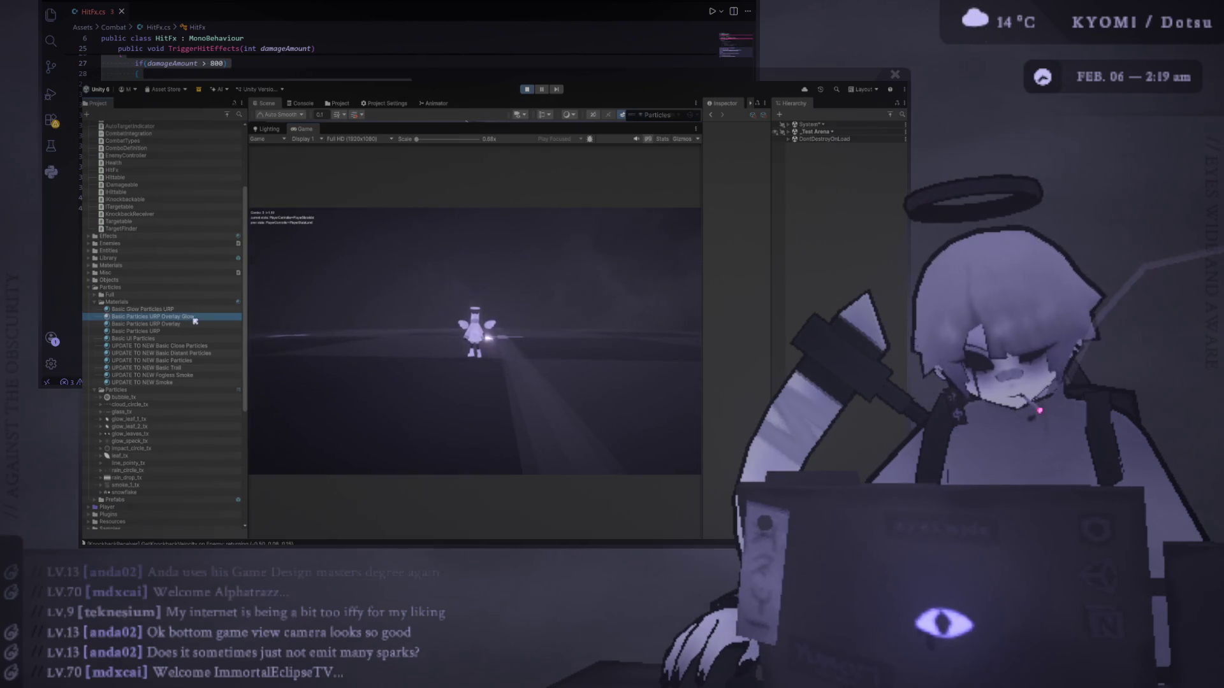
click(191, 317)
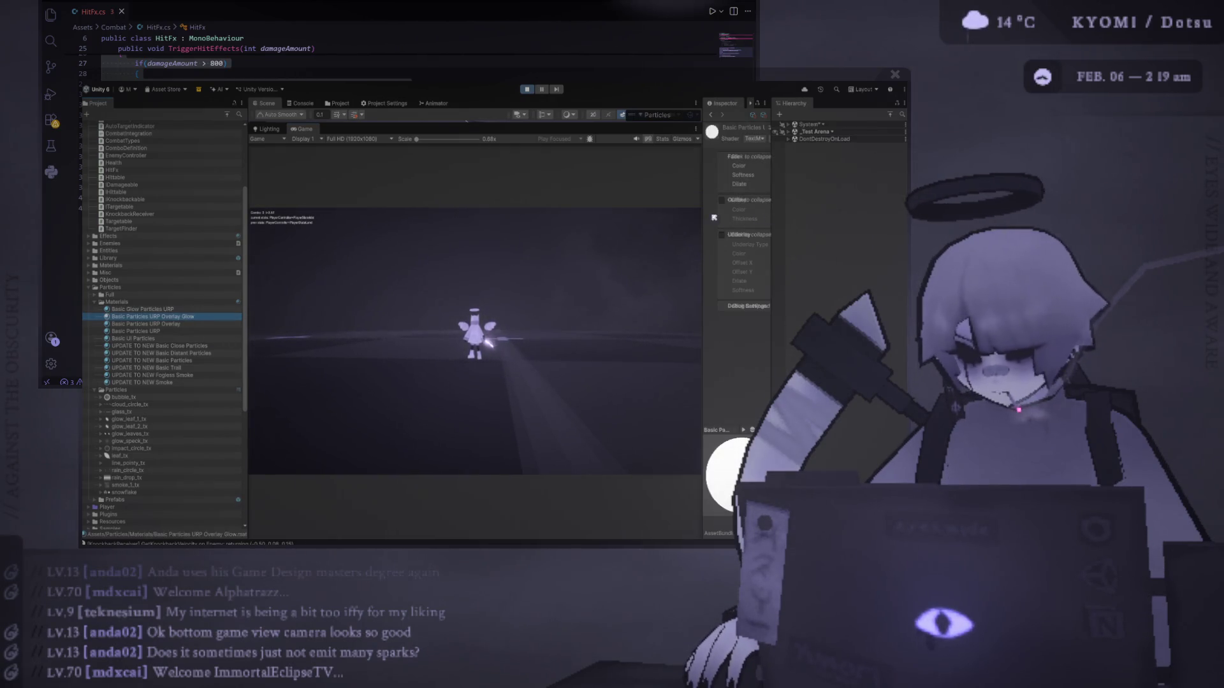
drag(702, 224, 596, 224)
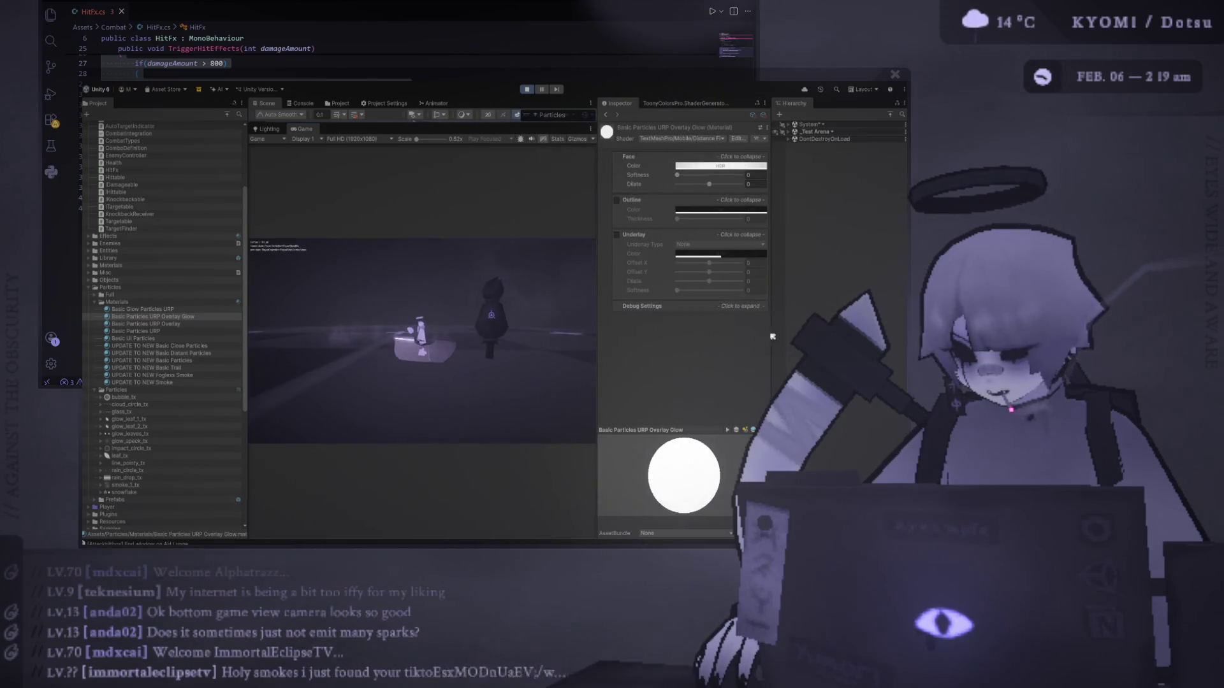
Attack an enemy to see the hit sparks in a maximized Game view, then stop the game.
click(511, 379)
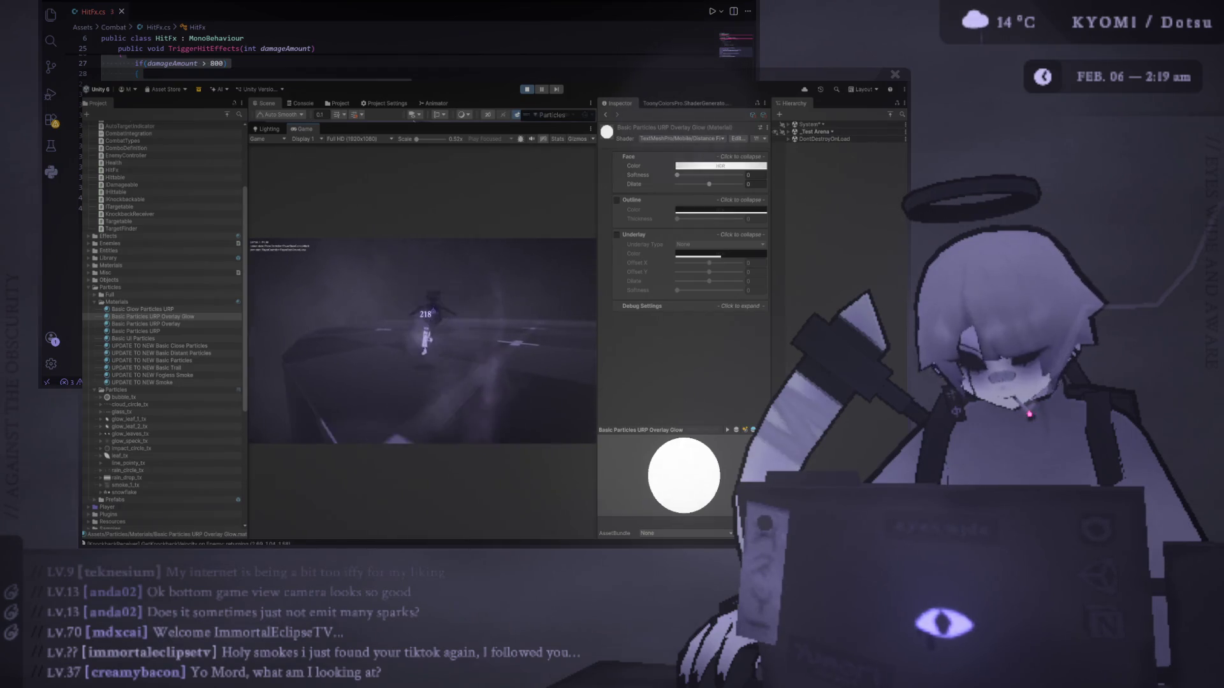
double_click(304, 128)
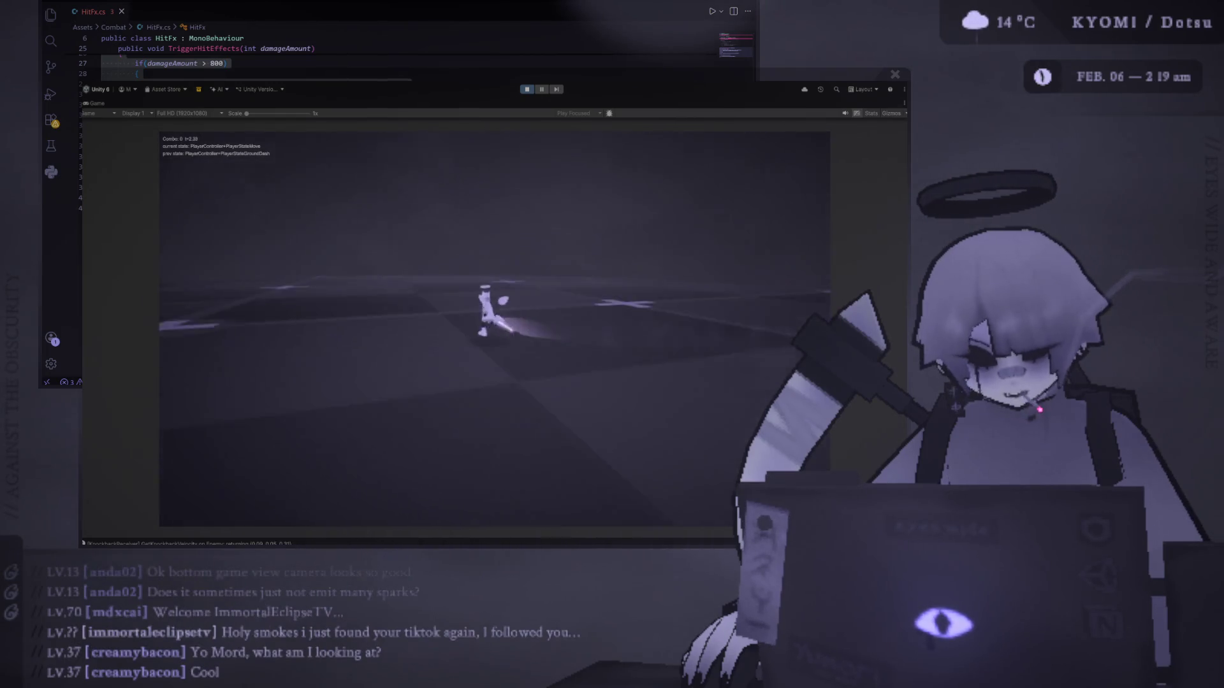
click(527, 90)
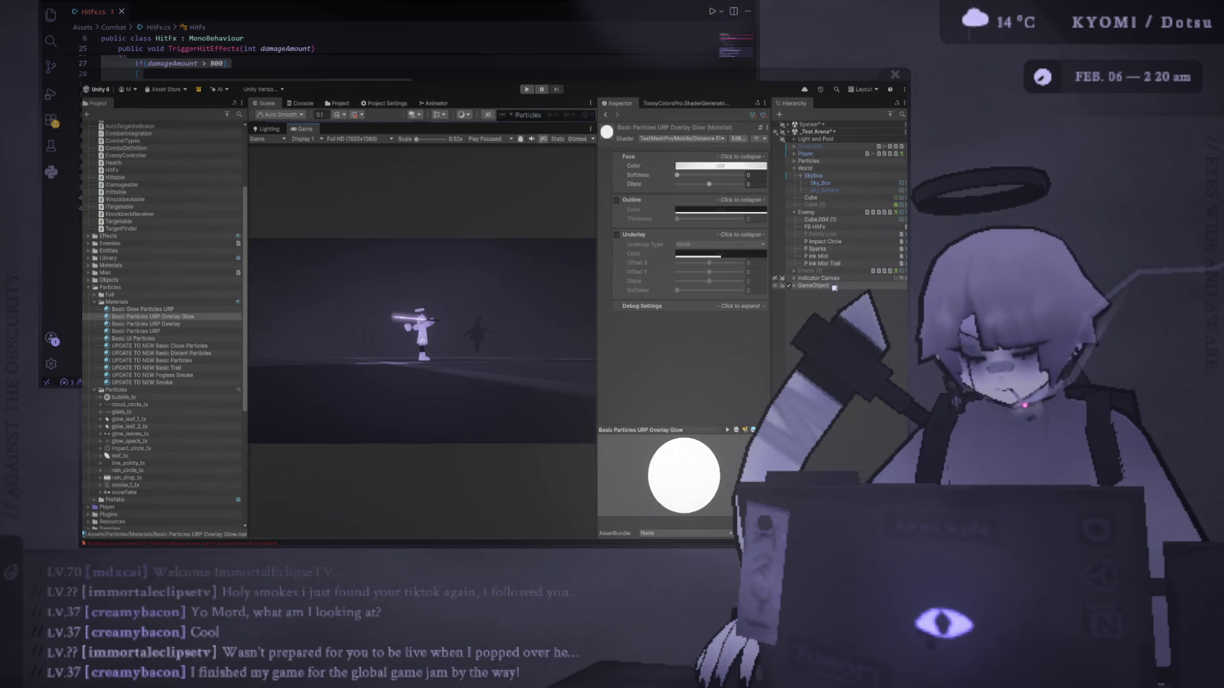
Move Enemy (6) to a new spot in the arena, then start the game and enlarge the Game view.
click(829, 215)
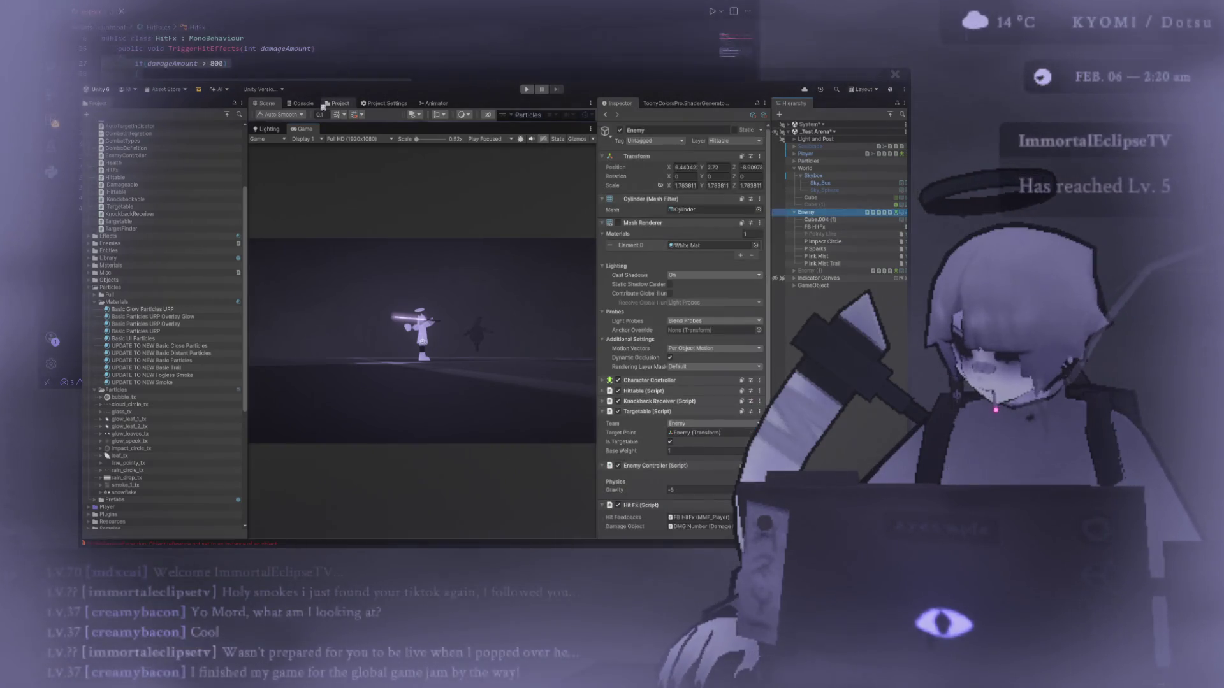
drag(331, 127, 319, 340)
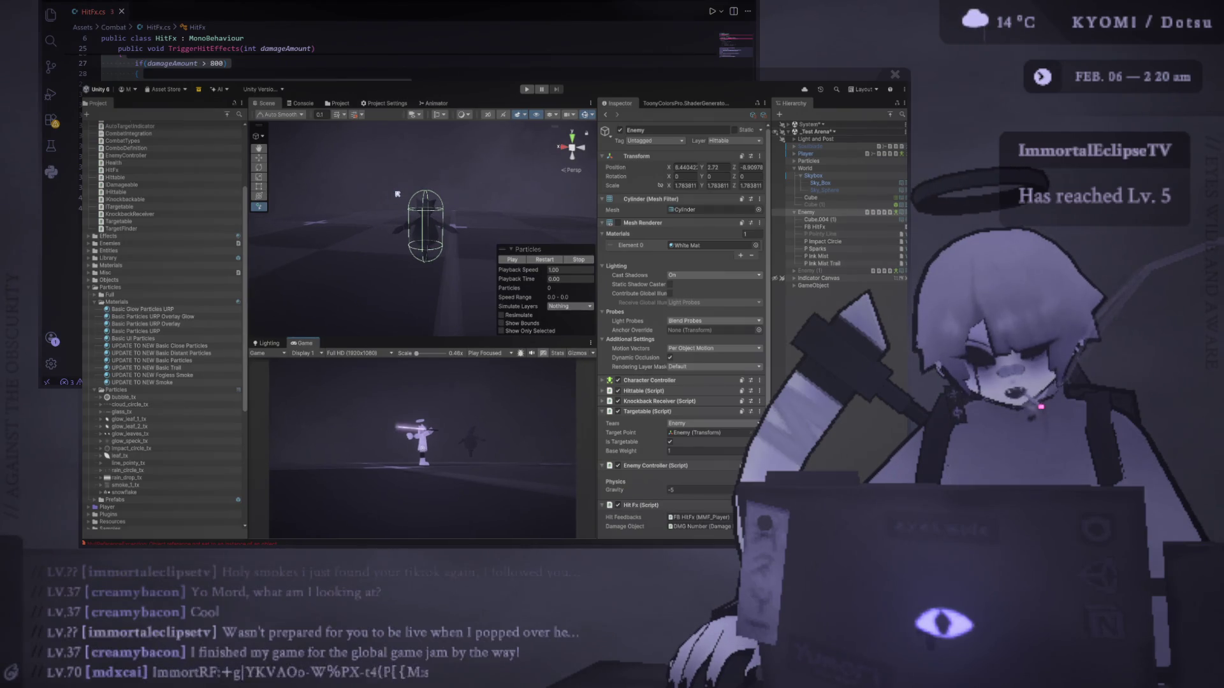
drag(400, 152, 409, 180)
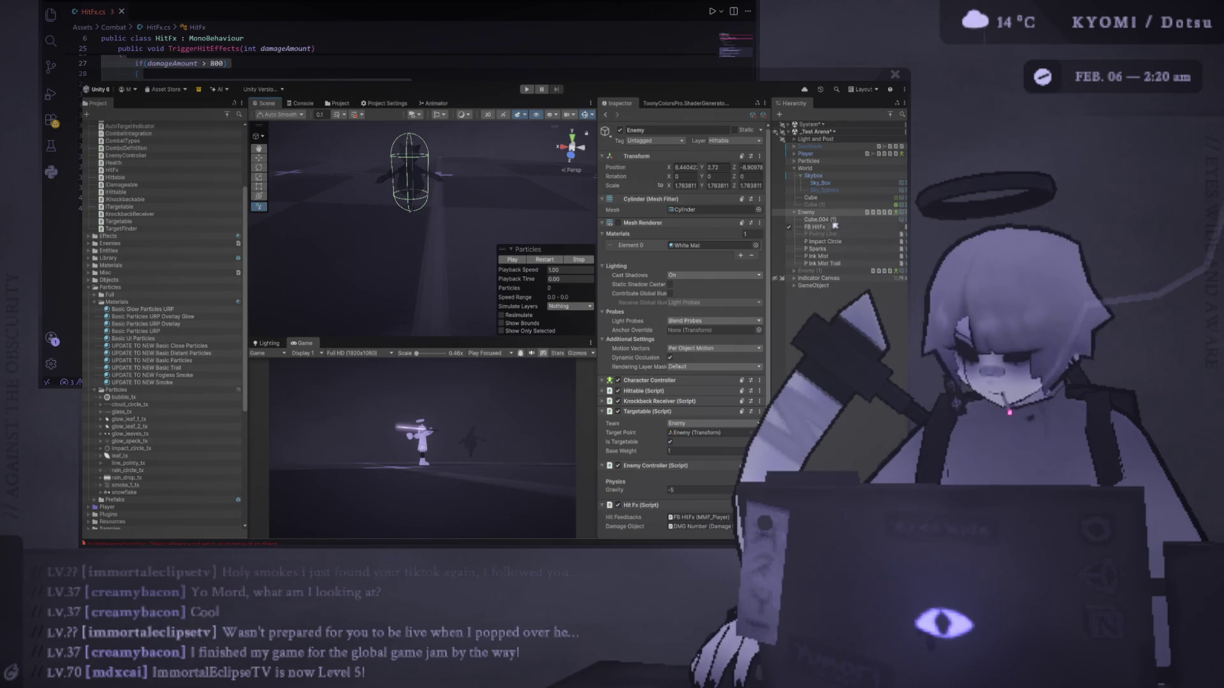
mouse_move(521, 231)
mouse_down()
mouse_move(436, 257)
mouse_move(413, 214)
mouse_up()
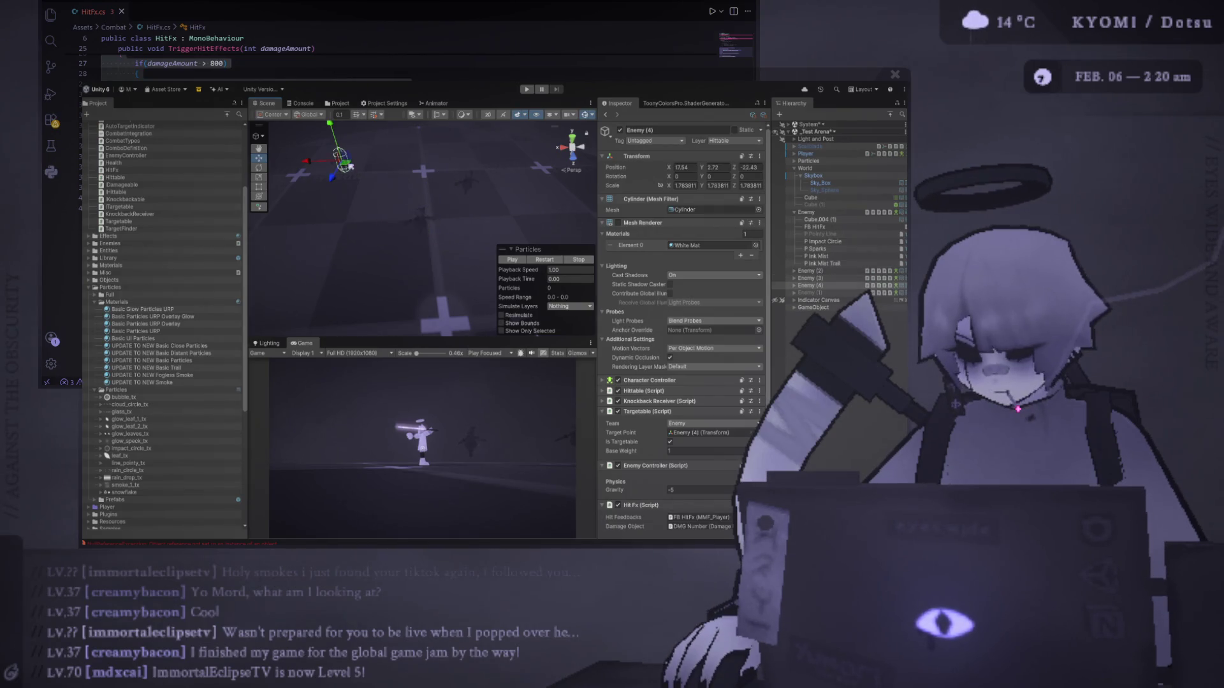
drag(412, 187, 379, 162)
click(527, 90)
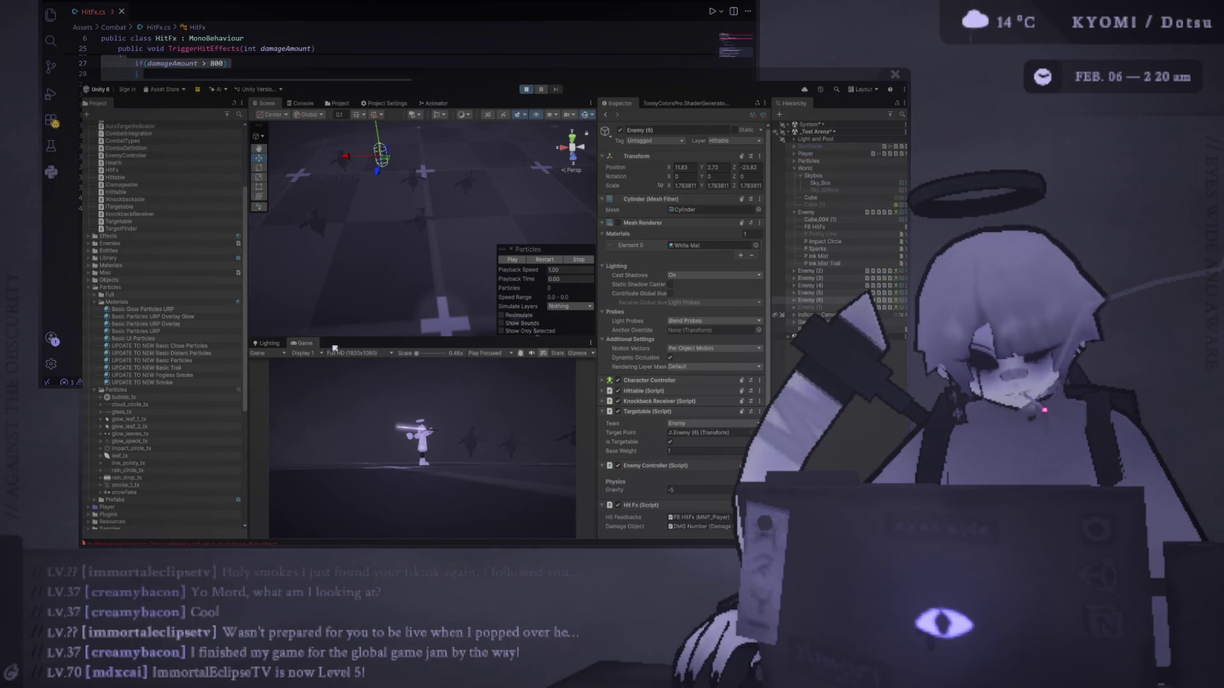
key(shift+space)
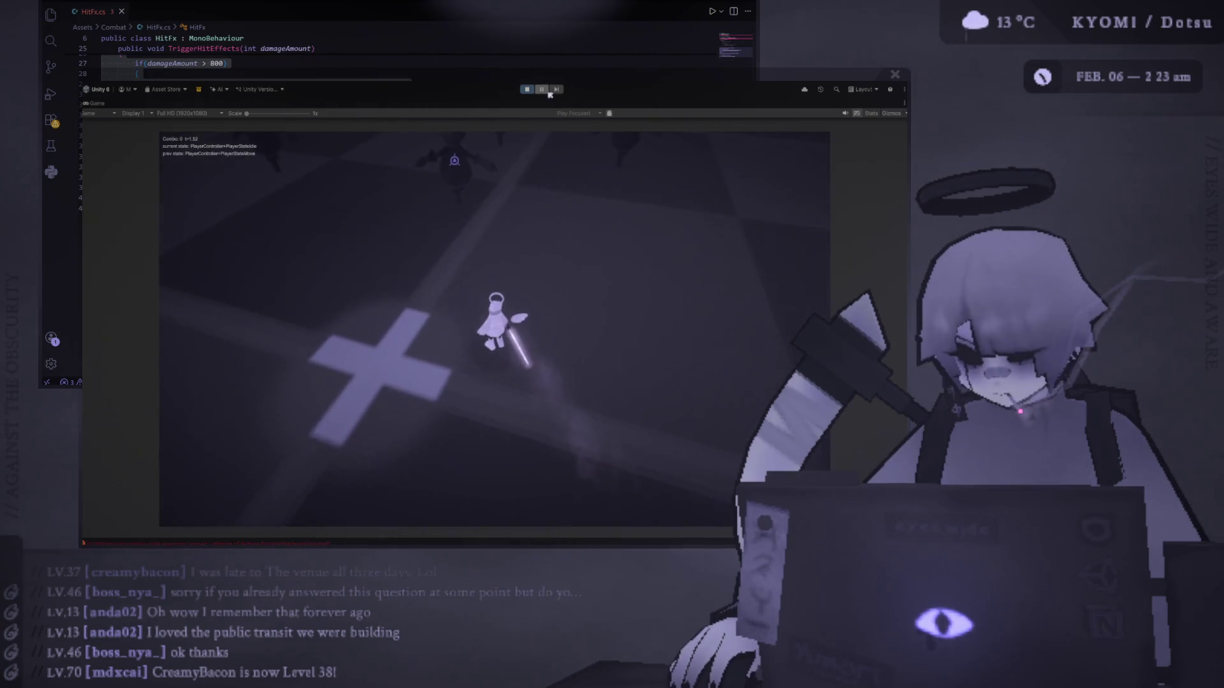
Restore the full editor layout with Shift+Space after fighting the enemies.
key(shift+space)
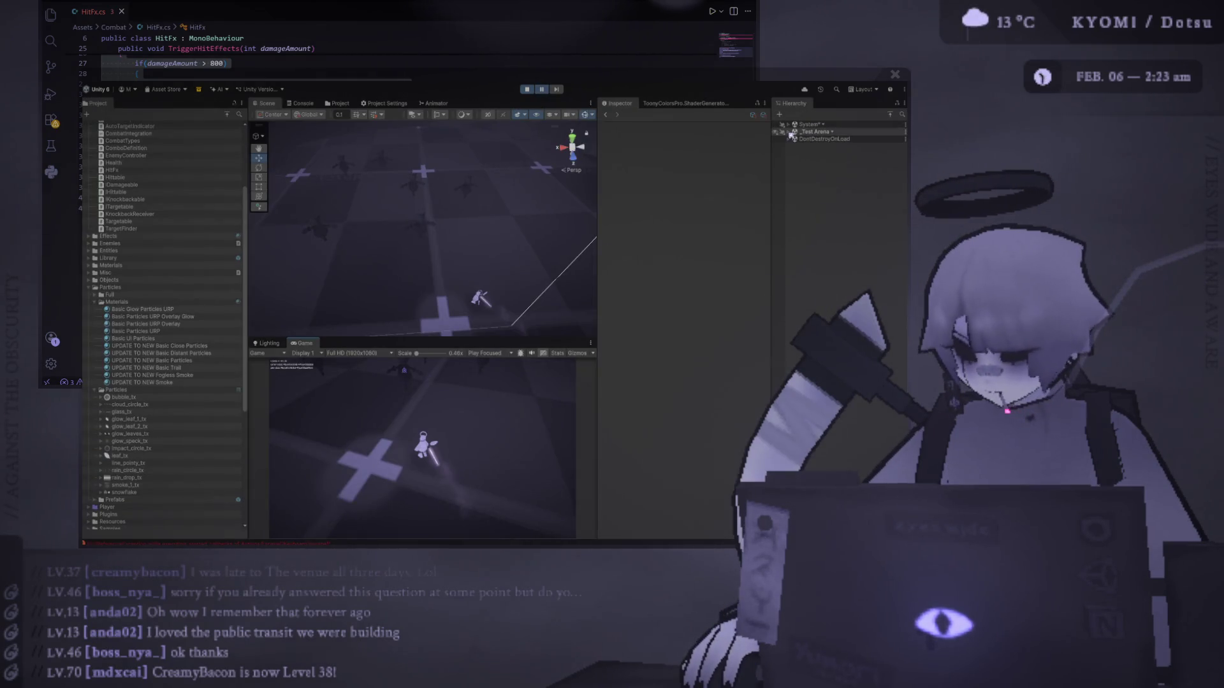
Select P Impact Circle under _Test Arena, frame it, and replay its burst five times.
click(789, 132)
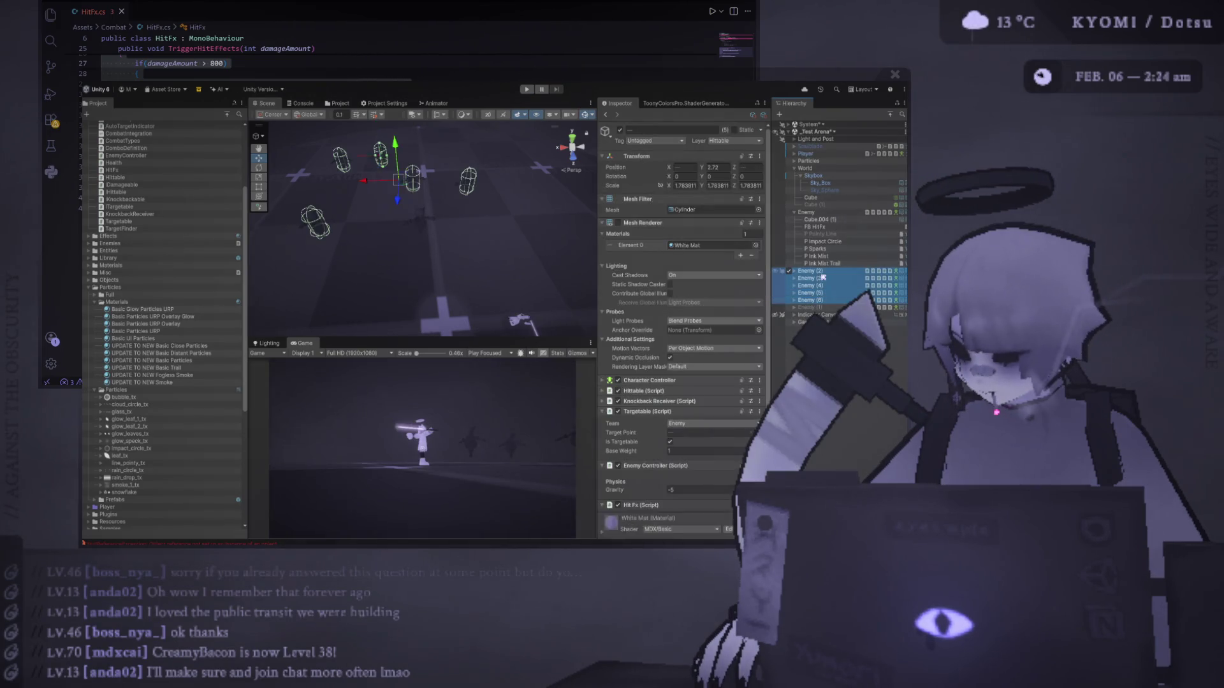
click(828, 242)
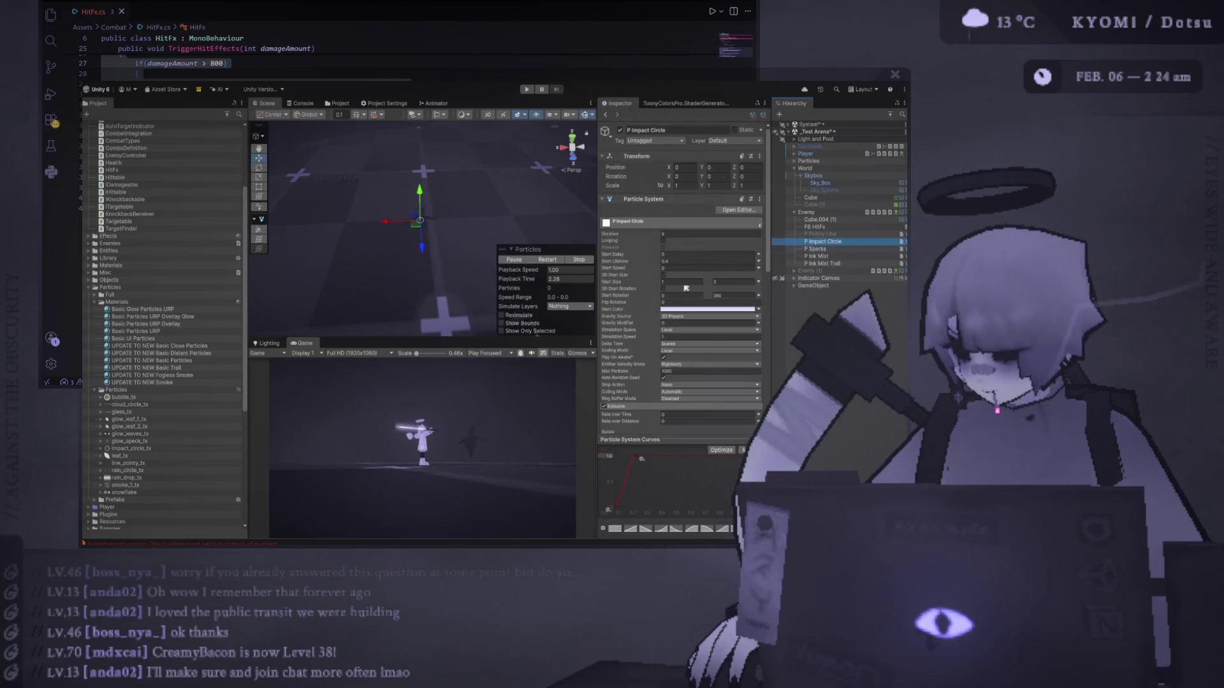
mouse_move(421, 137)
mouse_down()
mouse_move(421, 207)
mouse_move(440, 244)
mouse_up()
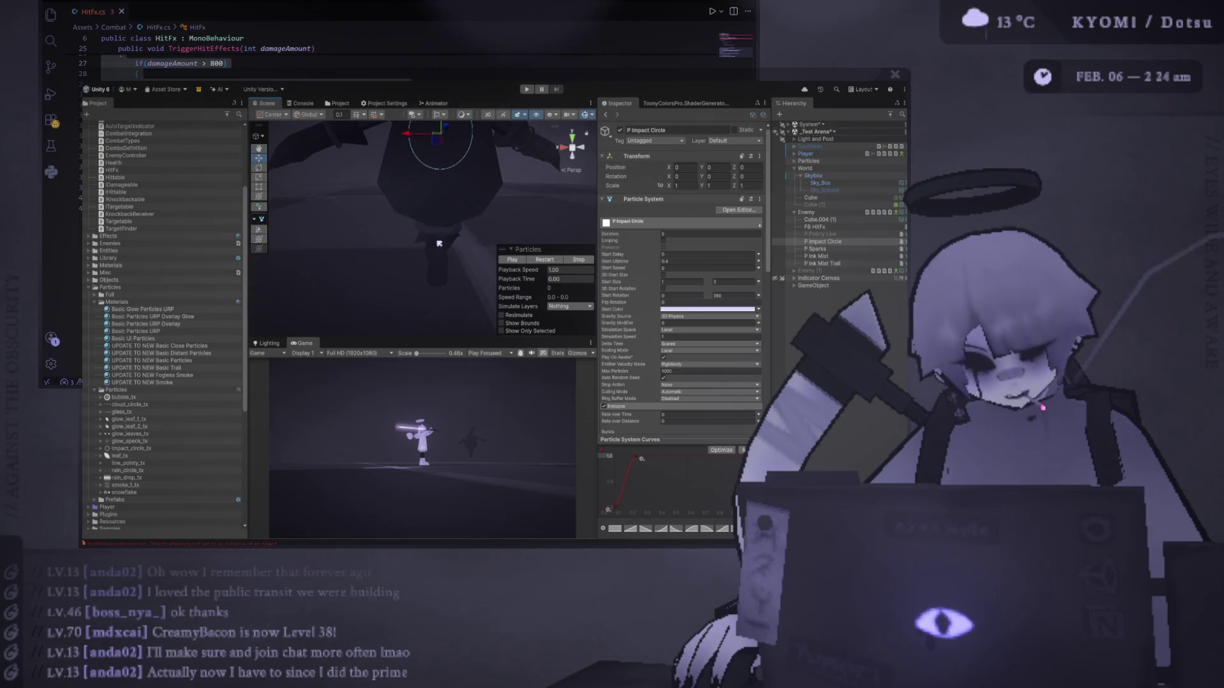
click(555, 260)
click(555, 260)
click(556, 260)
click(555, 260)
click(555, 260)
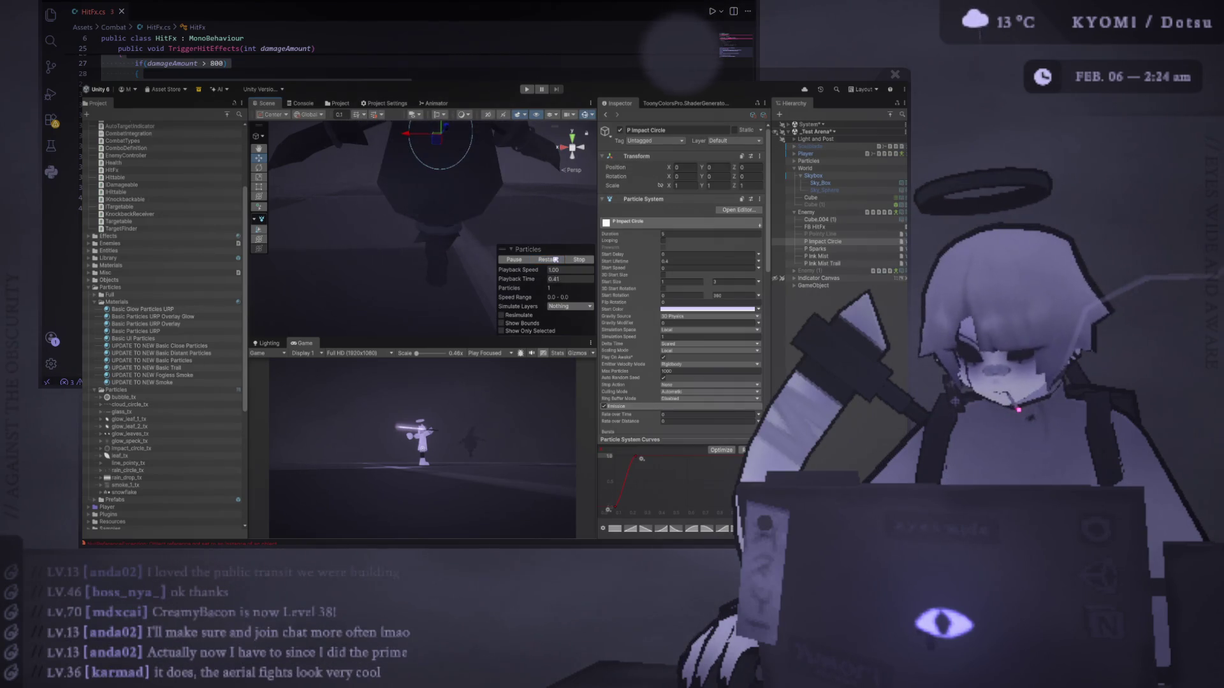
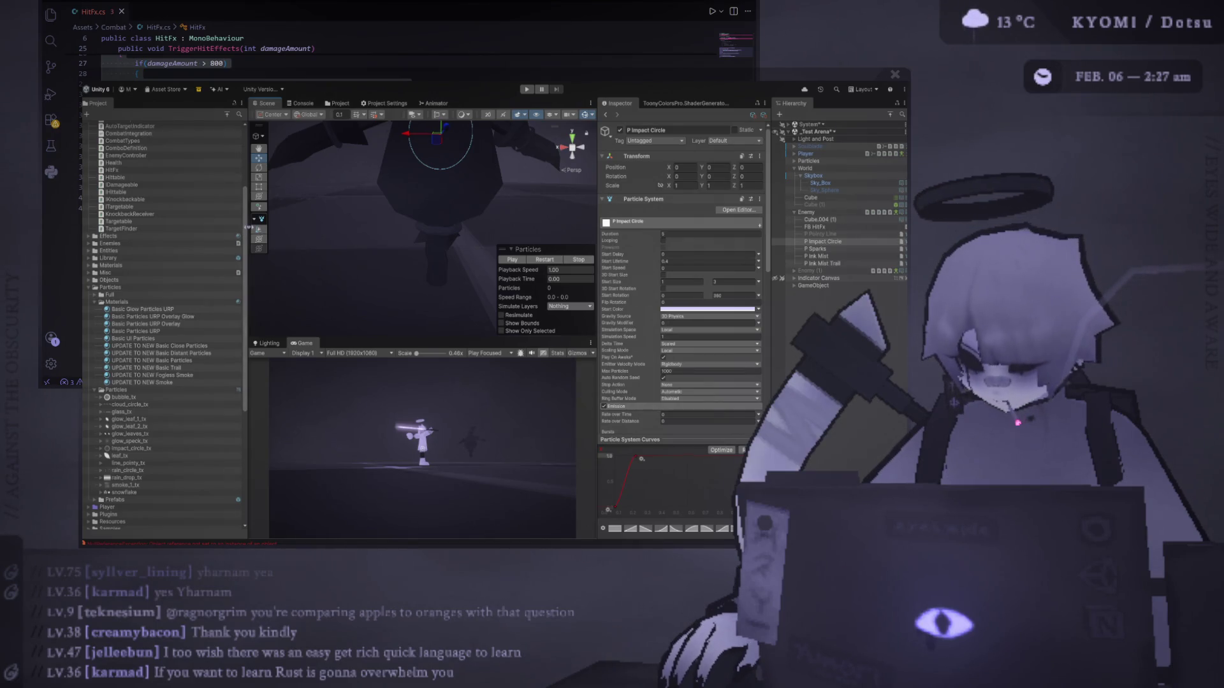
Run the Test Arena scene in Play mode with an enlarged Game view.
drag(248, 227, 230, 227)
click(527, 90)
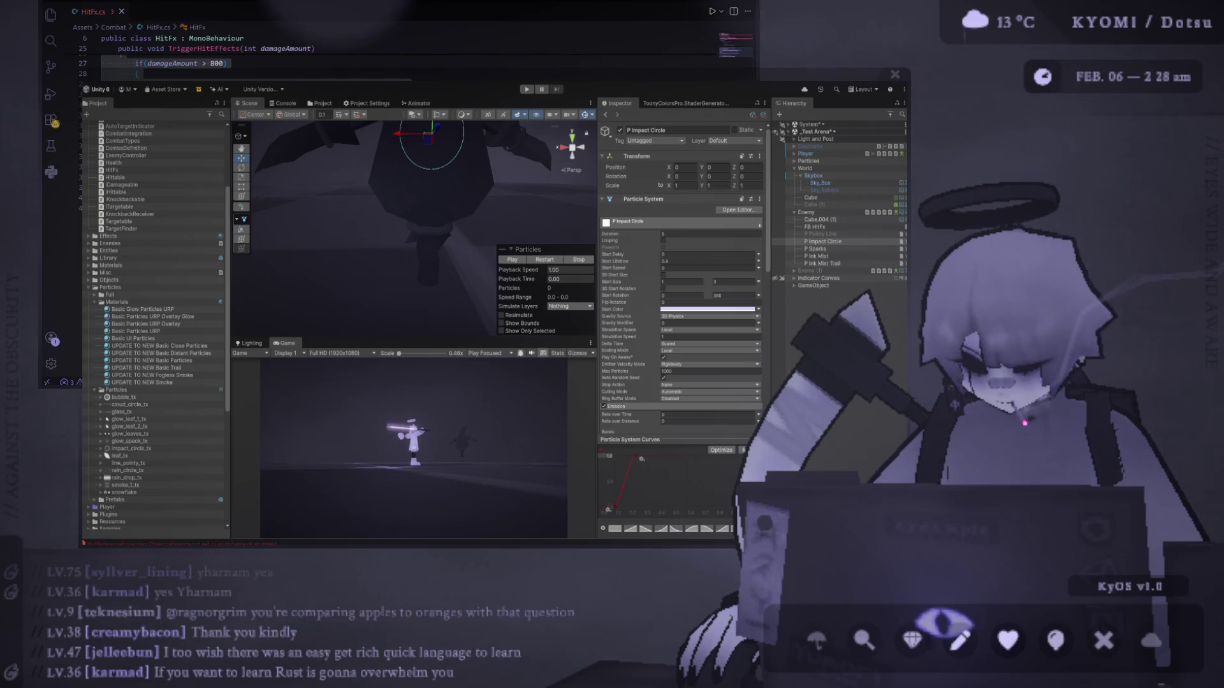
click(527, 90)
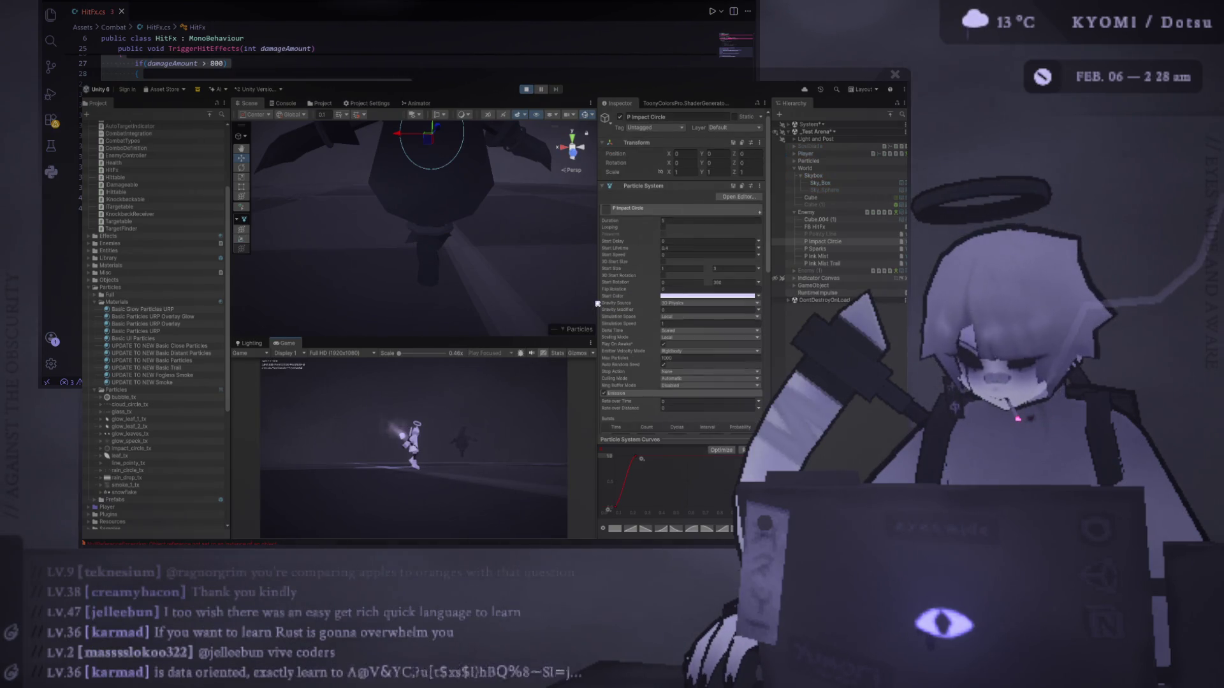
drag(616, 298, 667, 298)
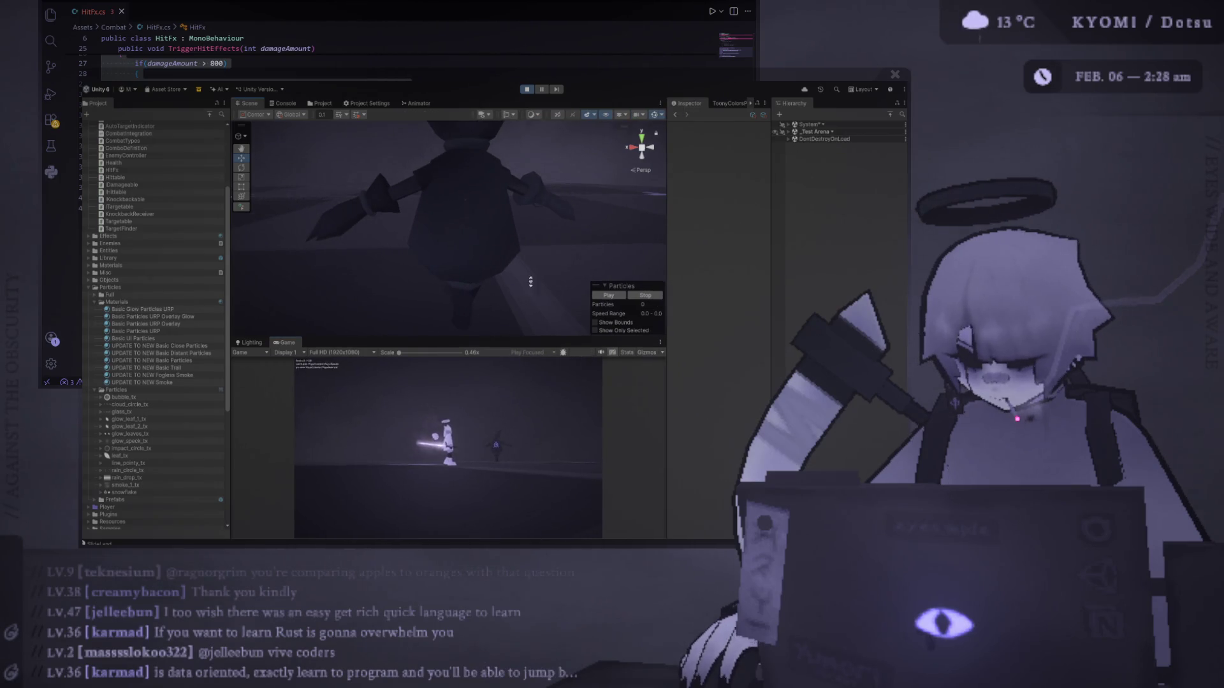
Playtest attacks on the enemy in a taller Game view, then restore Scene space and select _Test Arena.
drag(447, 339, 446, 191)
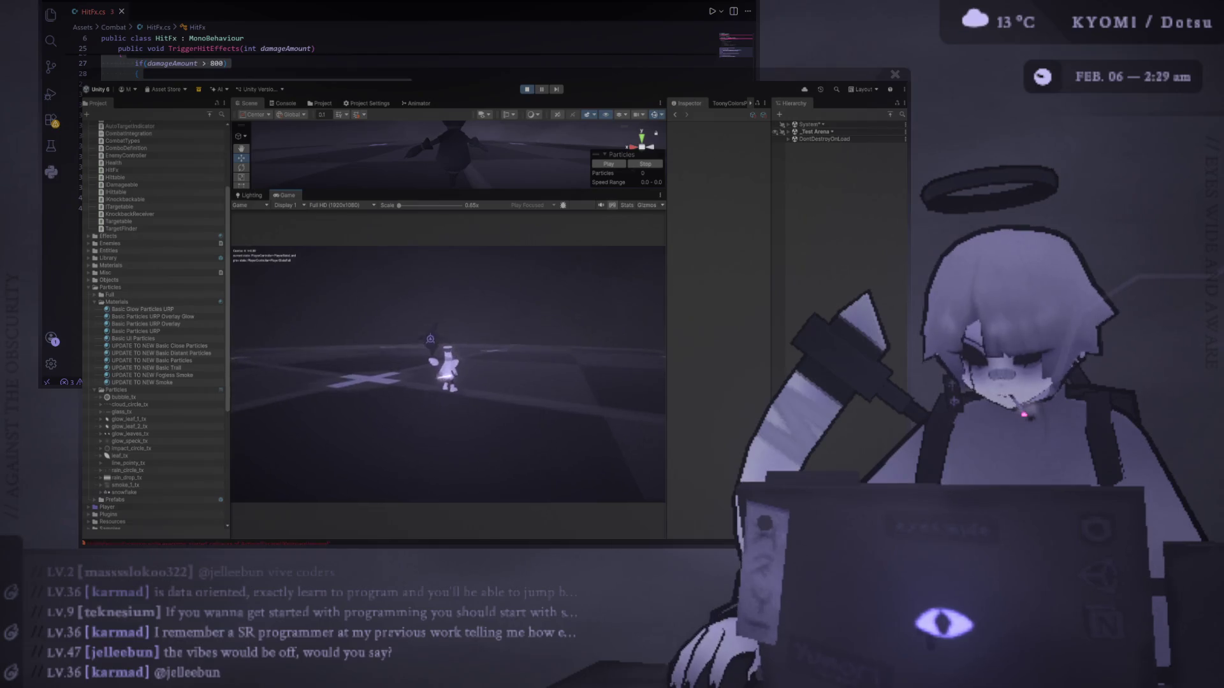
drag(513, 224, 513, 299)
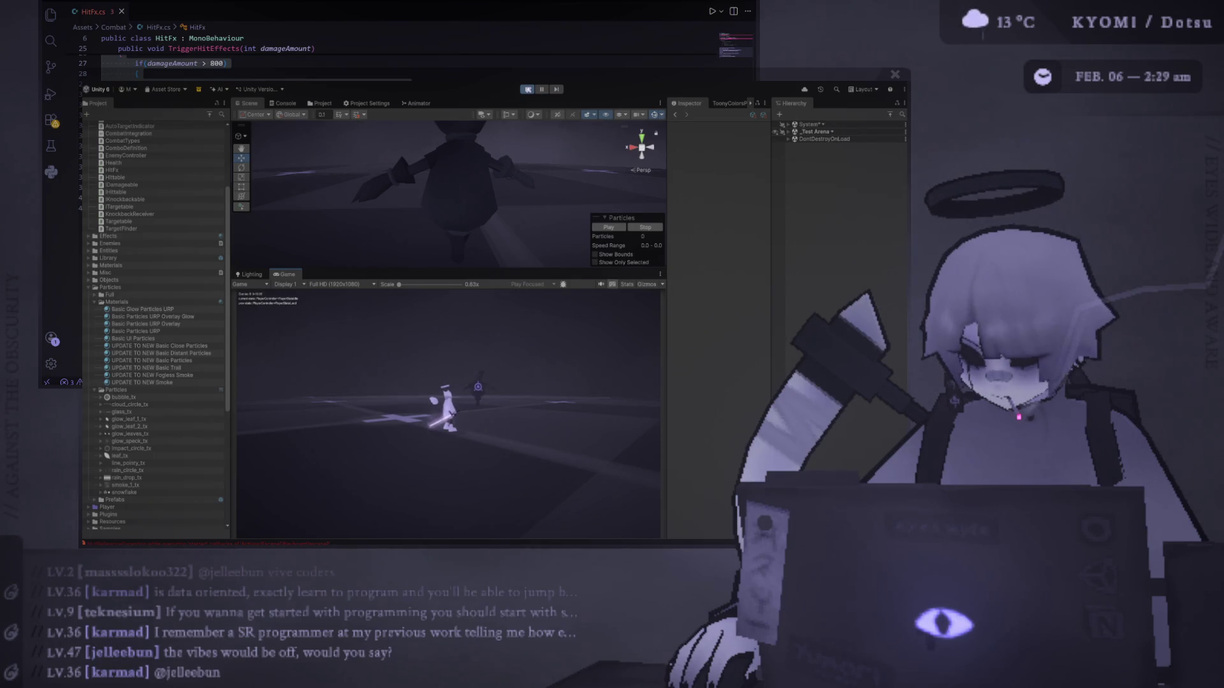
click(790, 132)
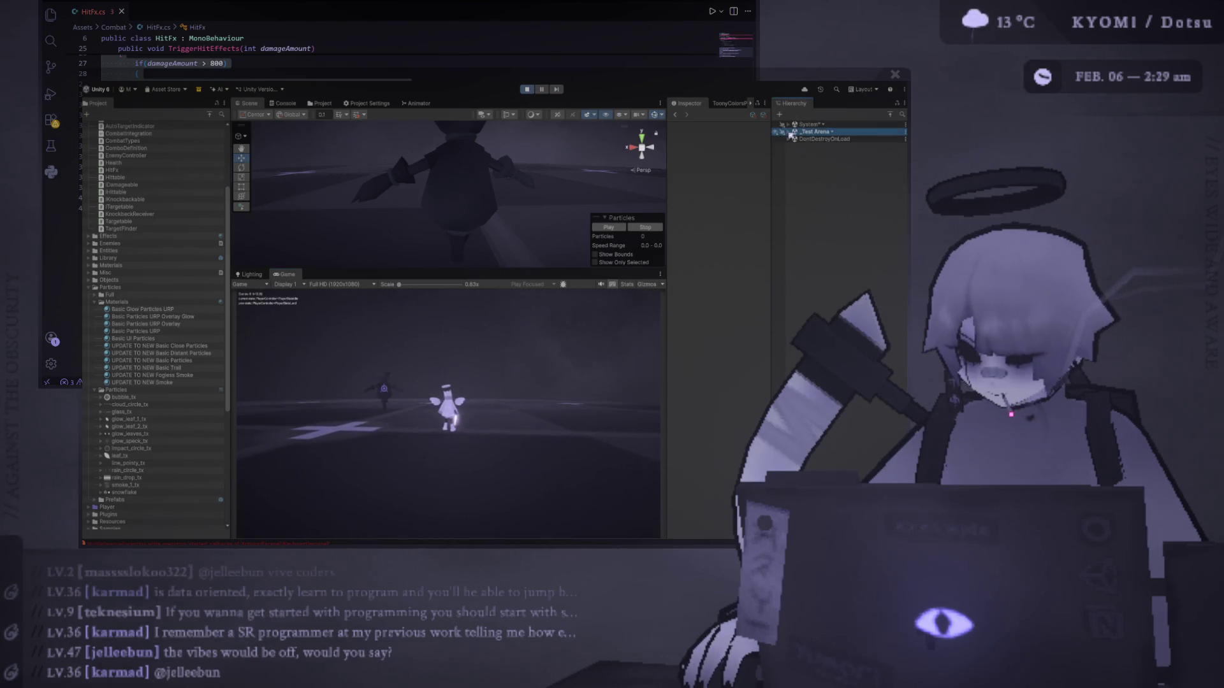
Under _Test Arena > Enemy, disable P Sparks and enable P Pointy Line.
click(790, 132)
click(794, 176)
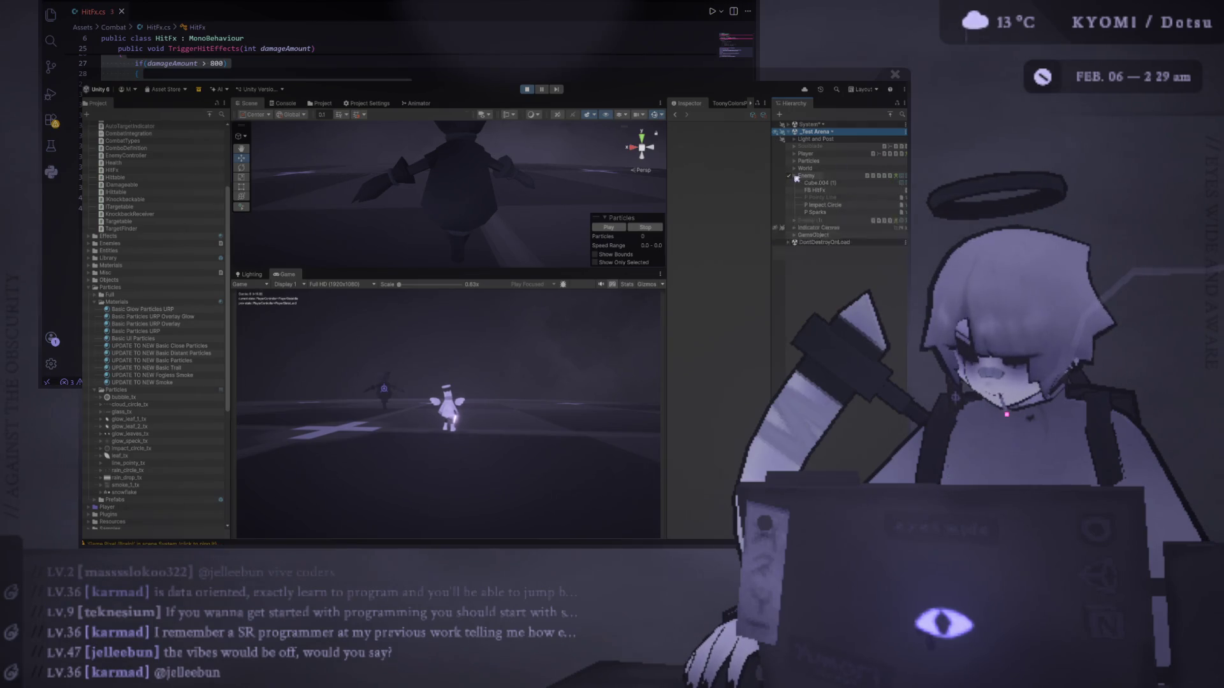
click(789, 213)
click(789, 198)
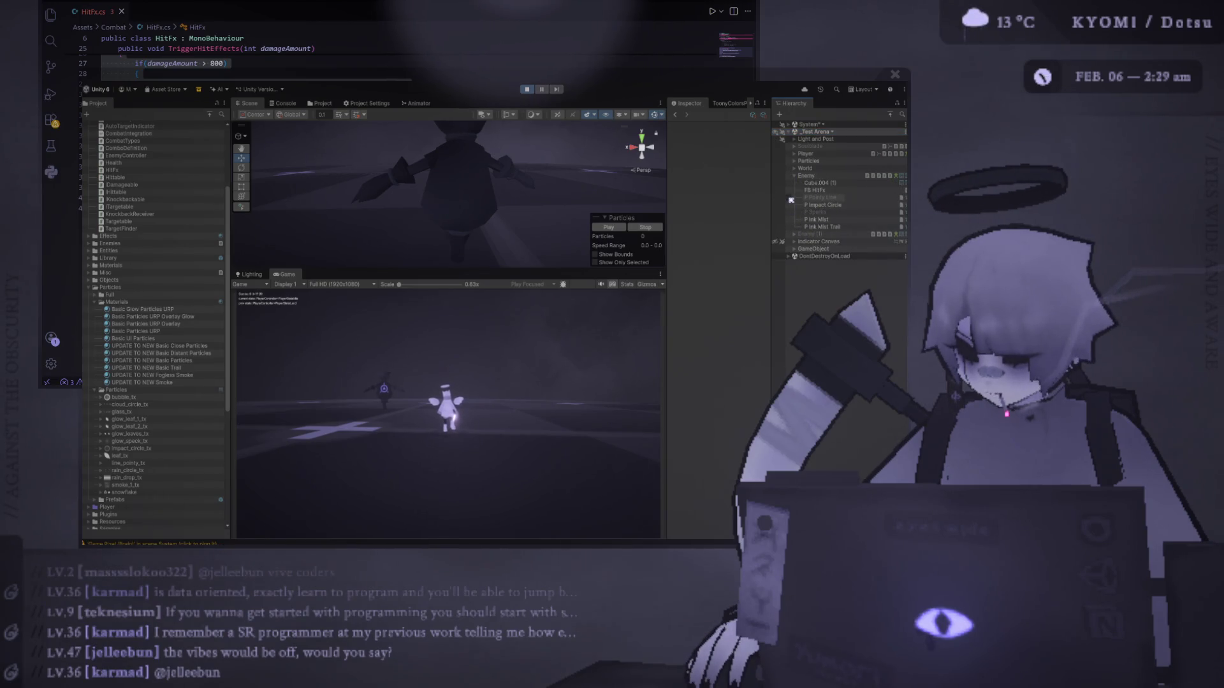
Show P Pointy Line's Renderer settings, try the Overlay Glow material on it, and inspect that material.
click(806, 198)
scroll(689, 304, down, 5)
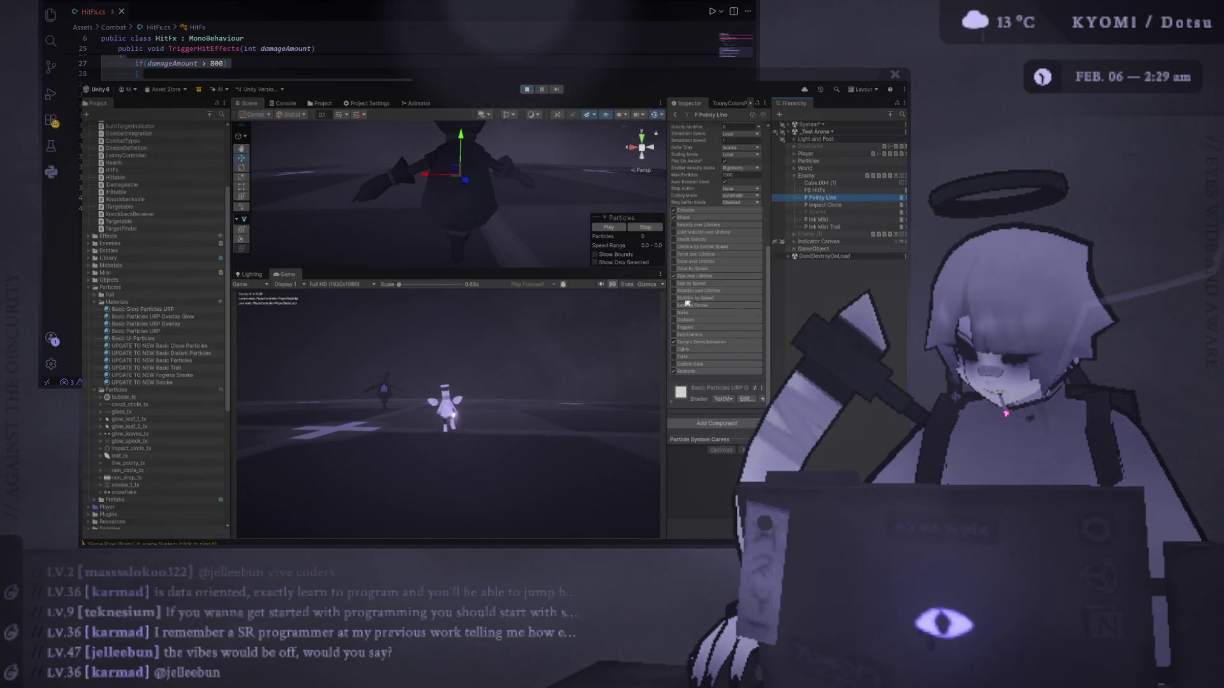
click(695, 371)
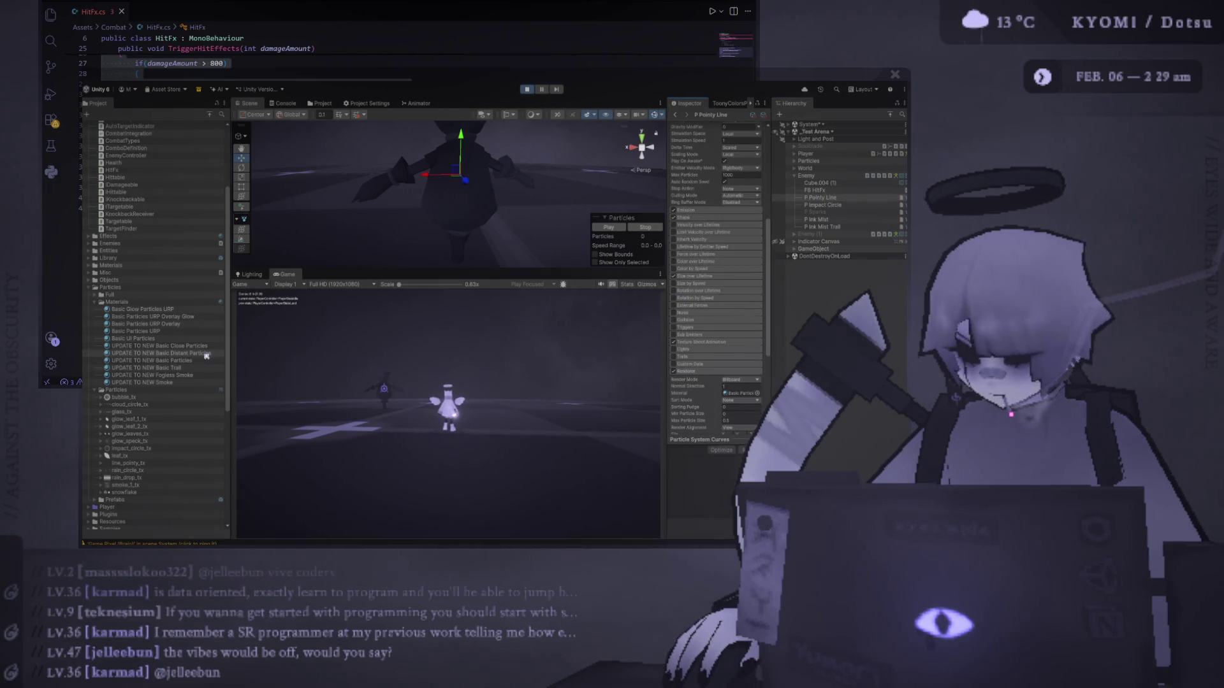
mouse_move(190, 313)
mouse_down()
mouse_move(773, 373)
mouse_move(738, 396)
mouse_up()
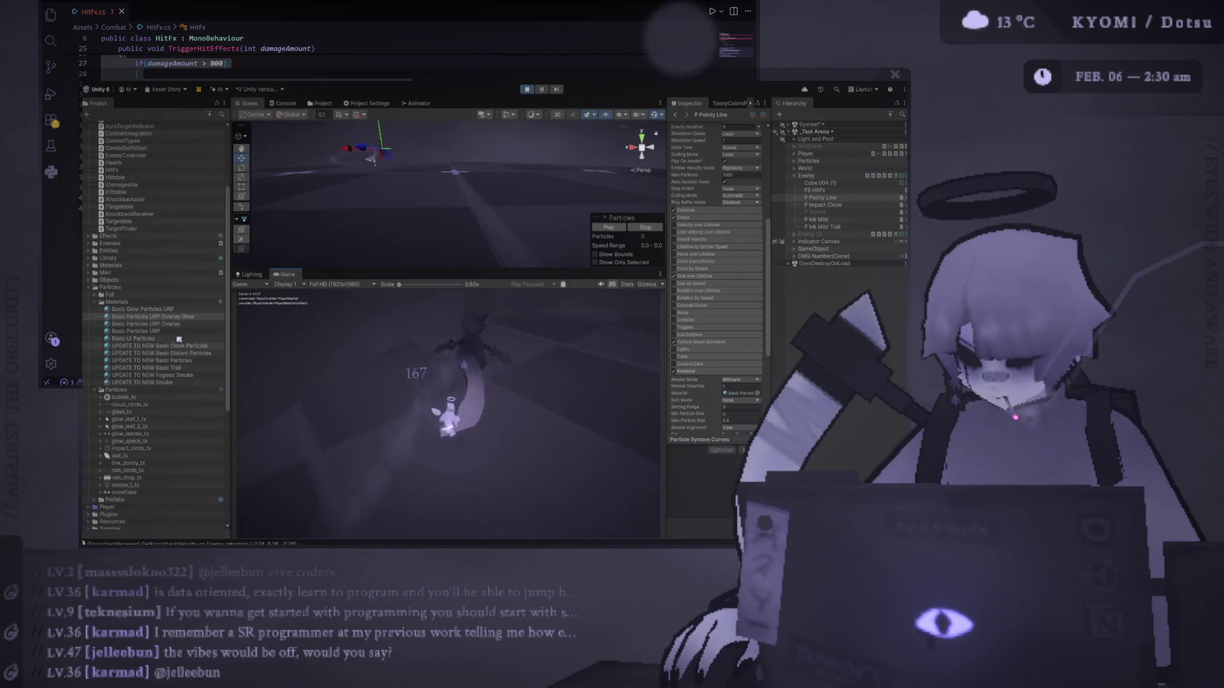
click(184, 318)
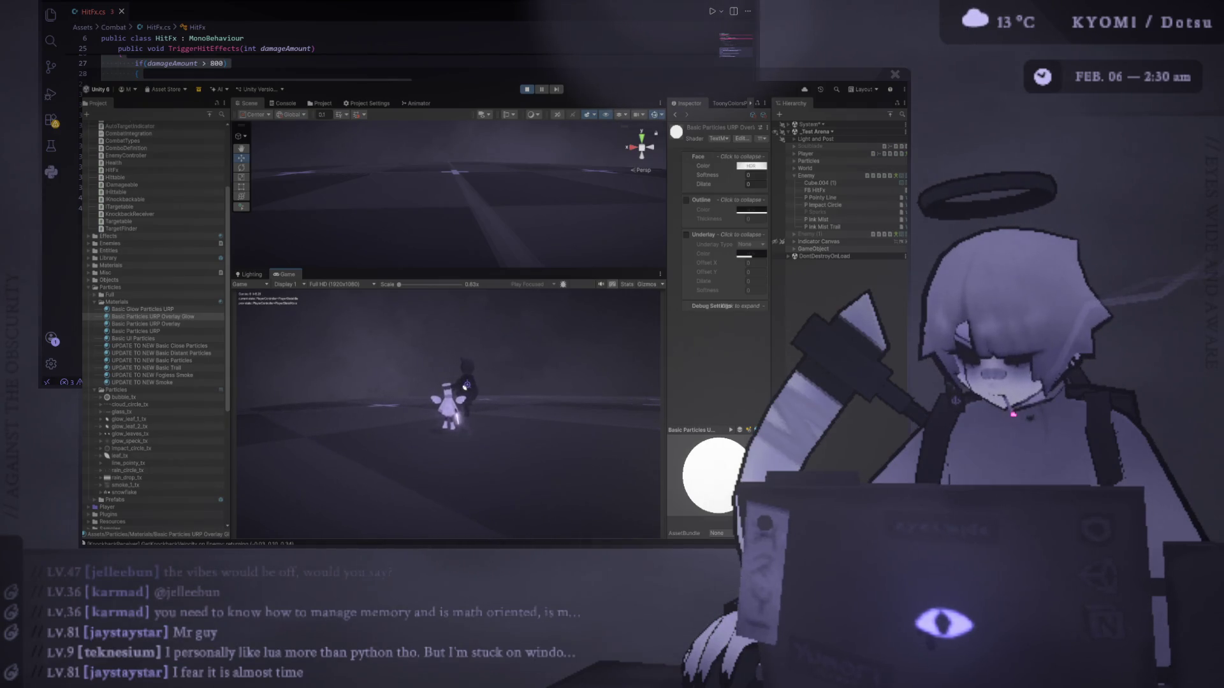
Check P Impact Circle's Renderer to find its Basic Particles URP Overlay material.
click(198, 318)
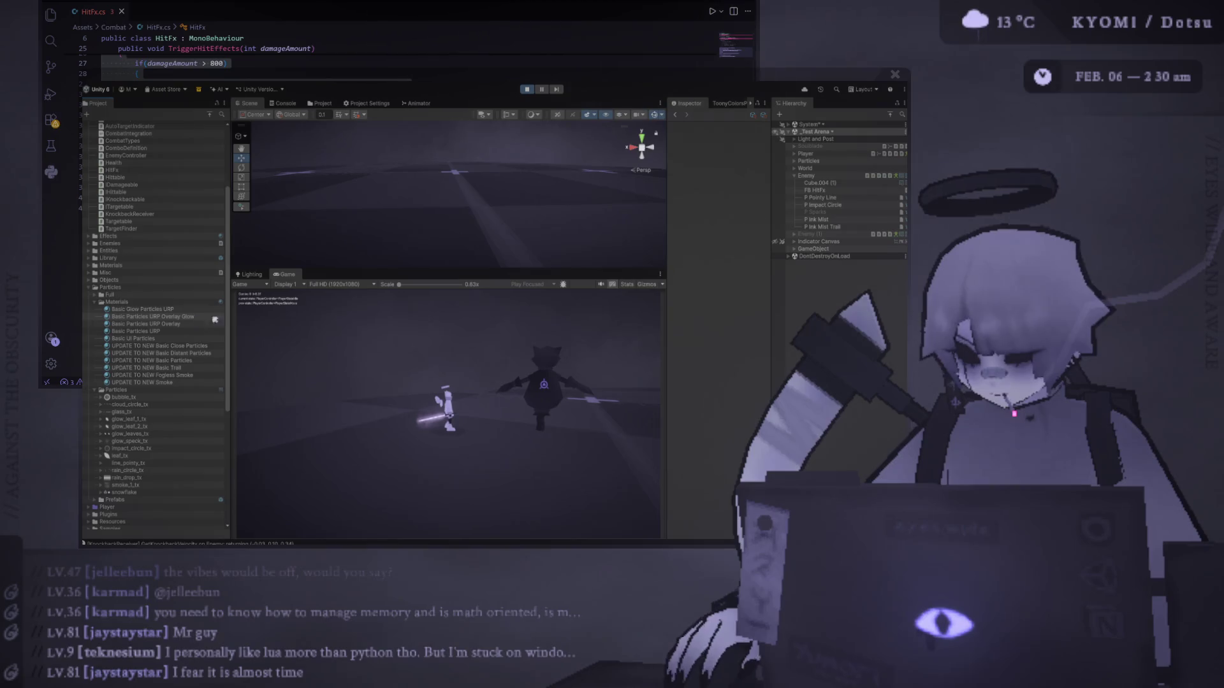
click(844, 204)
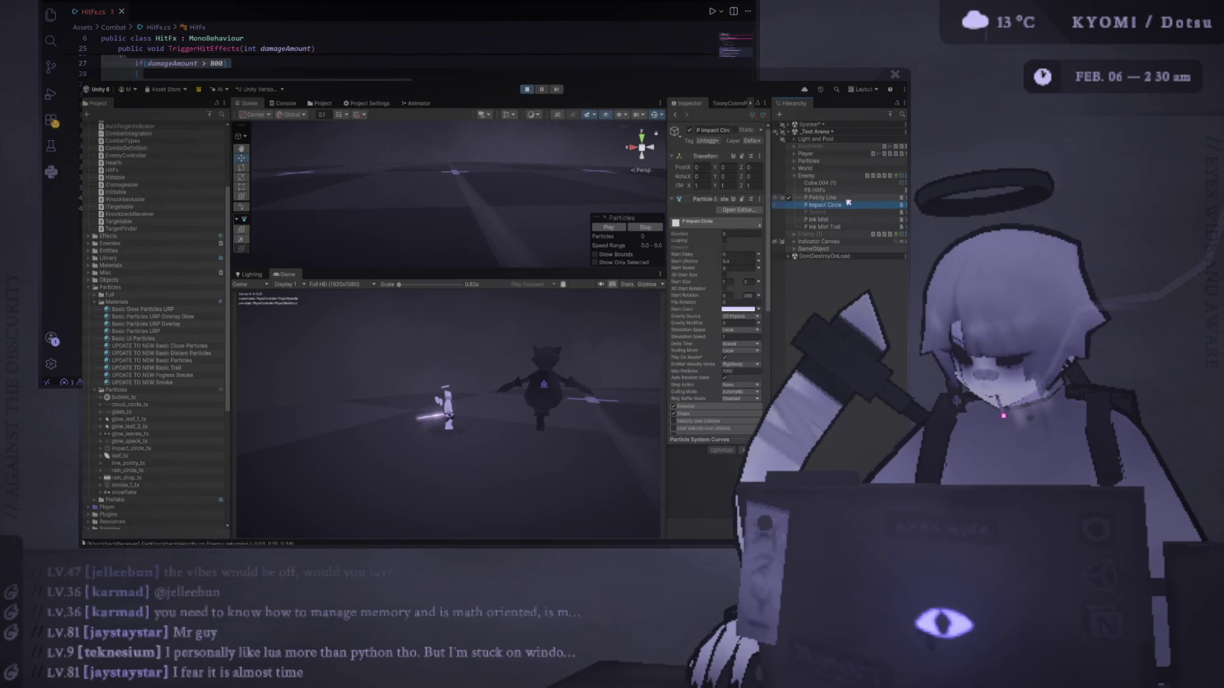
click(841, 199)
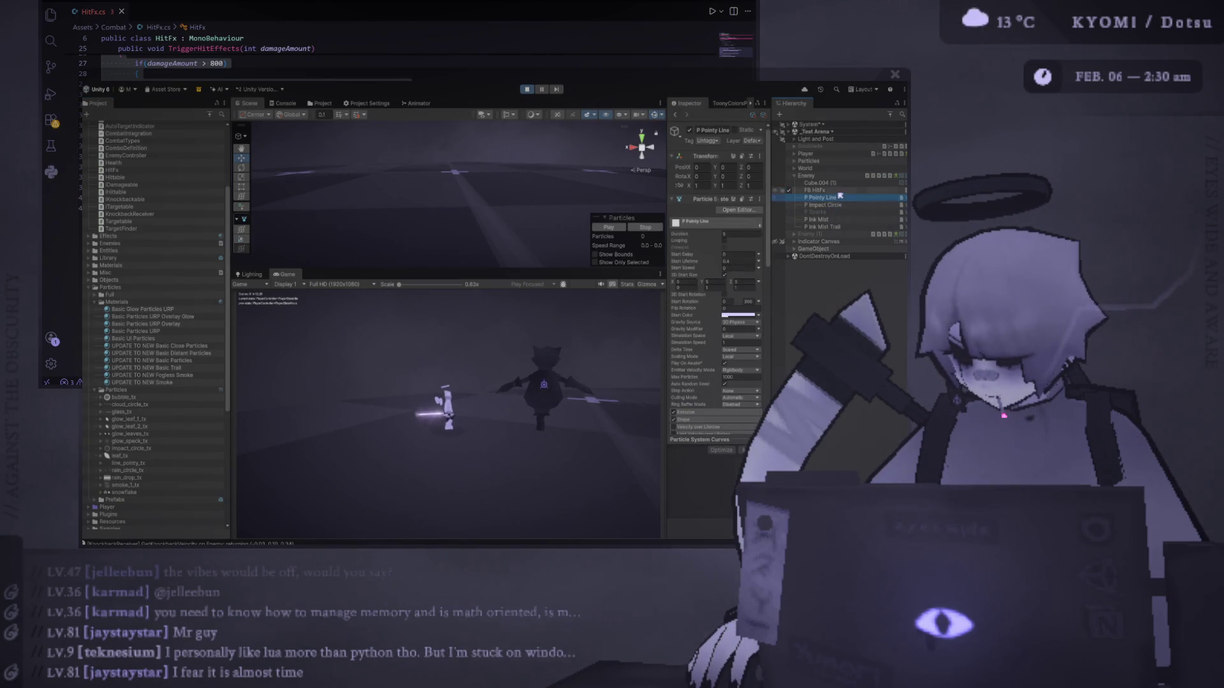
click(846, 206)
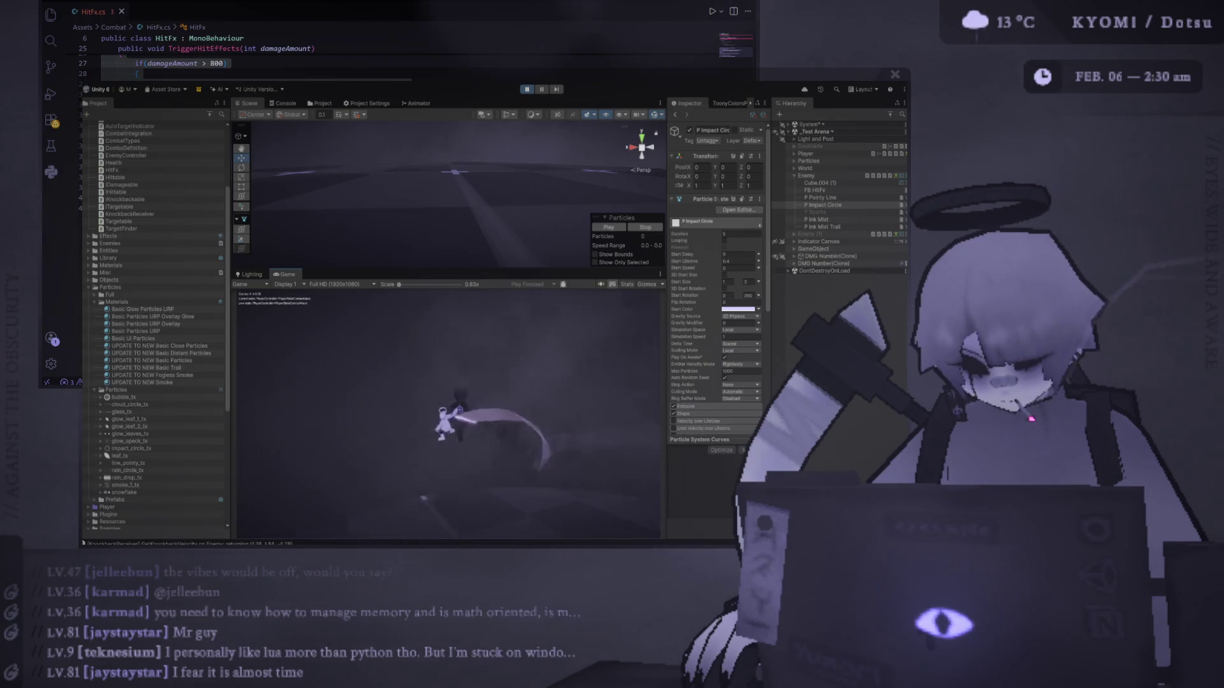
scroll(699, 372, down, 5)
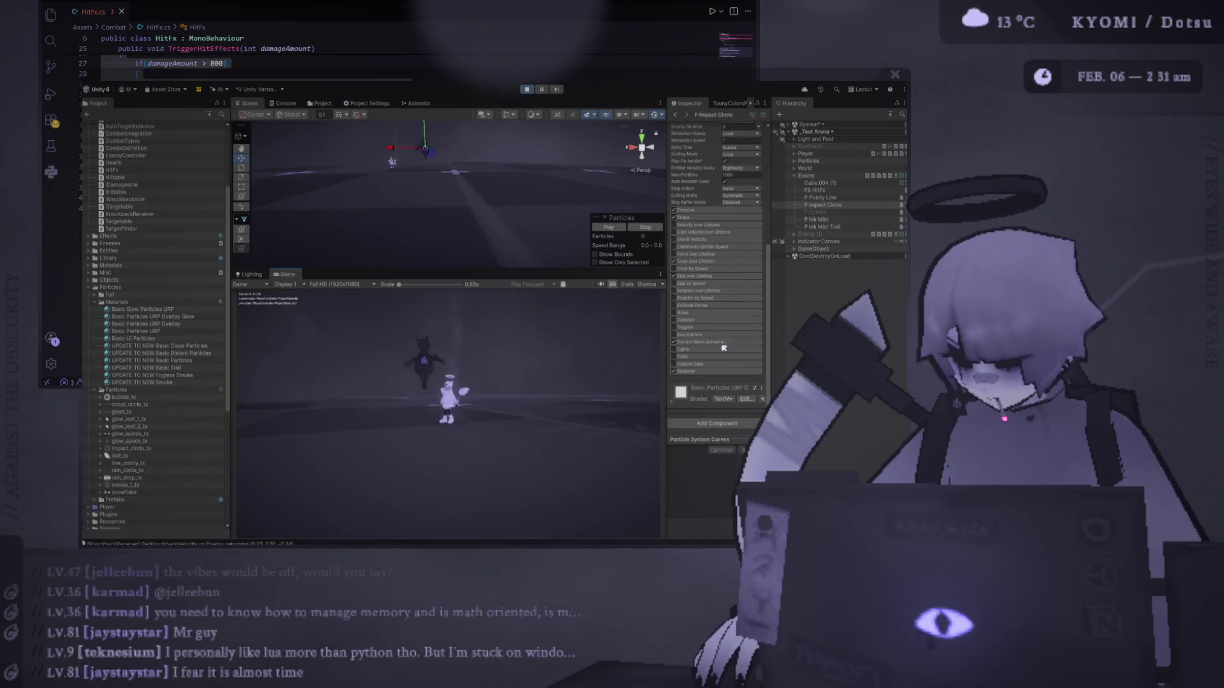
scroll(700, 371, down, 3)
drag(666, 357, 629, 357)
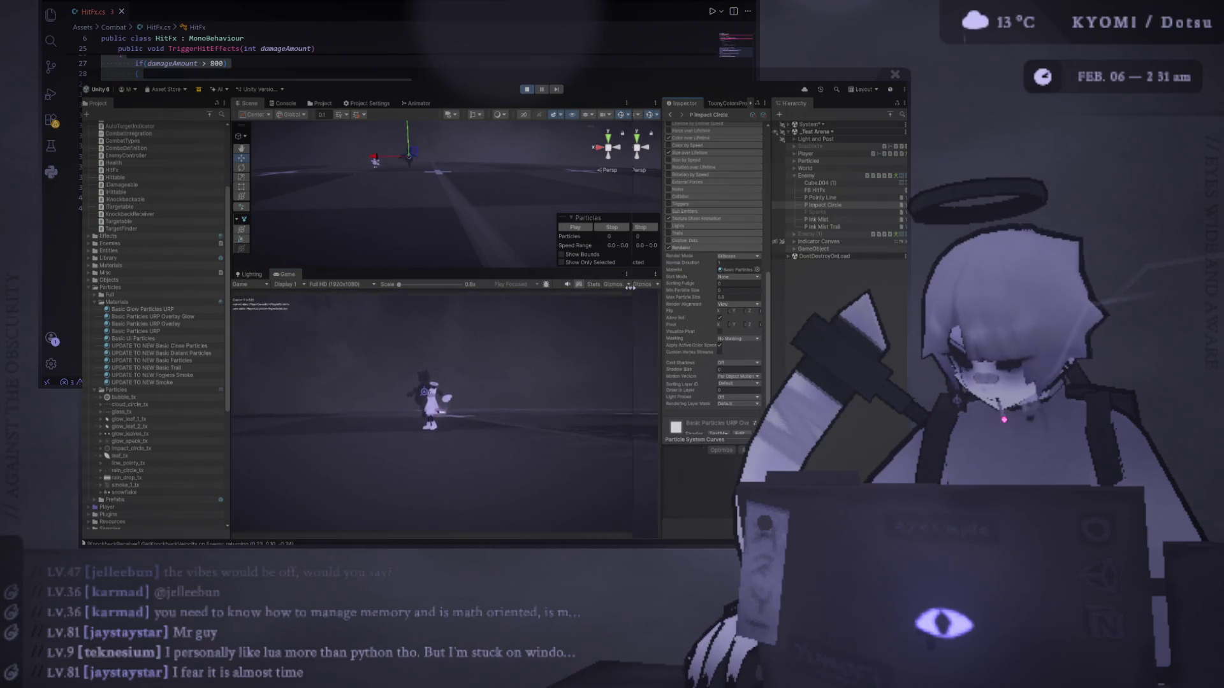
click(742, 271)
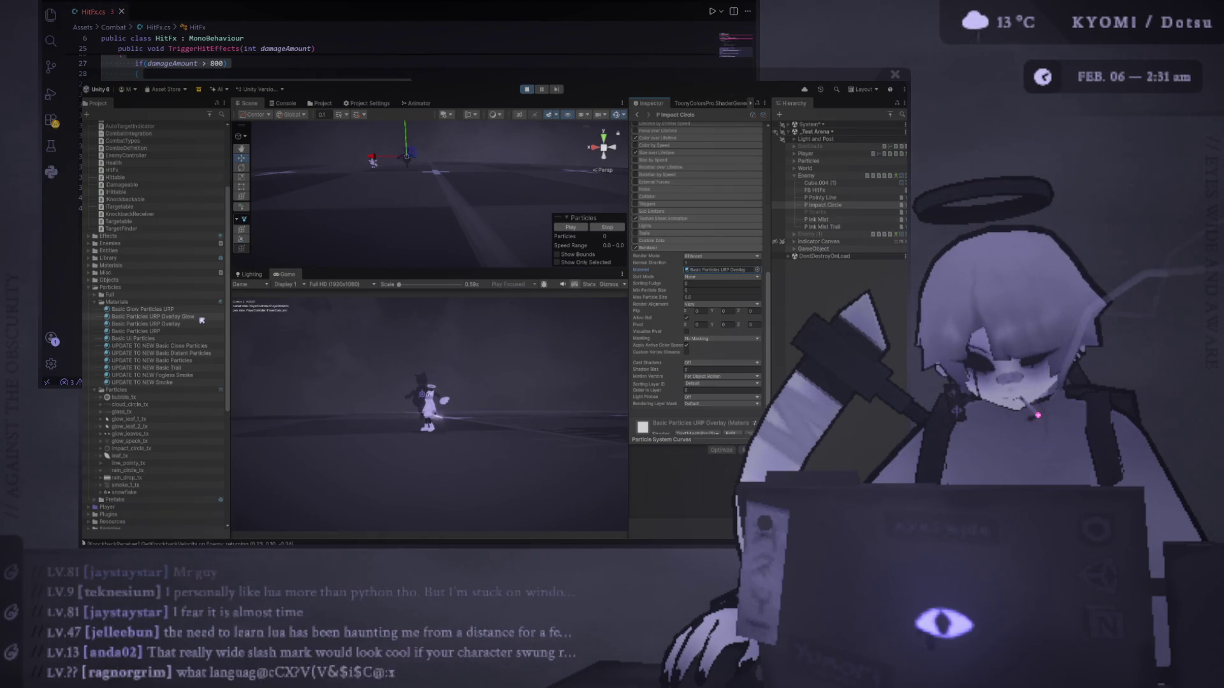
Duplicate the Overlay Glow material, then delete the unwanted Overlay Glow 1 copy.
click(201, 318)
key(ctrl+d)
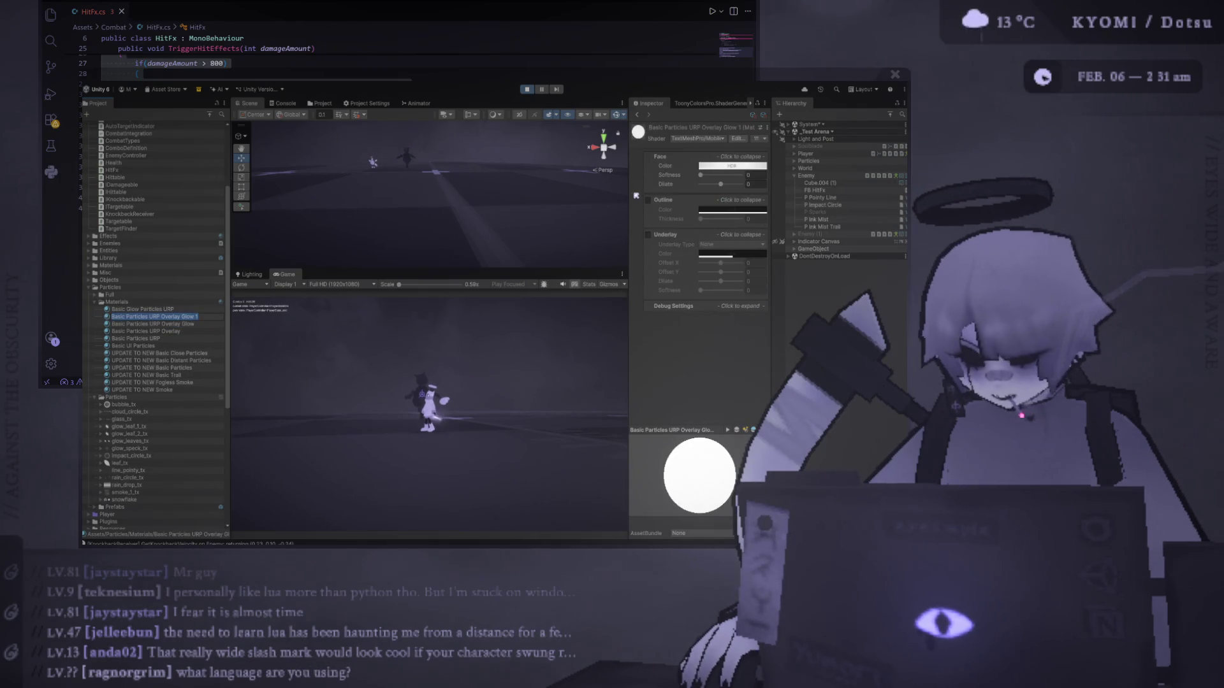
drag(630, 190, 554, 190)
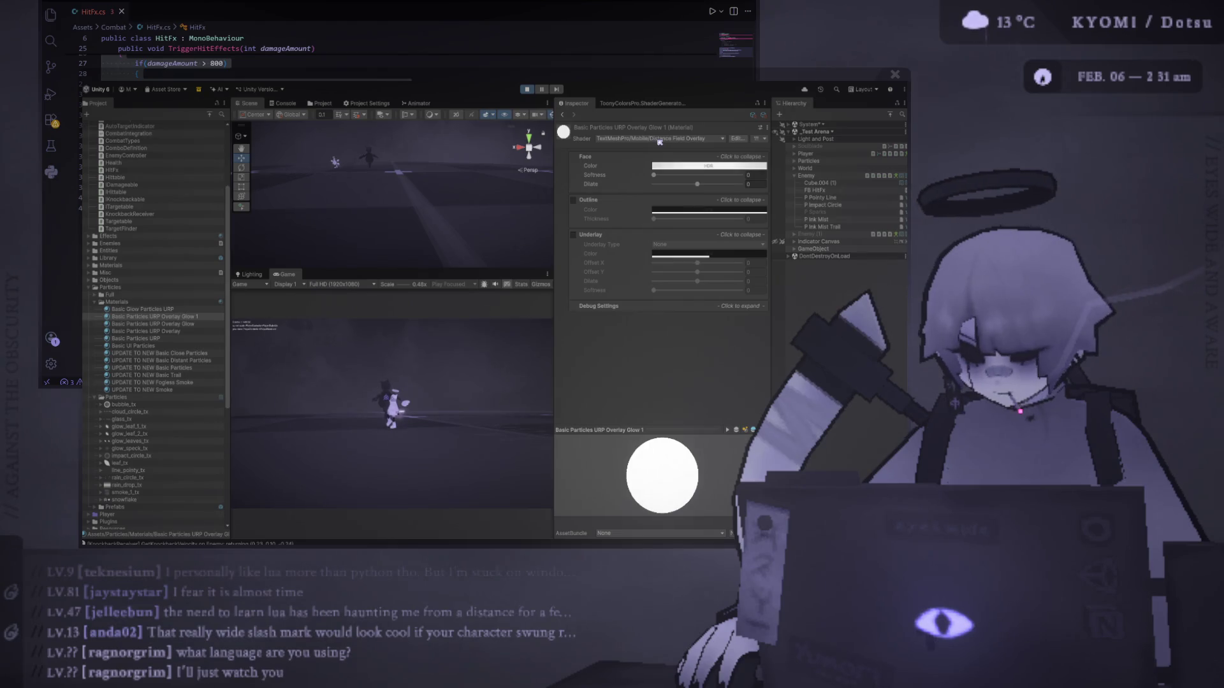
click(178, 317)
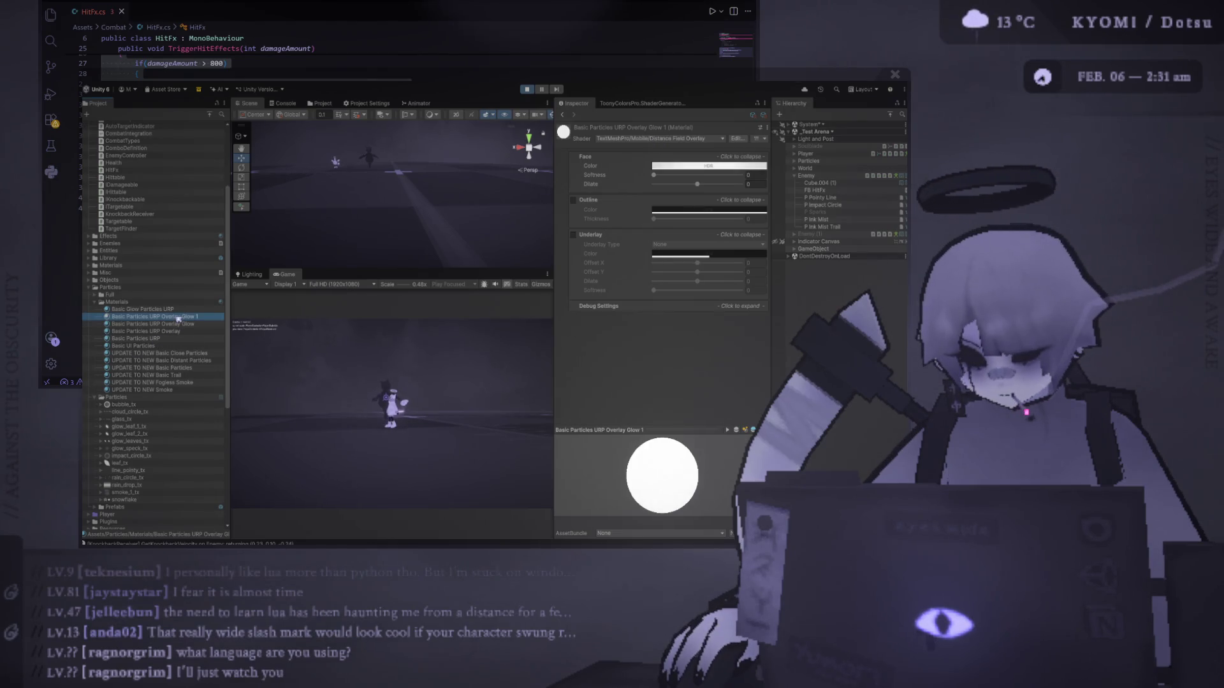
key(Delete)
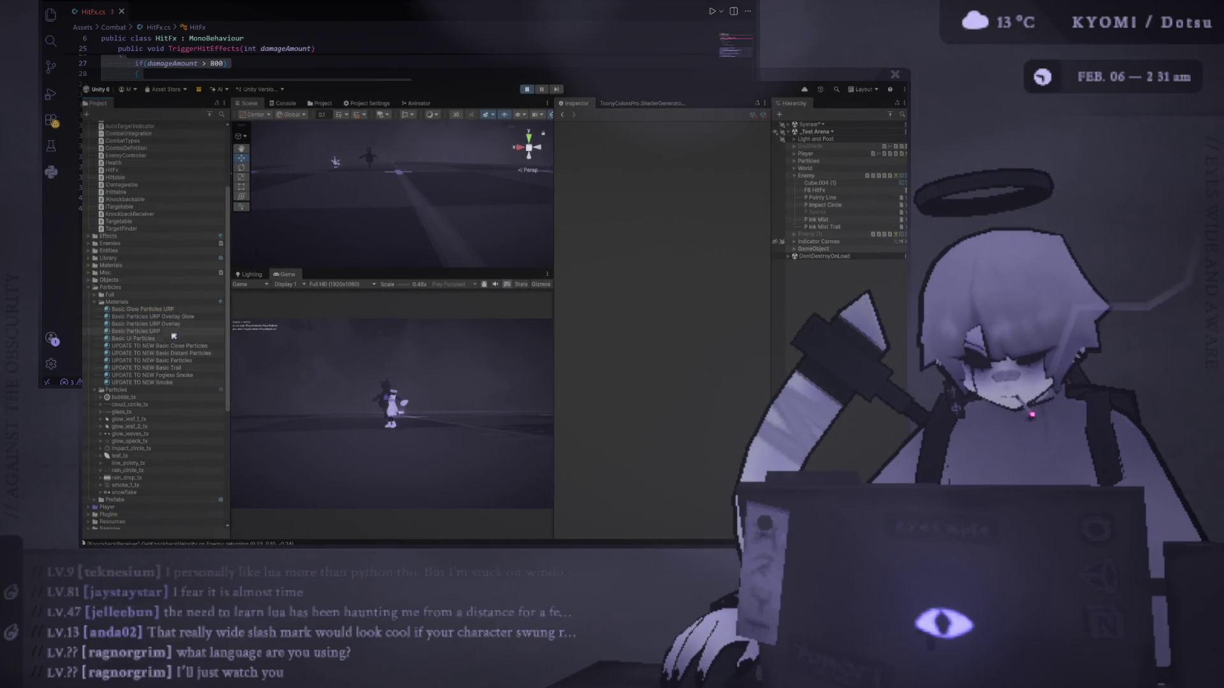
Duplicate Basic Particles URP into Basic Particles URP 1 with Emission enabled.
click(173, 333)
key(ctrl+d)
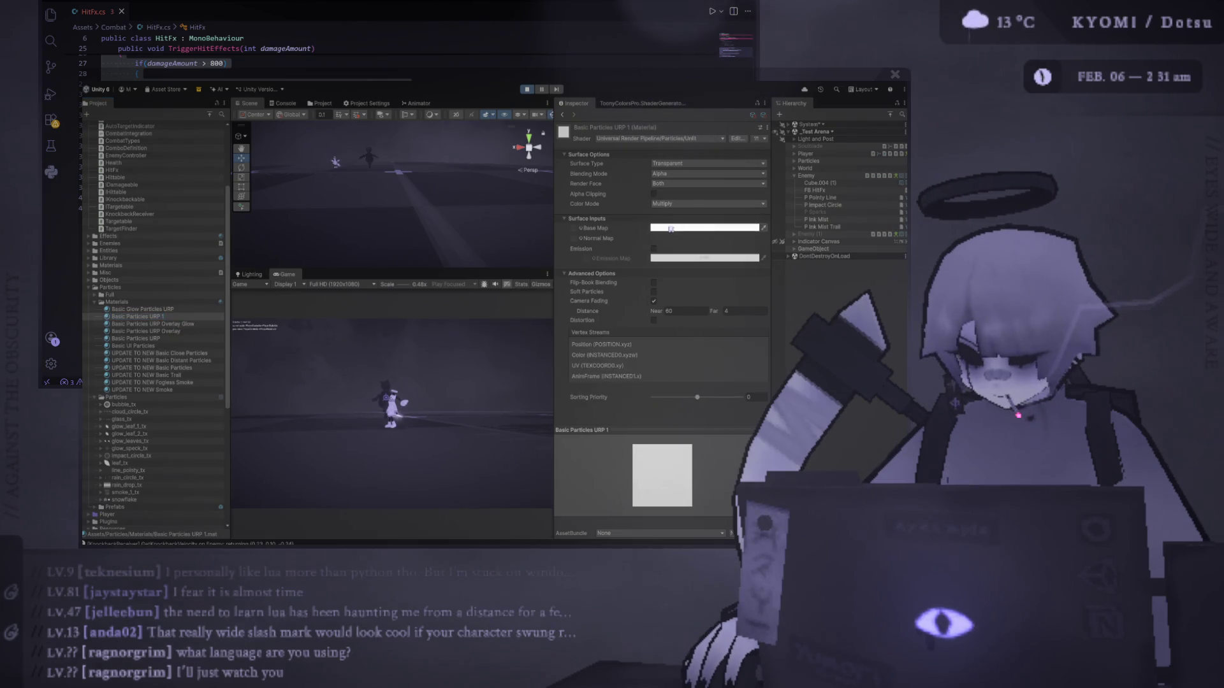
click(653, 249)
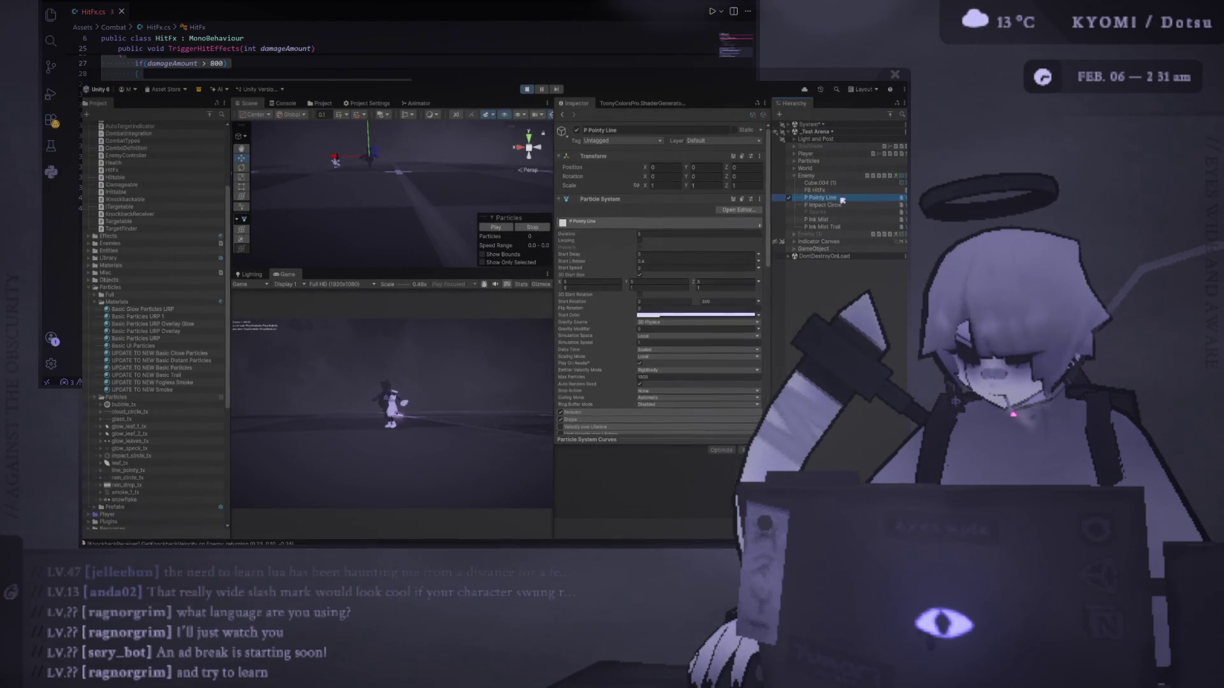
Assign Basic Glow Particles URP to P Impact Circle's renderer and enlarge the Game view.
scroll(643, 377, down, 10)
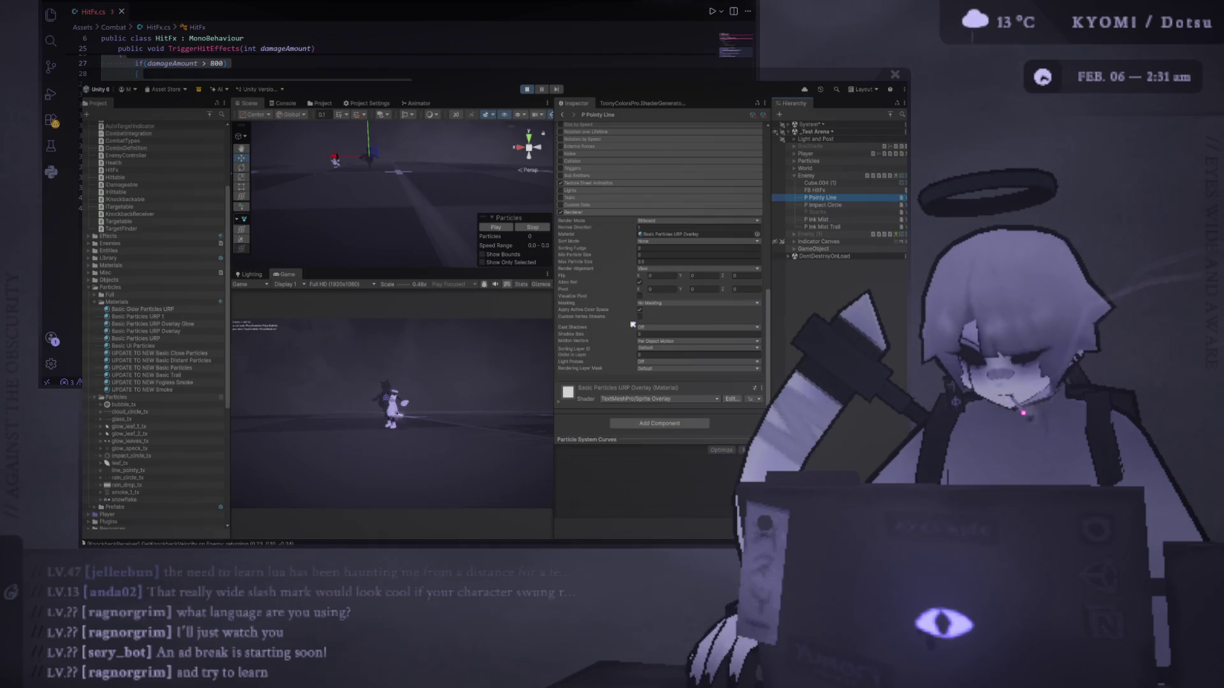
click(625, 213)
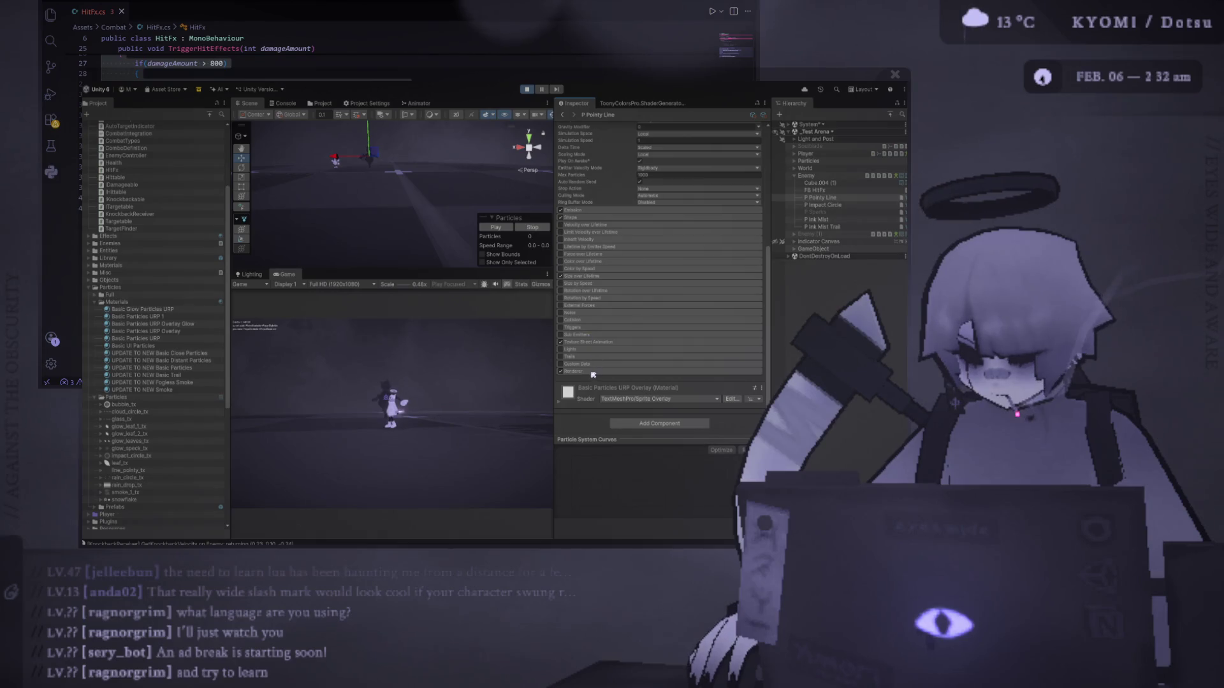
click(592, 372)
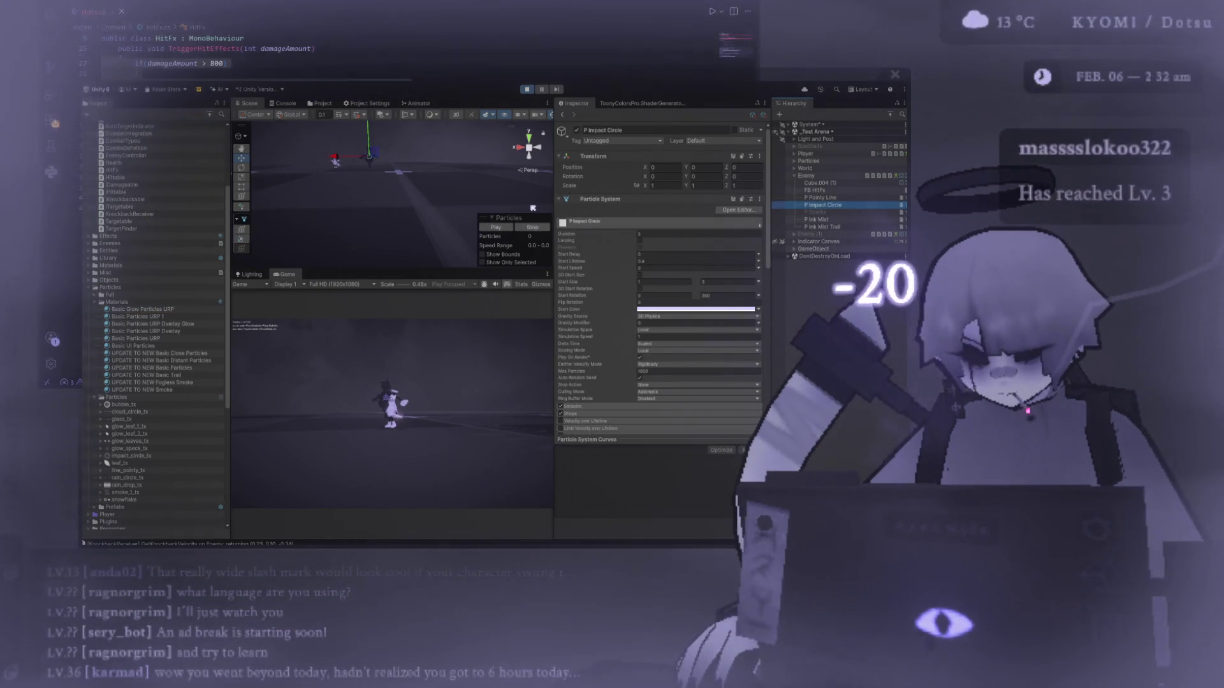
scroll(622, 310, down, 8)
scroll(622, 310, down, 5)
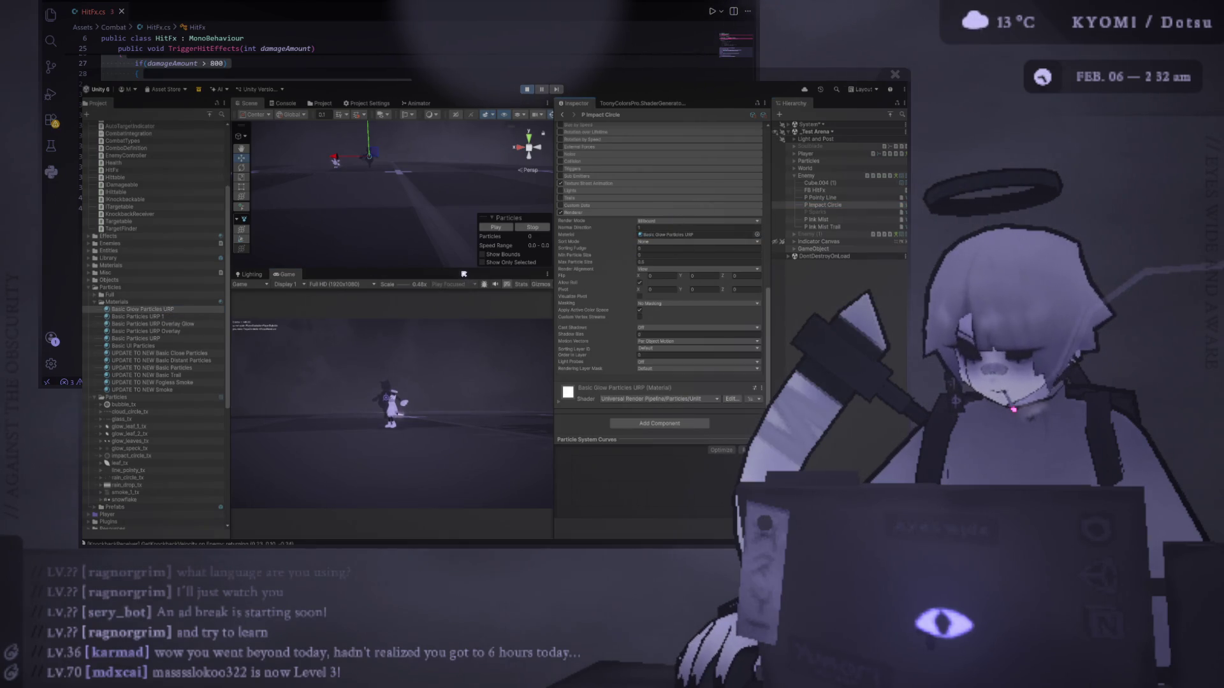
drag(464, 274, 464, 183)
drag(554, 319, 687, 319)
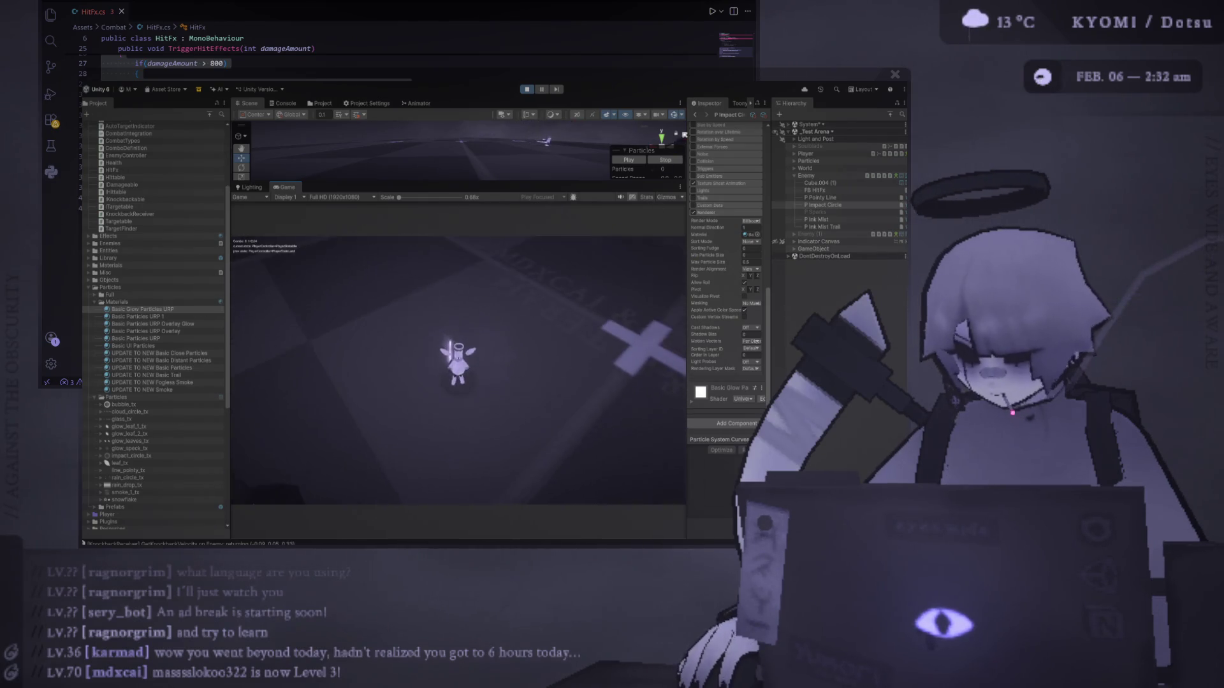
click(159, 309)
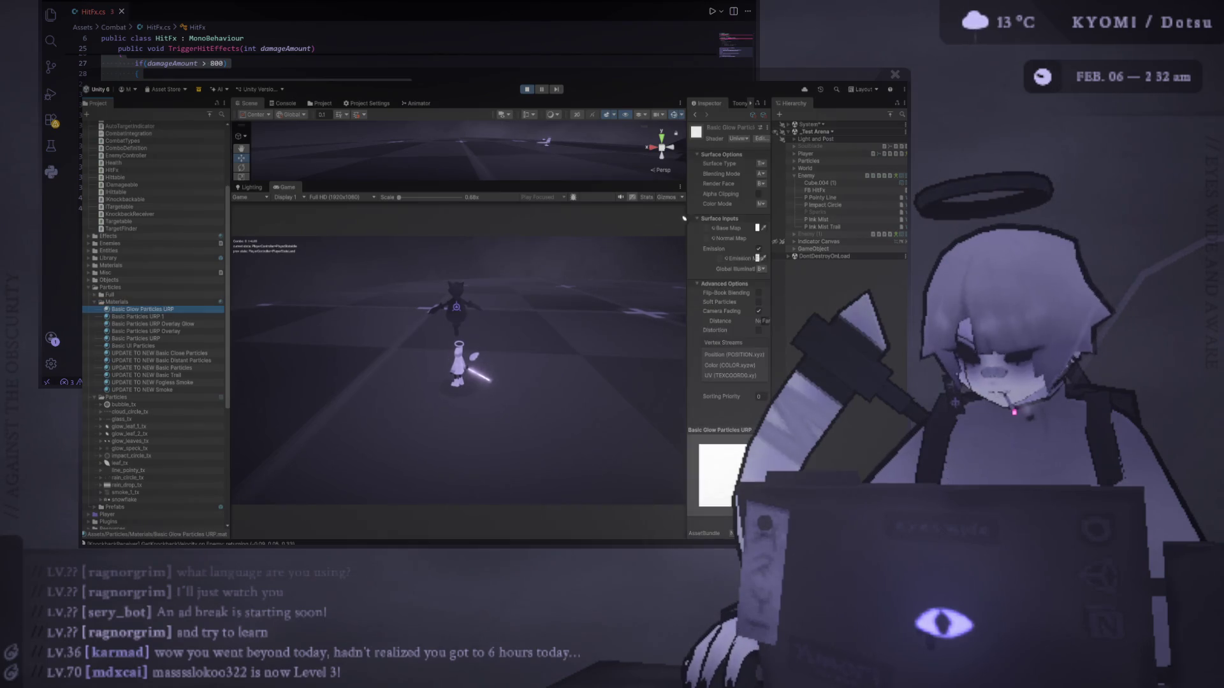
Change the Basic Glow Particles URP material's shader to MDX/SoftDissolveURP.
drag(687, 219, 540, 227)
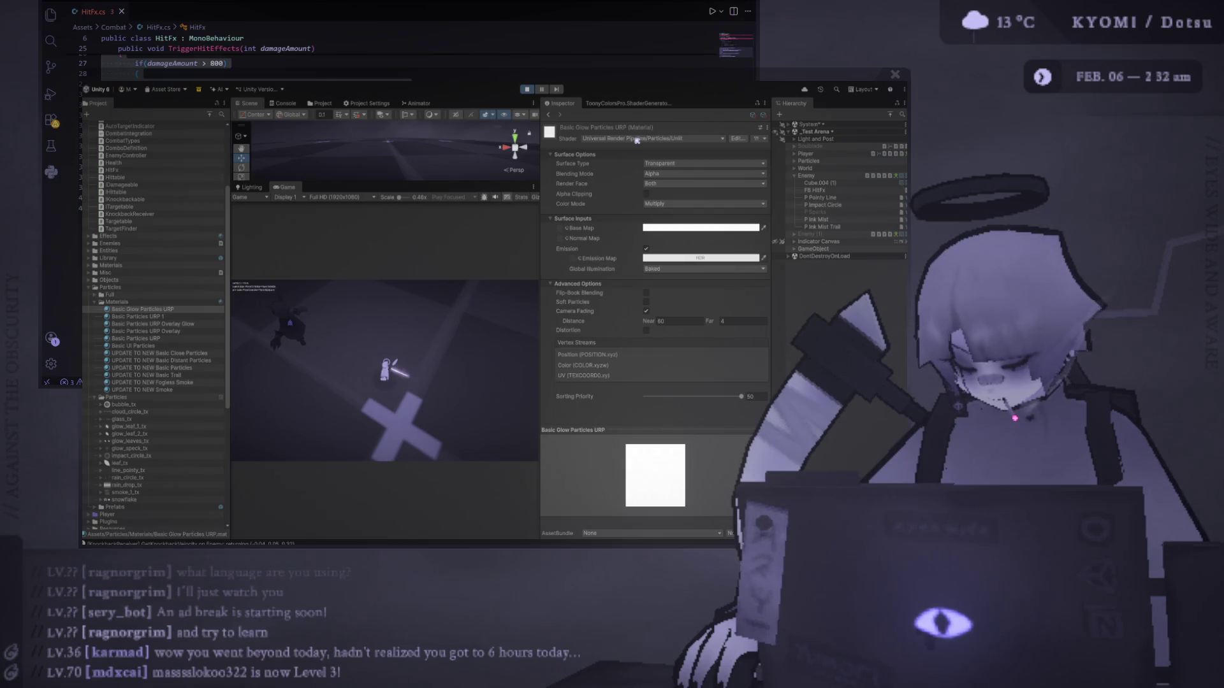
click(636, 139)
click(628, 174)
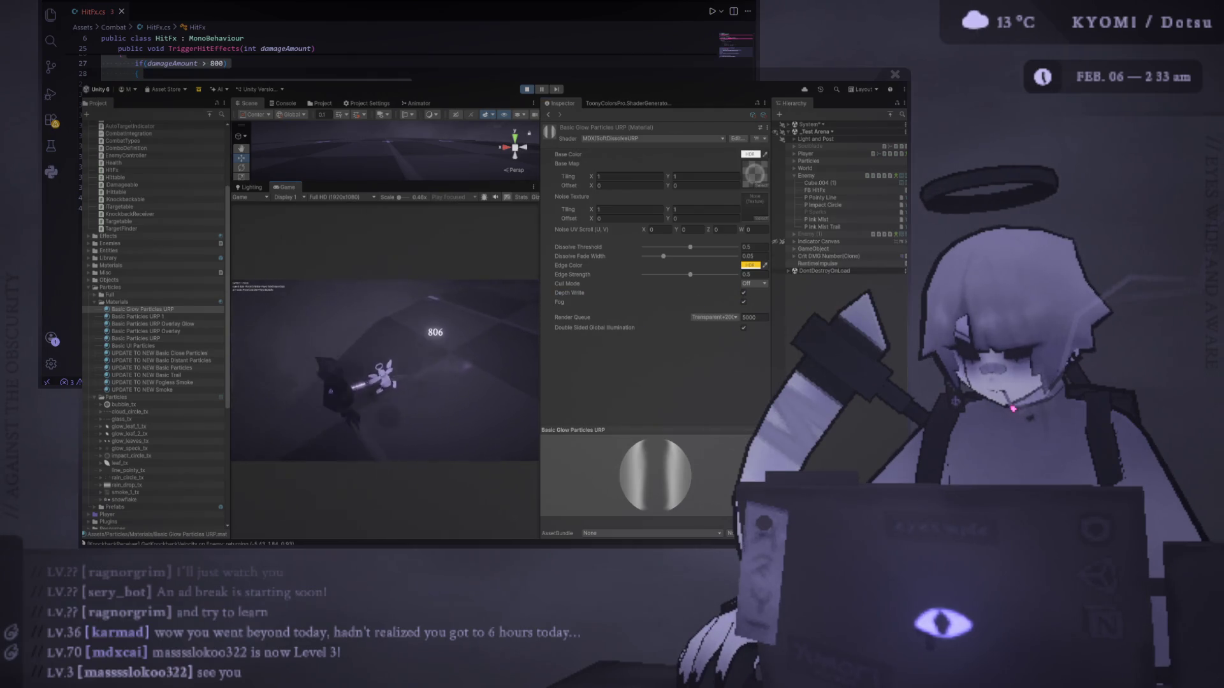
Set the dissolve material's Cull Mode to Front, toggle Depth Write, and restart Play mode.
click(743, 294)
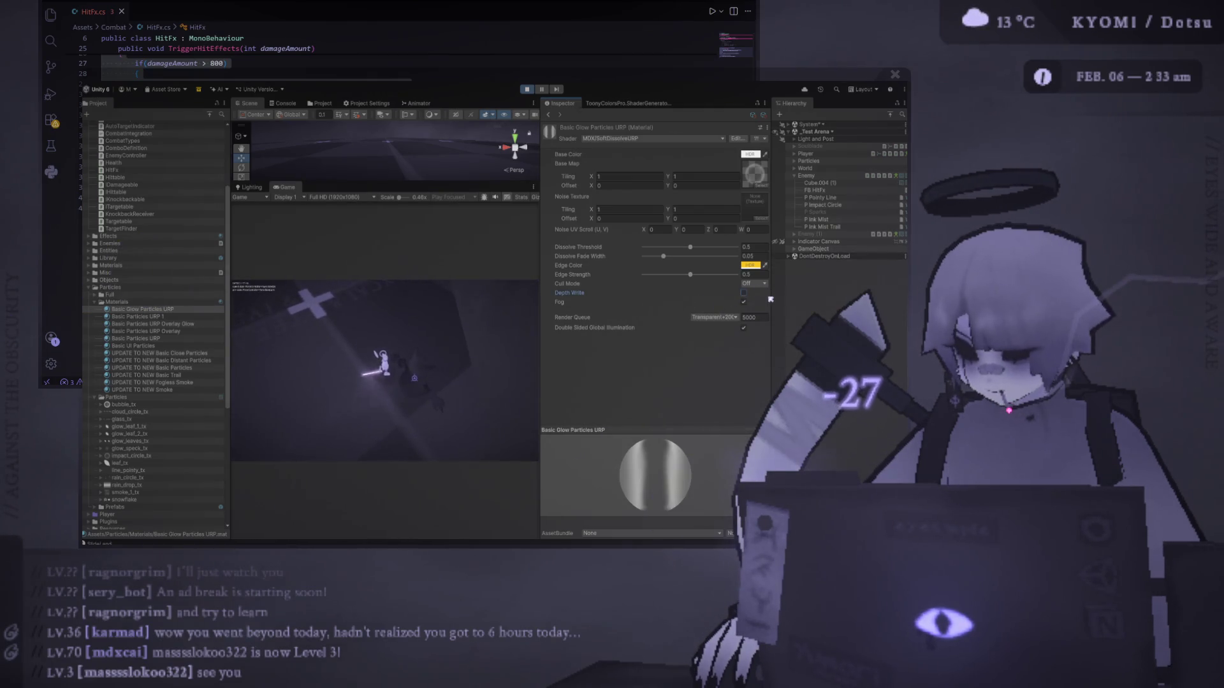
click(754, 284)
click(754, 303)
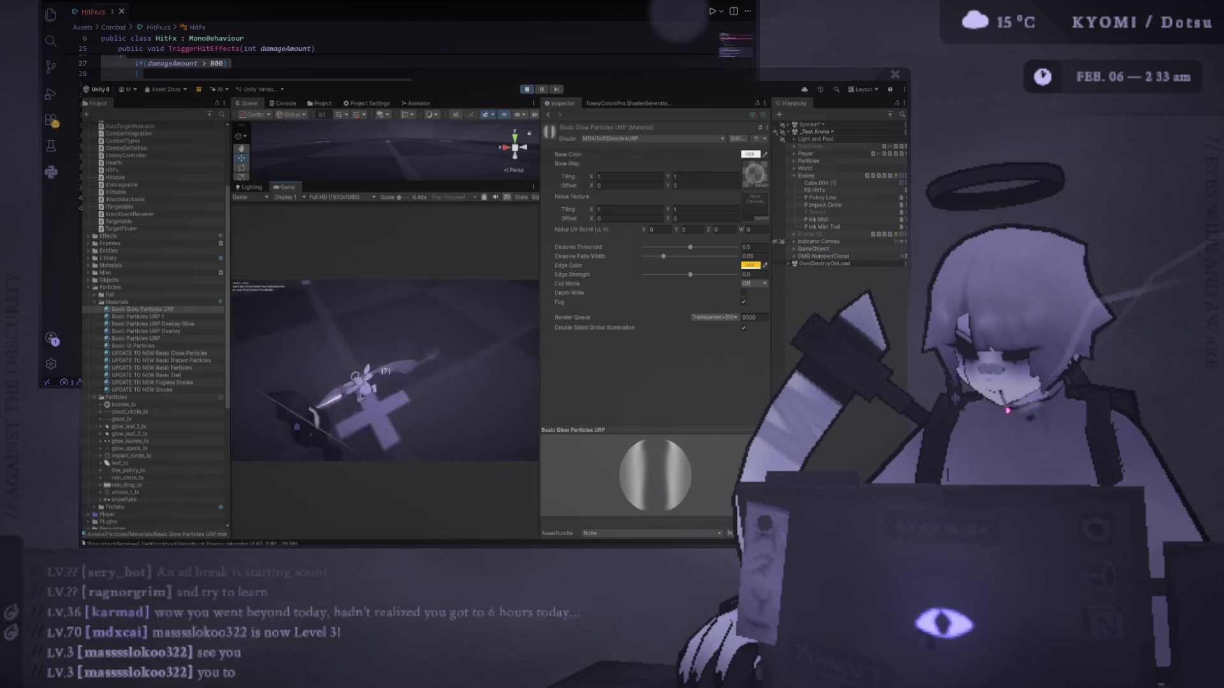
click(746, 293)
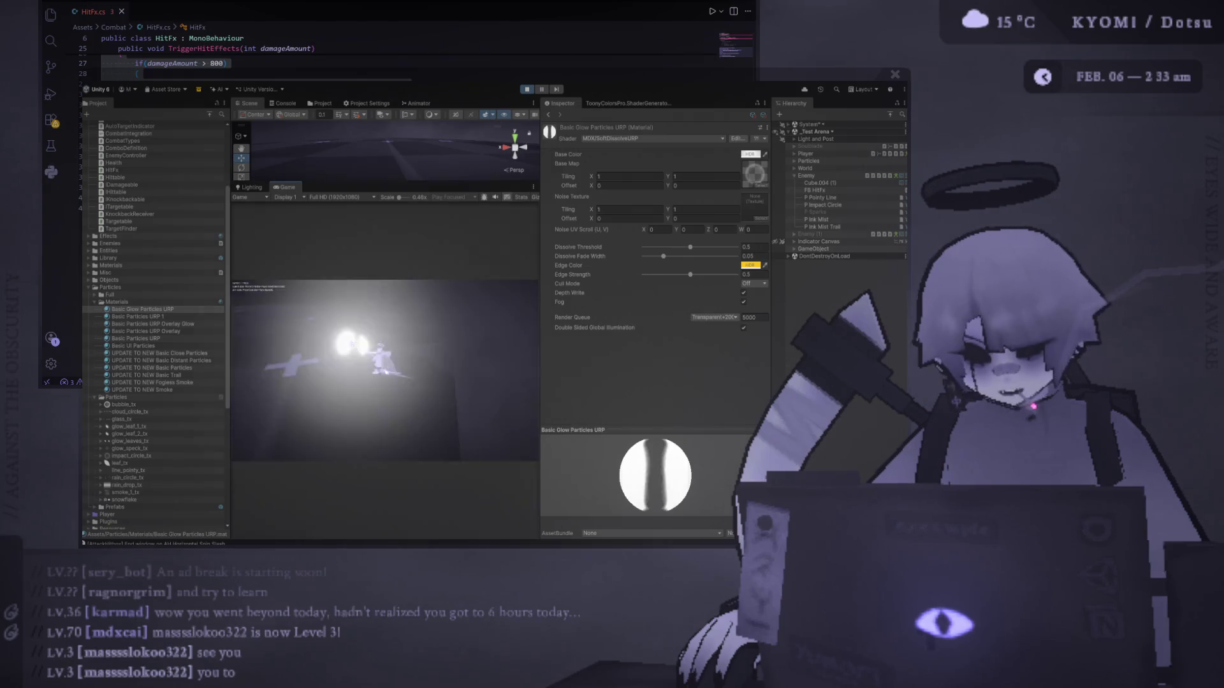
click(534, 89)
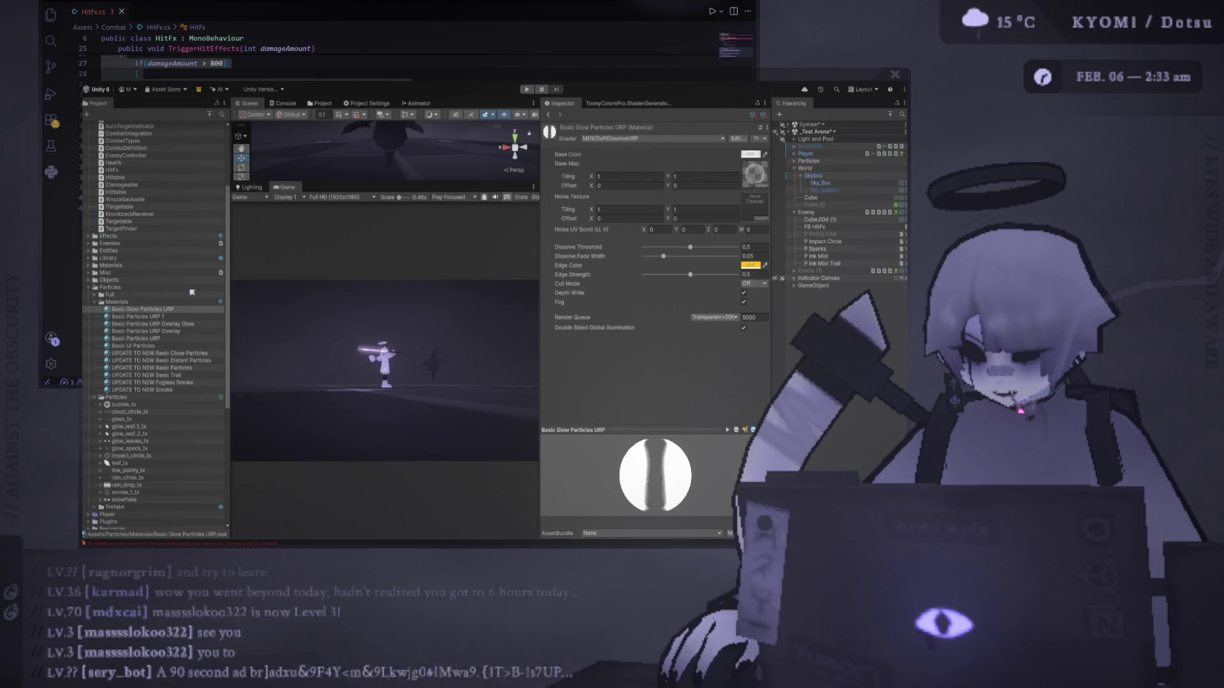
click(528, 90)
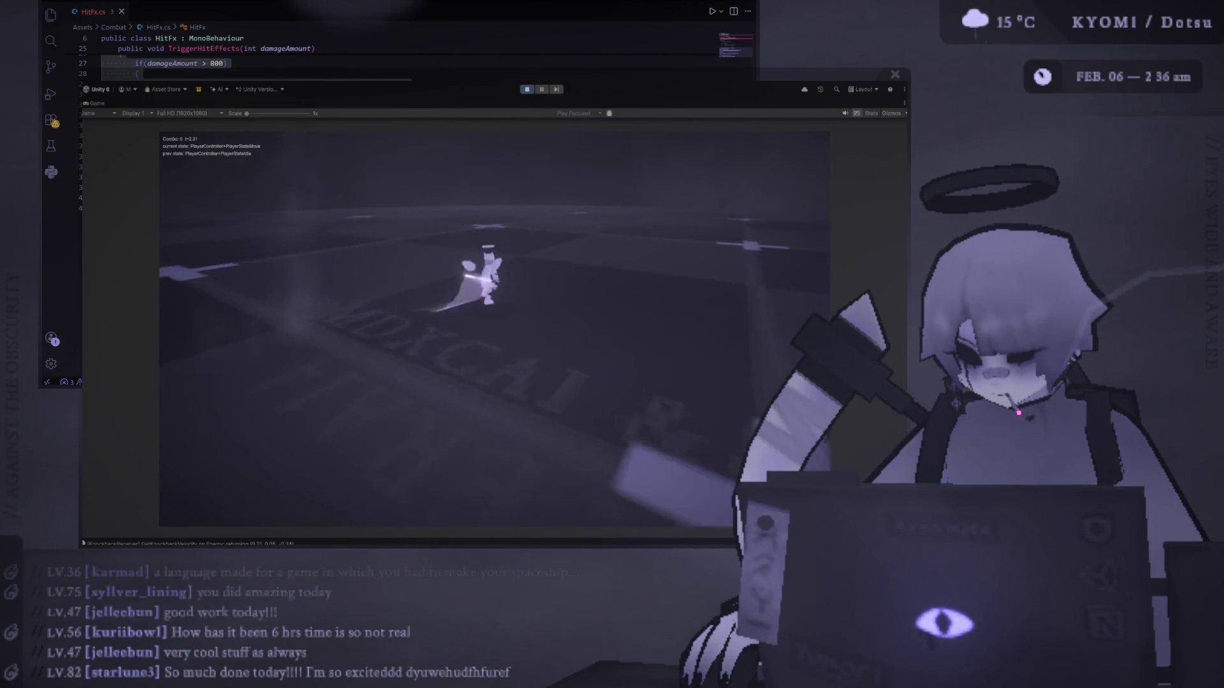
Fight in the maximized Game view, then pause to return to the editor.
click(543, 90)
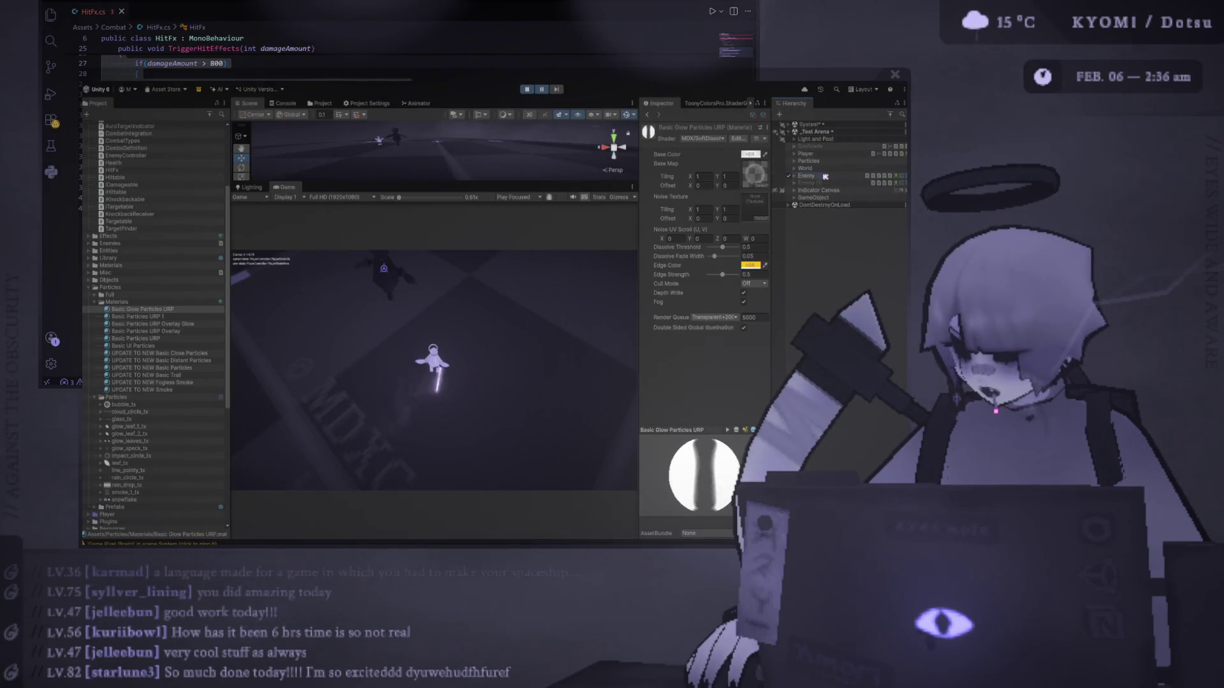
Inspect Enemy (2)'s components, then maximize the Game view with Shift+Space.
click(808, 183)
click(794, 184)
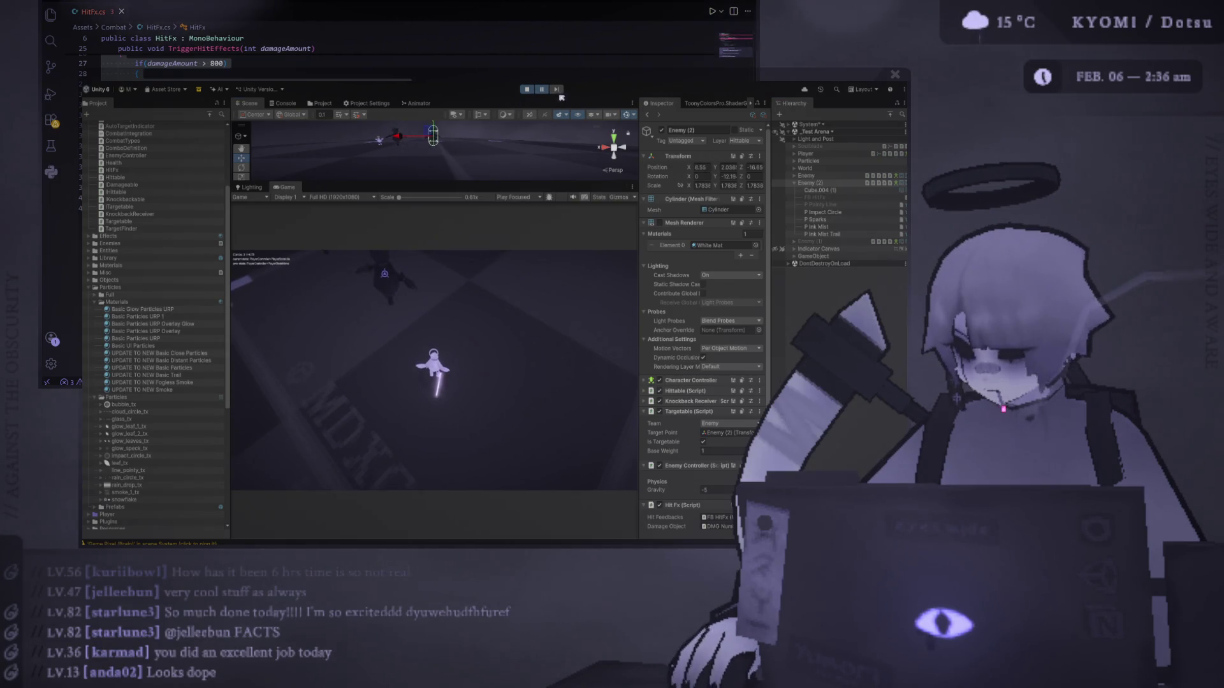
key(shift+space)
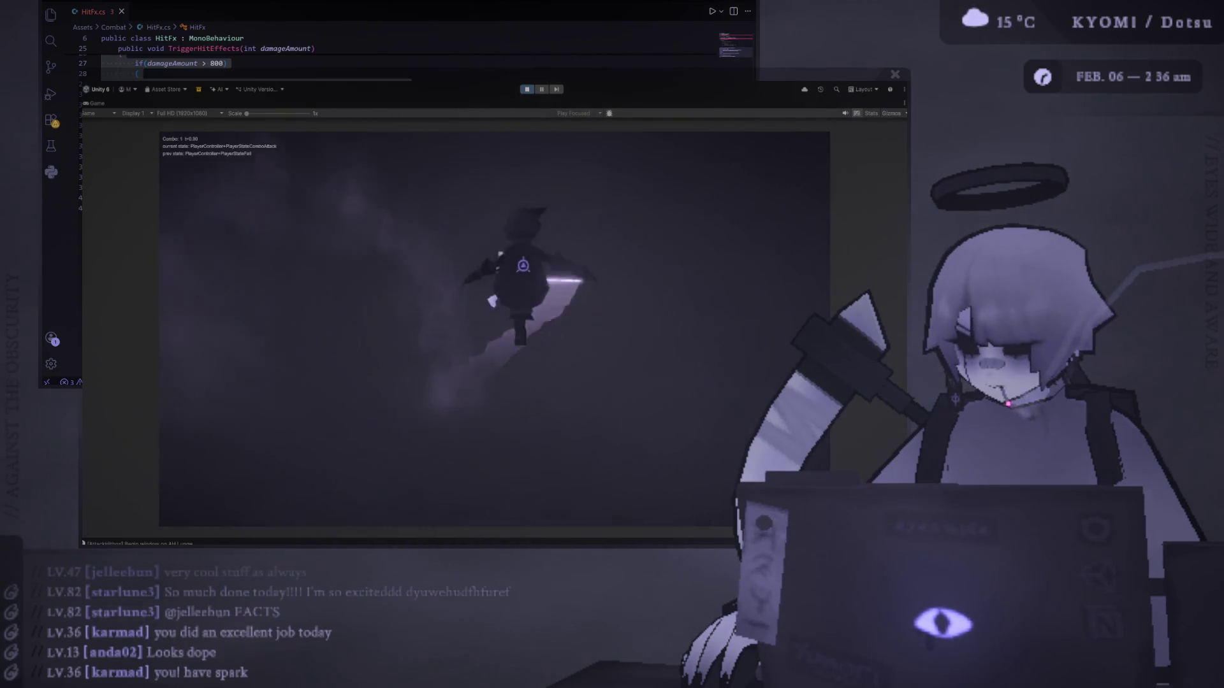
Dash around the enemy and chain sword slashes into a four-hit combo, checking the damage numbers.
key(j)
key(j)
key(j)
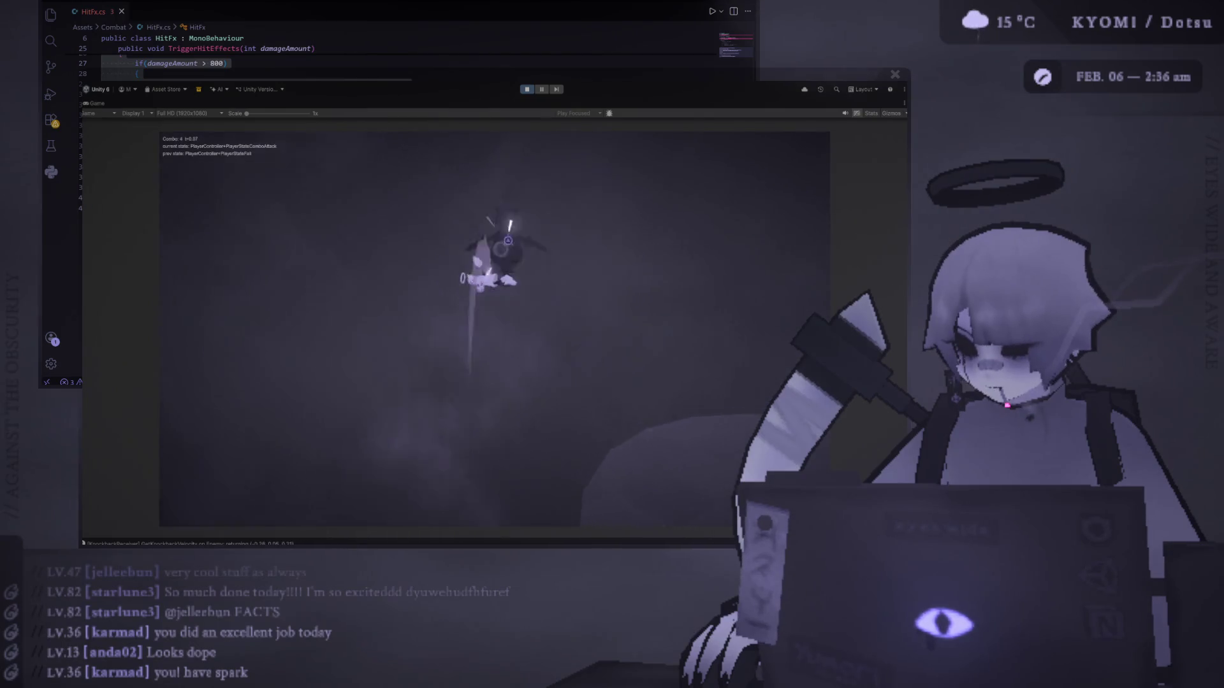
key(j)
key(shift)
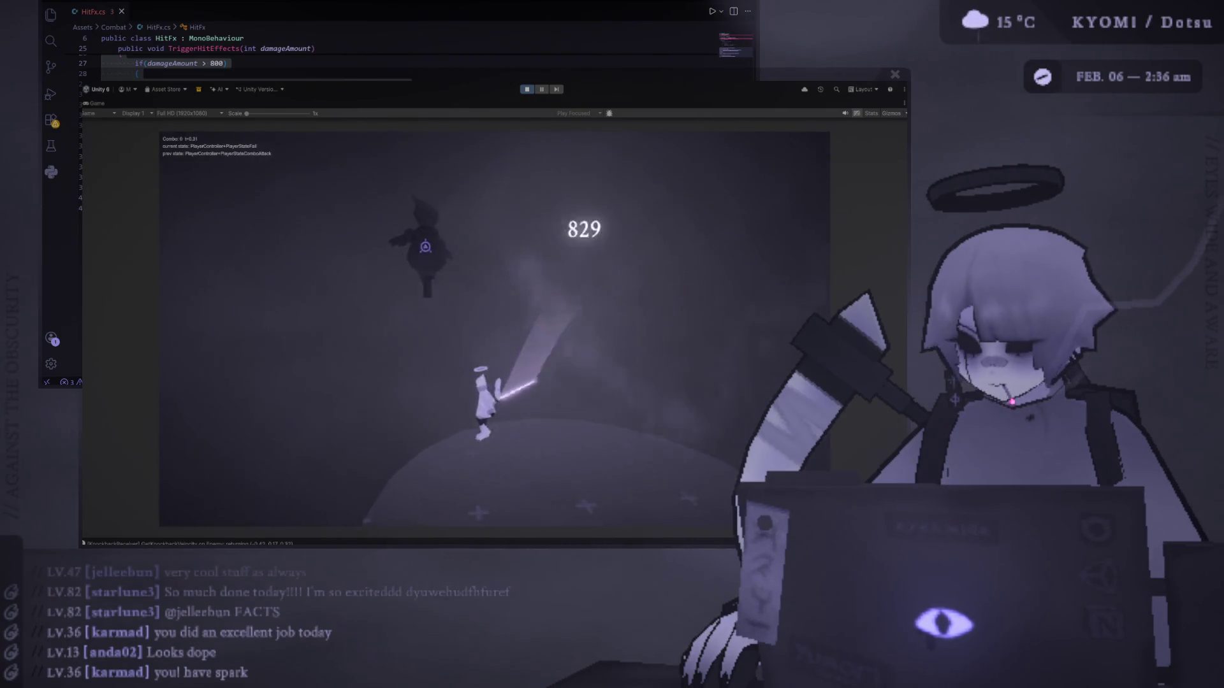
key(j)
key(j)
key(j)
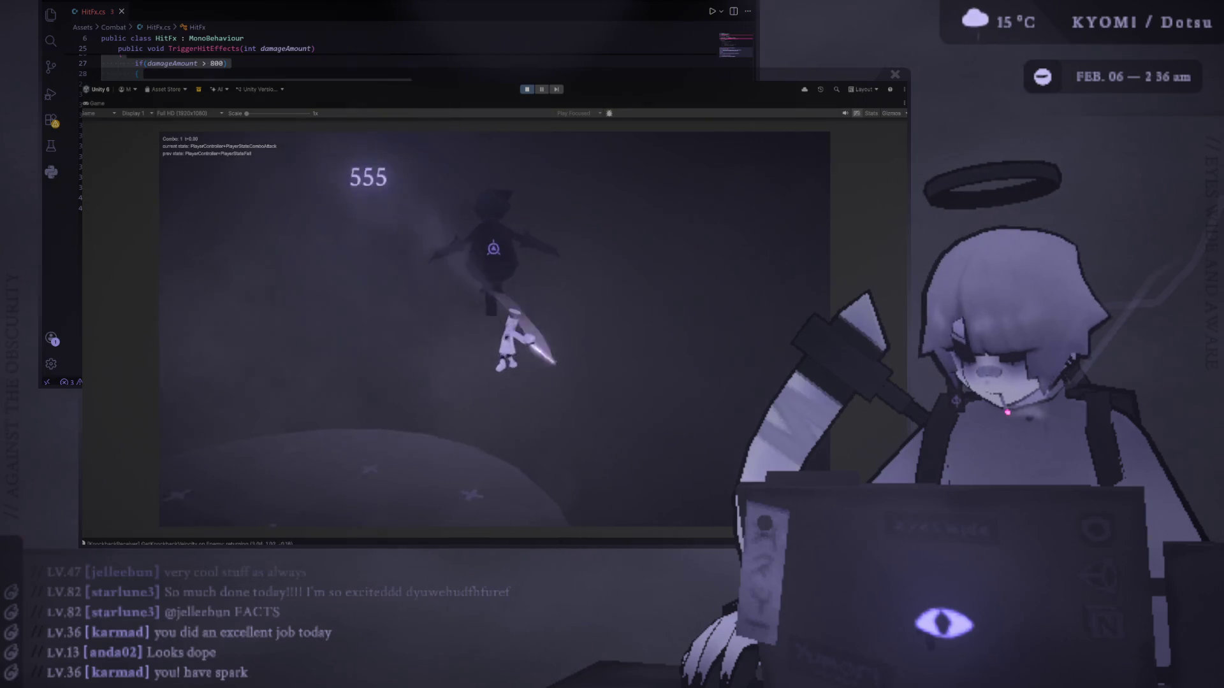
key(j)
key(j)
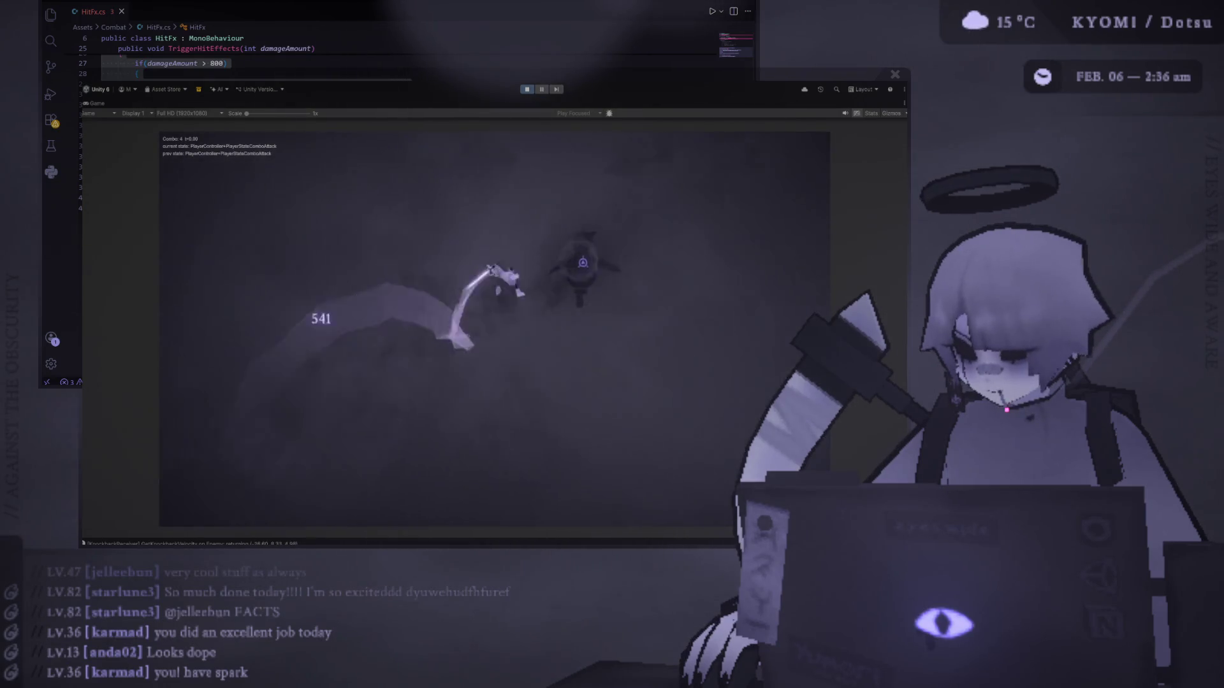
key(j)
key(j)
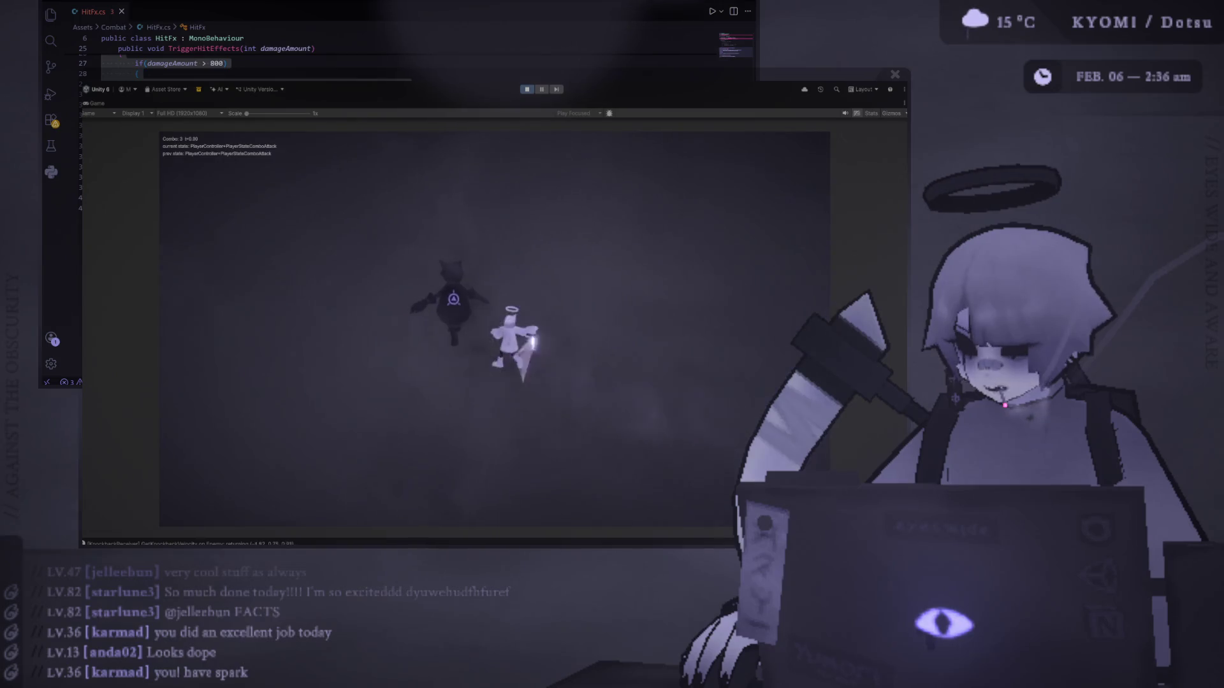
key(j)
key(j)
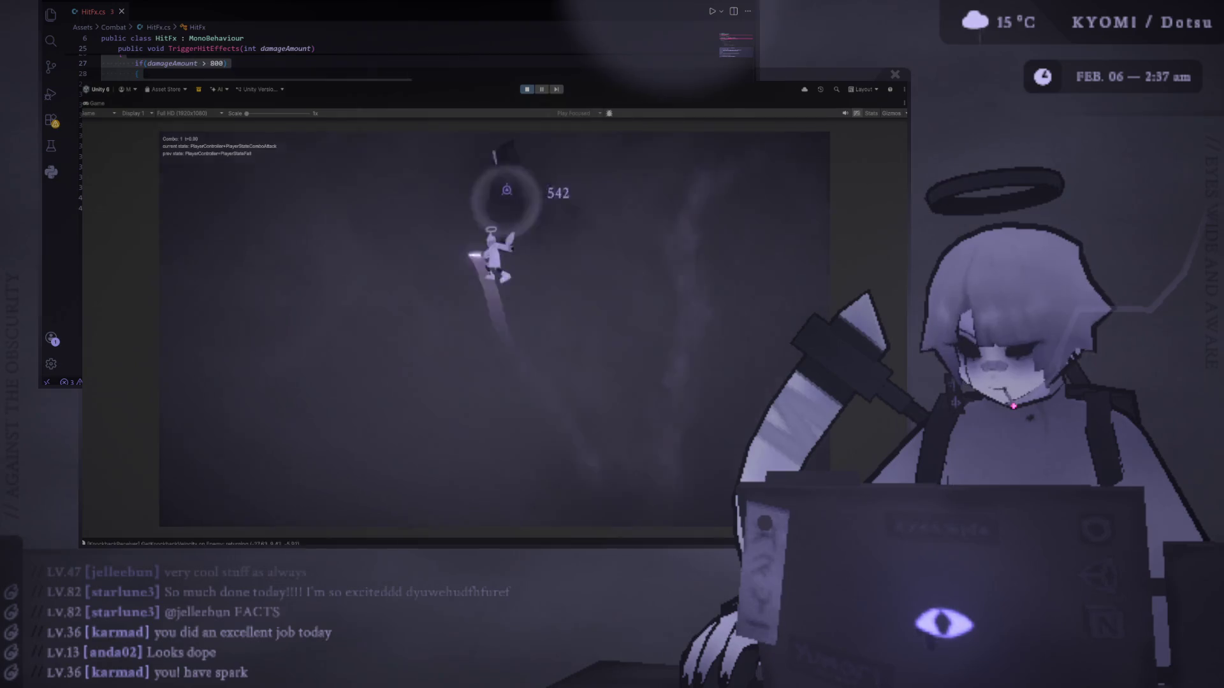
key(j)
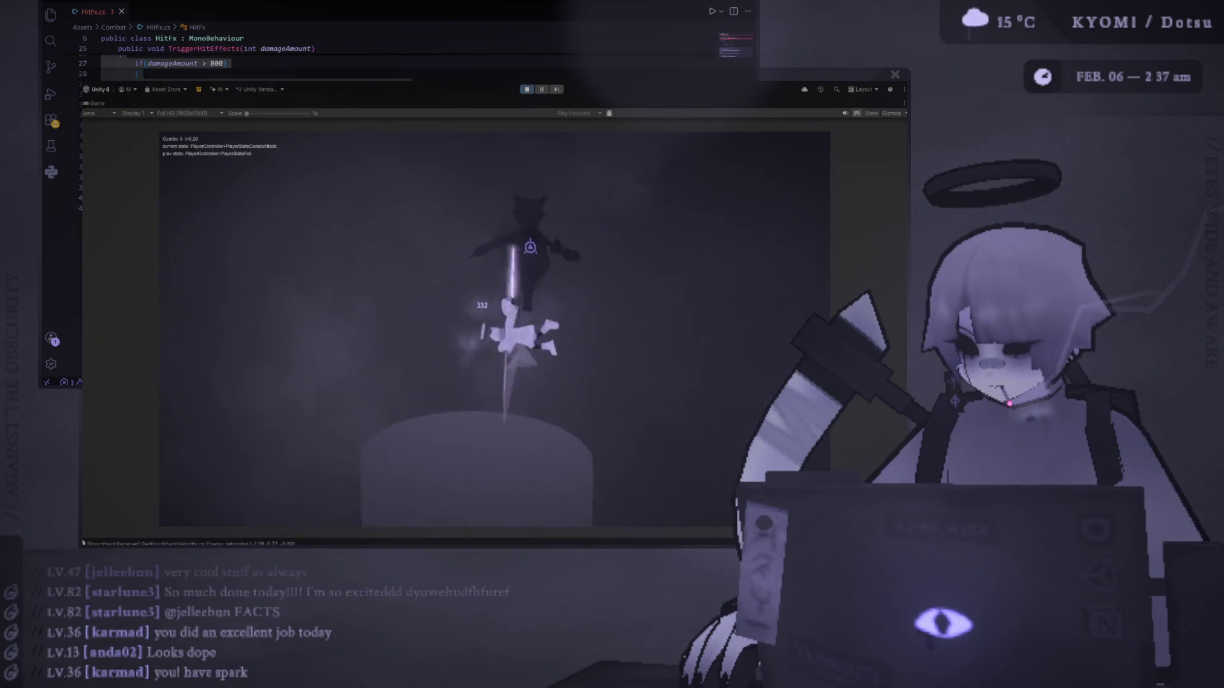
key(j)
key(j)
key(j)
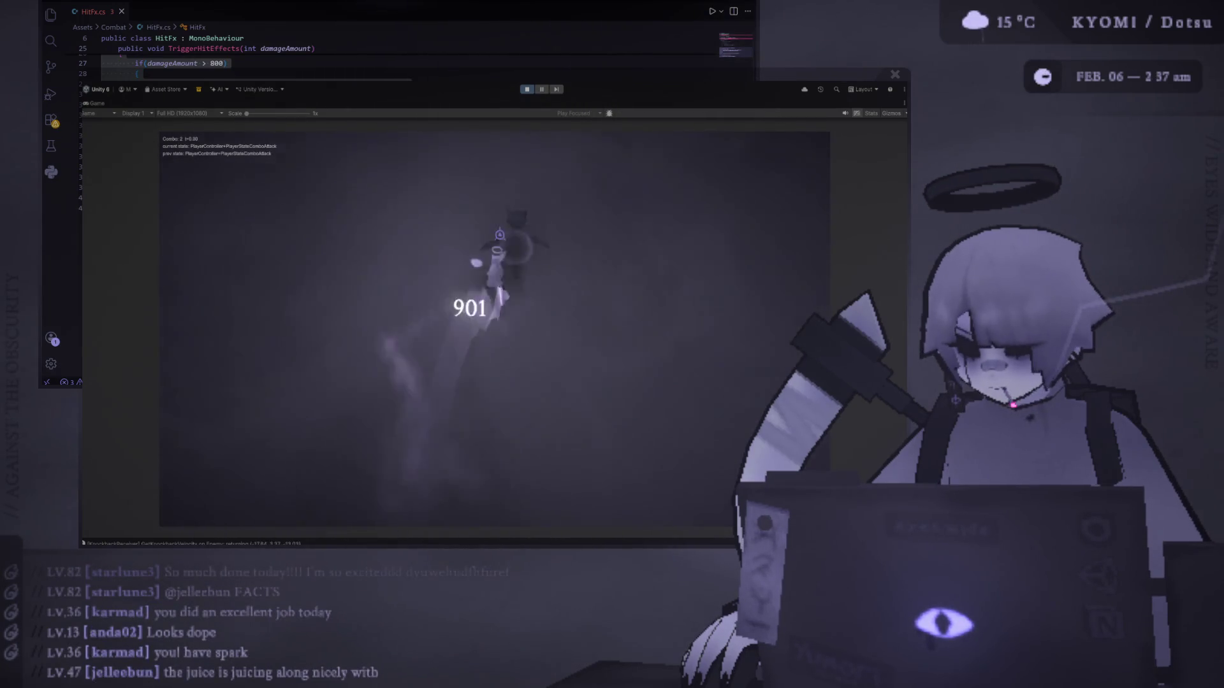
key(j)
key(j)
key(j)
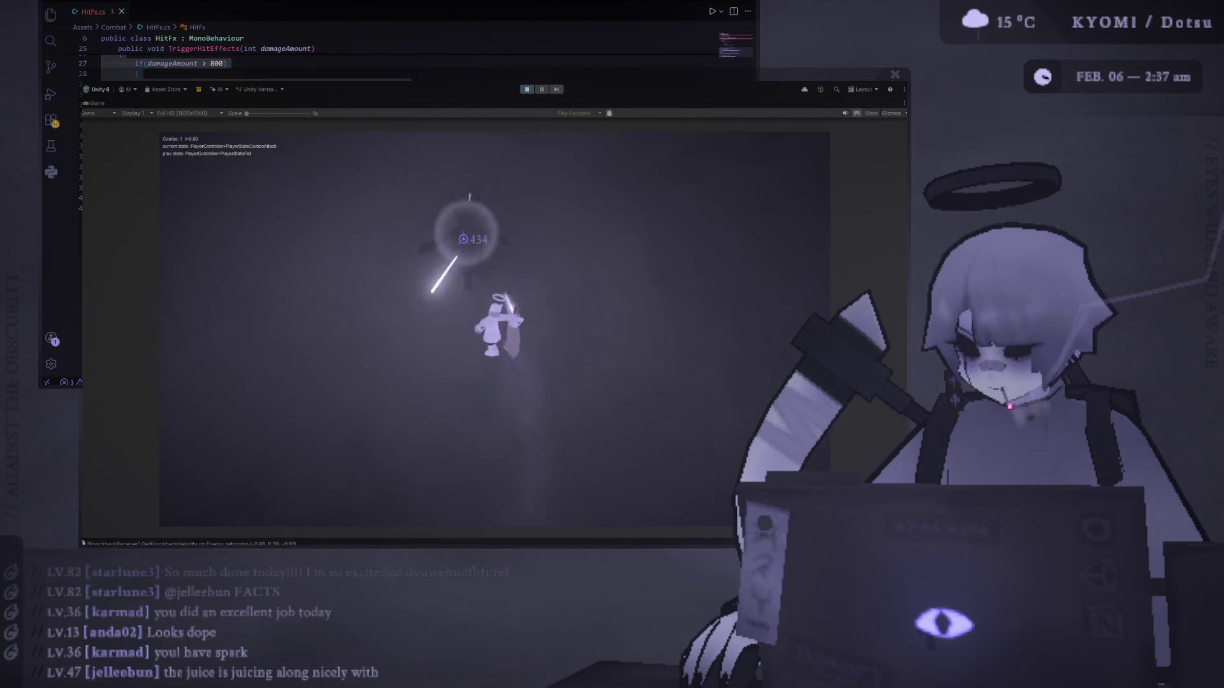
key(j)
key(j)
key(j)
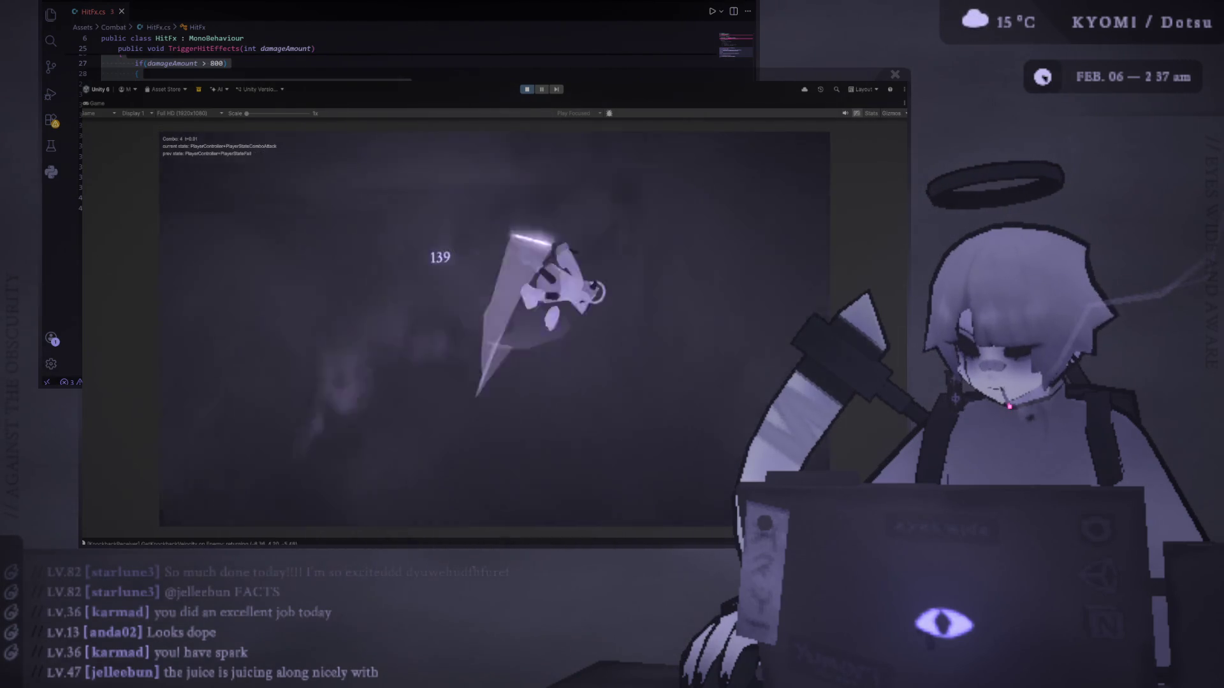
Land fresh combos, falling and aerial slashes on the enemy, watching the glowing impact circles.
key(j)
key(j)
key(j)
key(j)
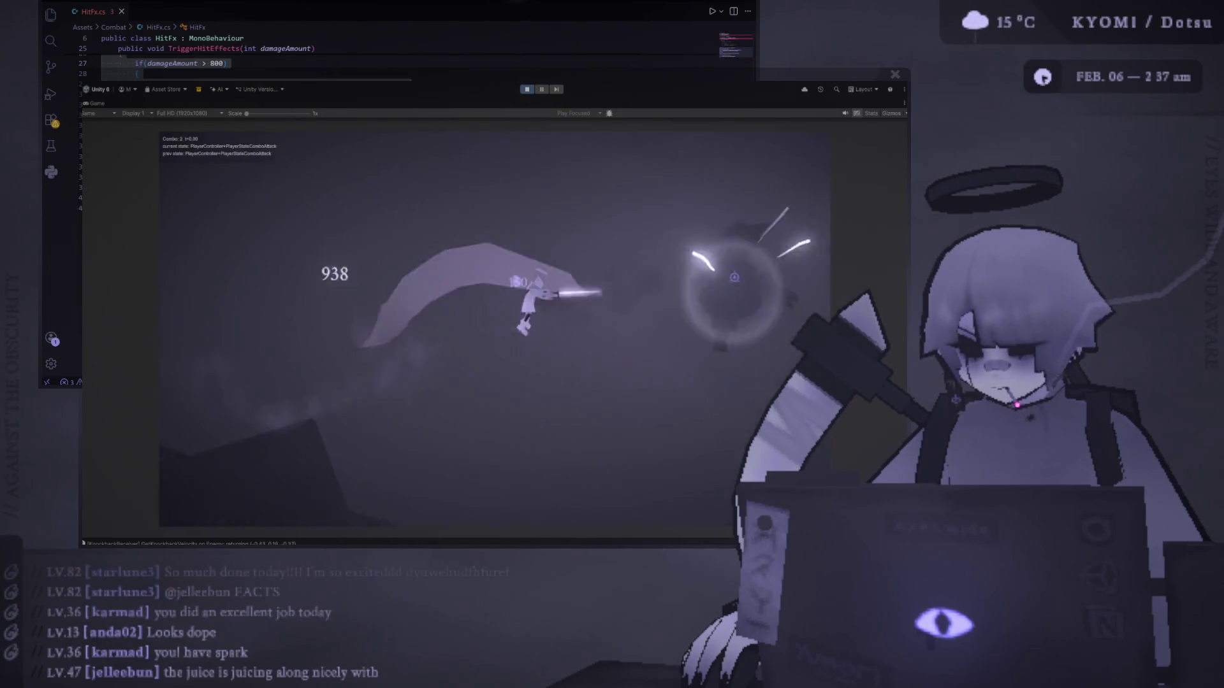
key(j)
key(j)
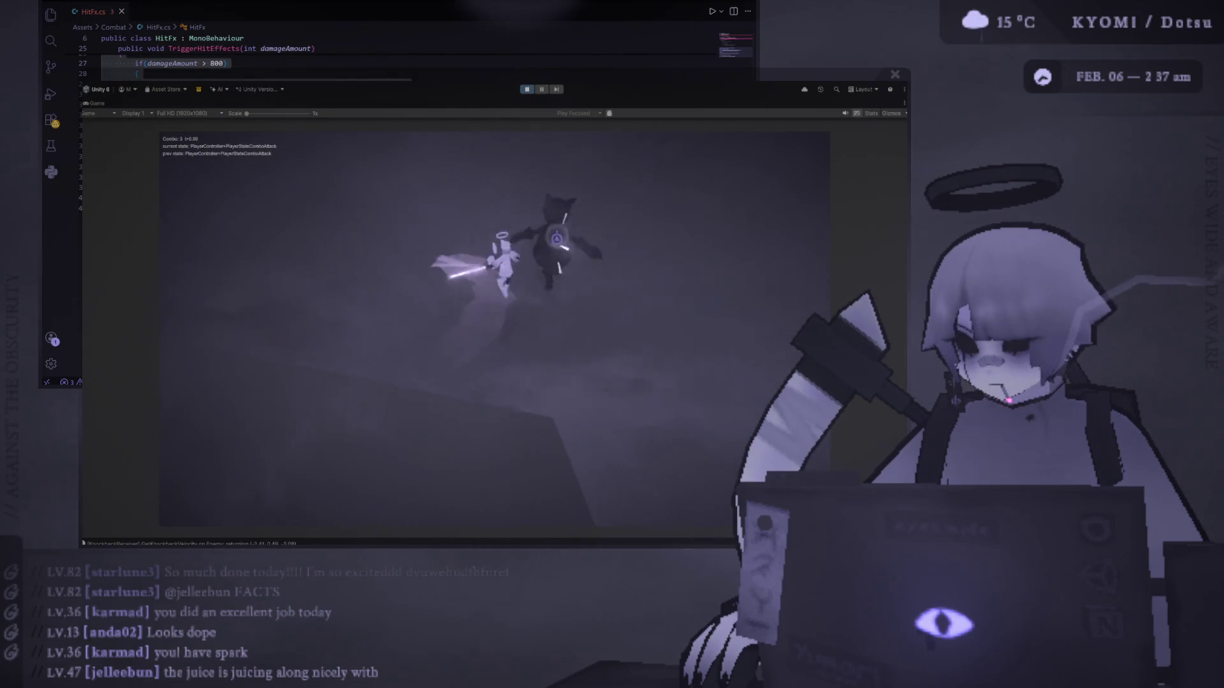
key(j)
key(j)
key(j)
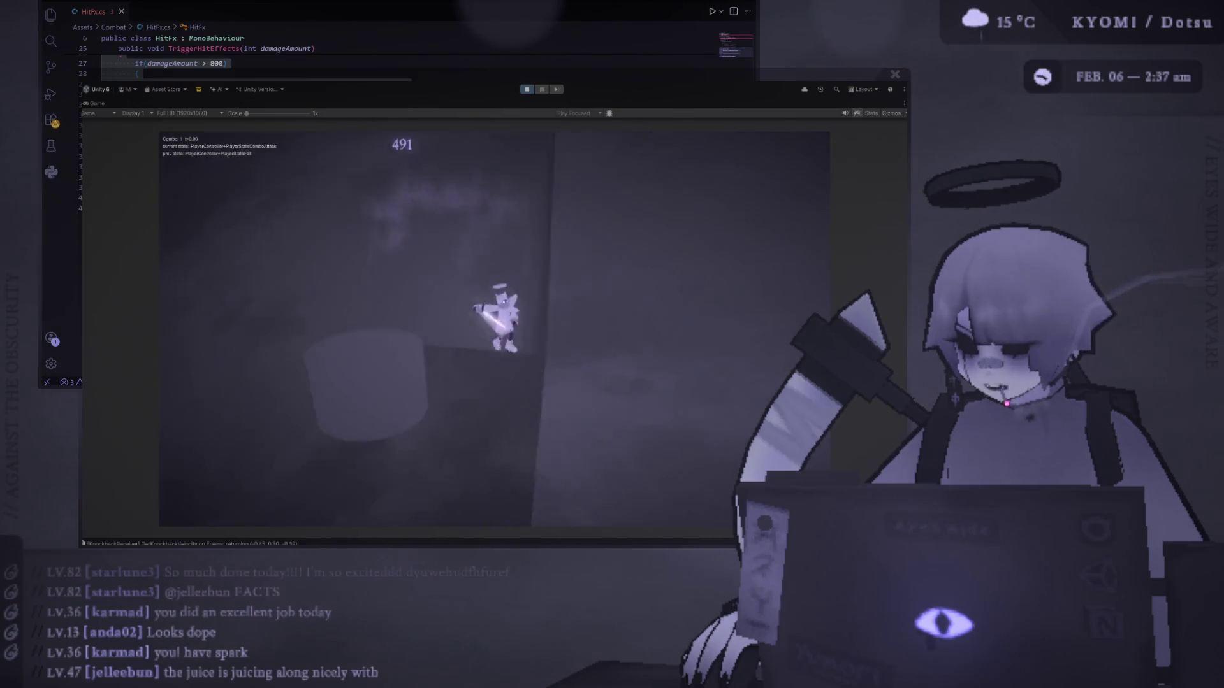
key(j)
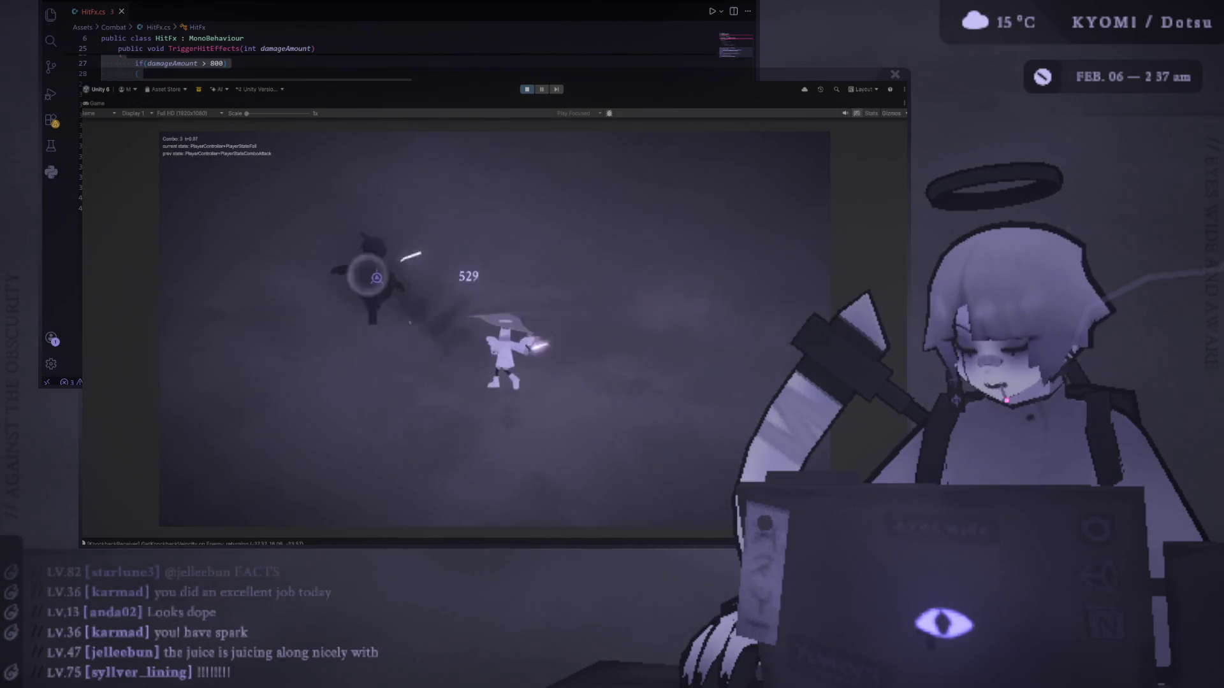
key(j)
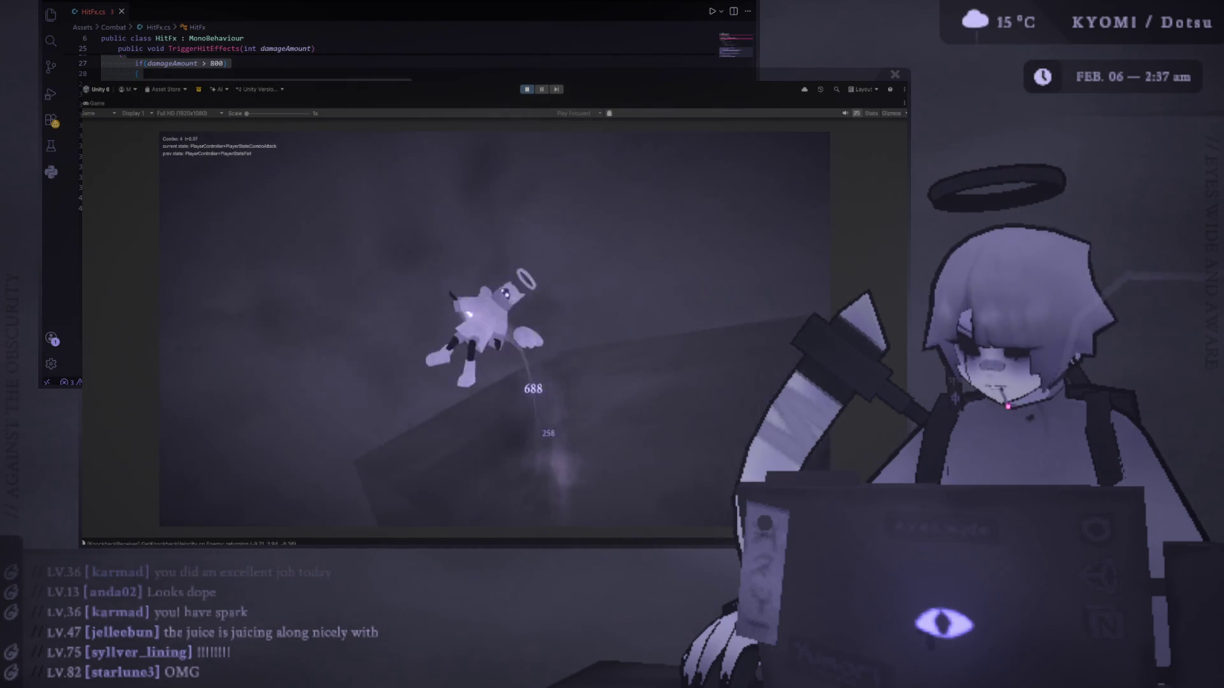
key(j)
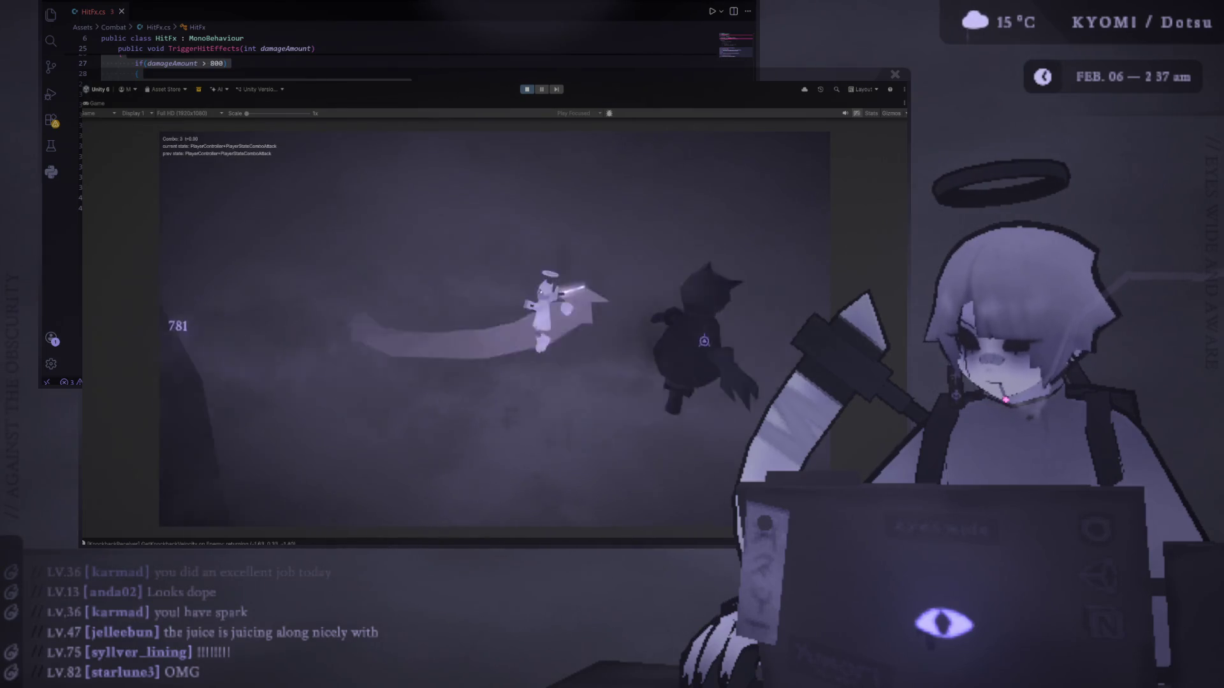
key(j)
key(j)
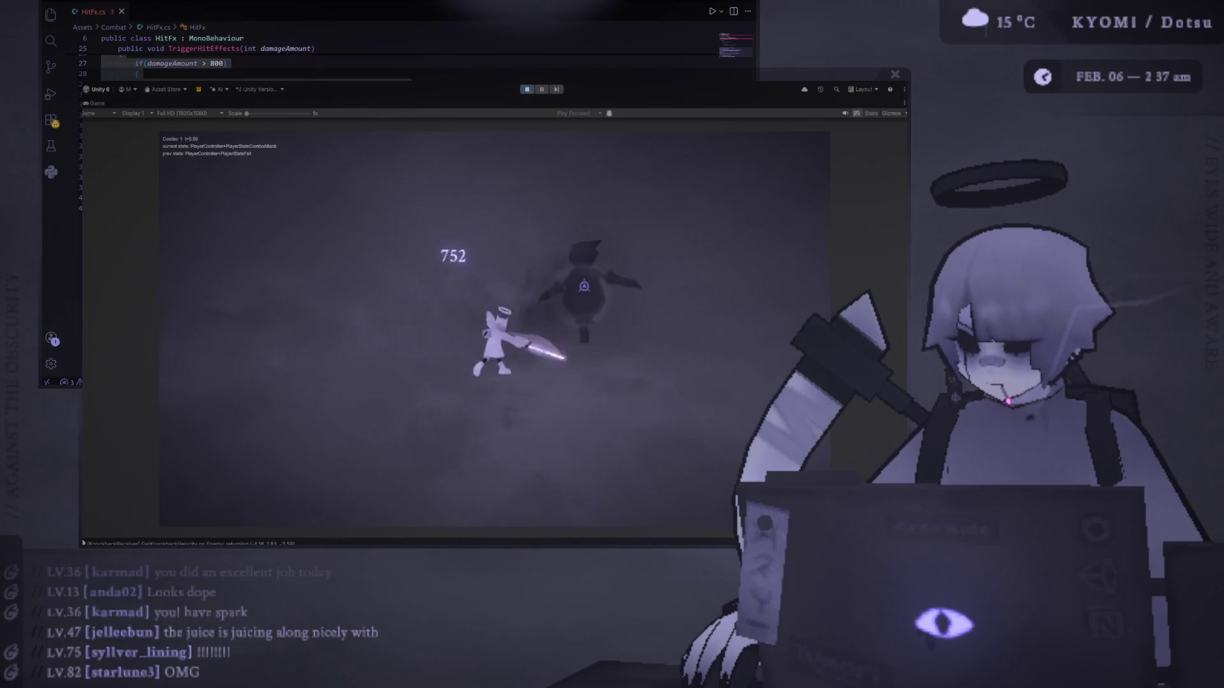
key(j)
key(j)
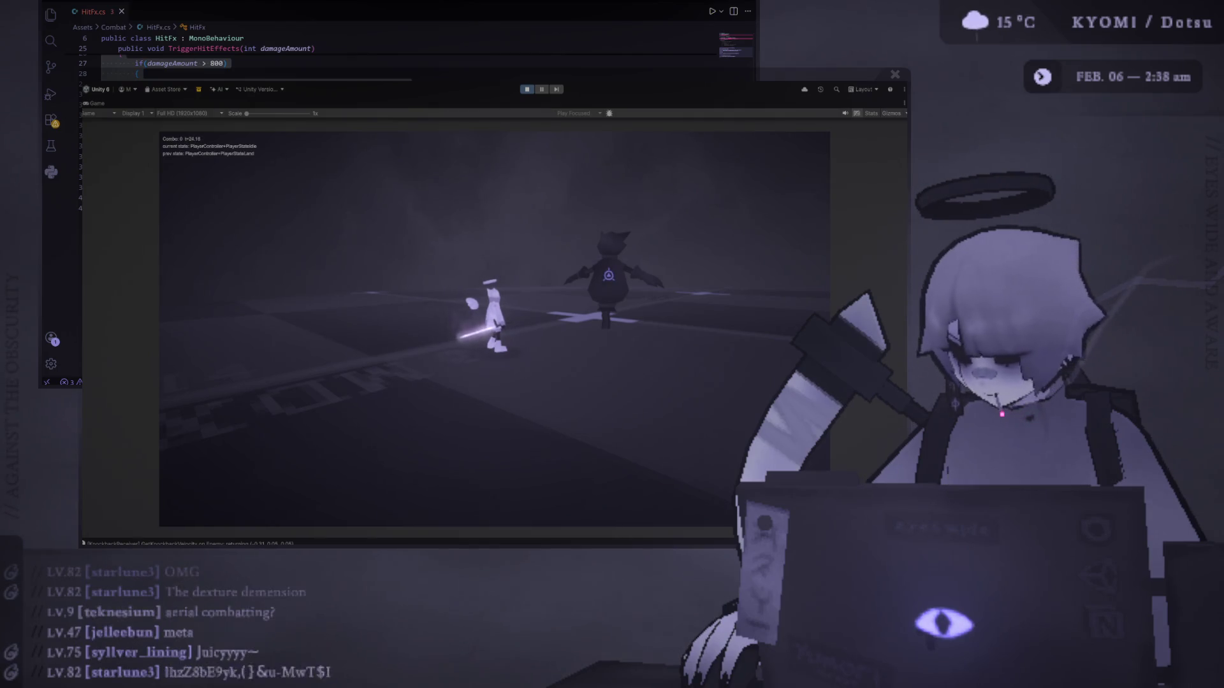
Walk back up to the enemy and hit it with a two-hit combo.
key(w)
key(j)
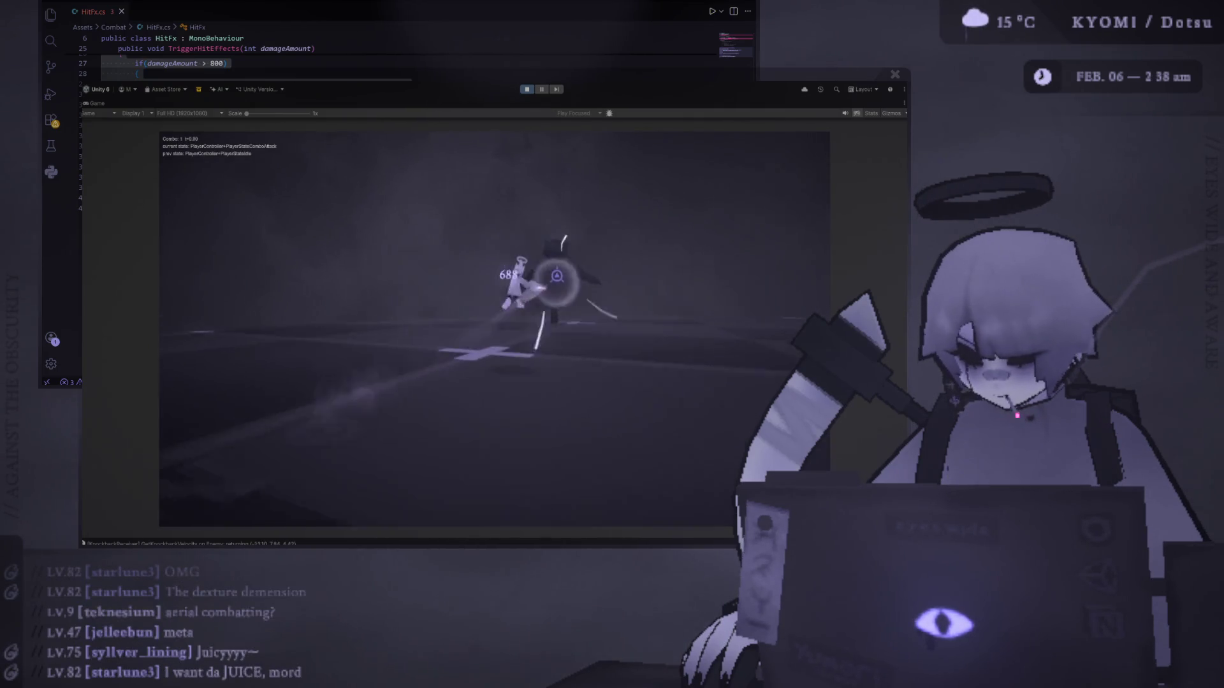
key(j)
key(w)
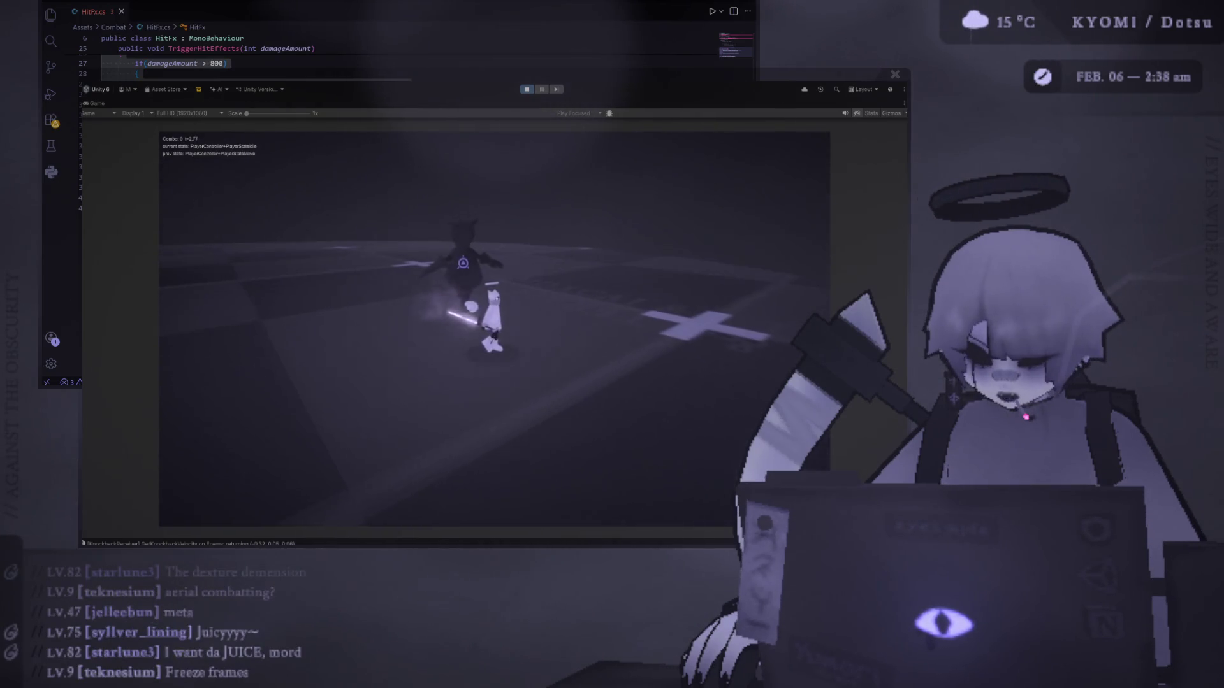